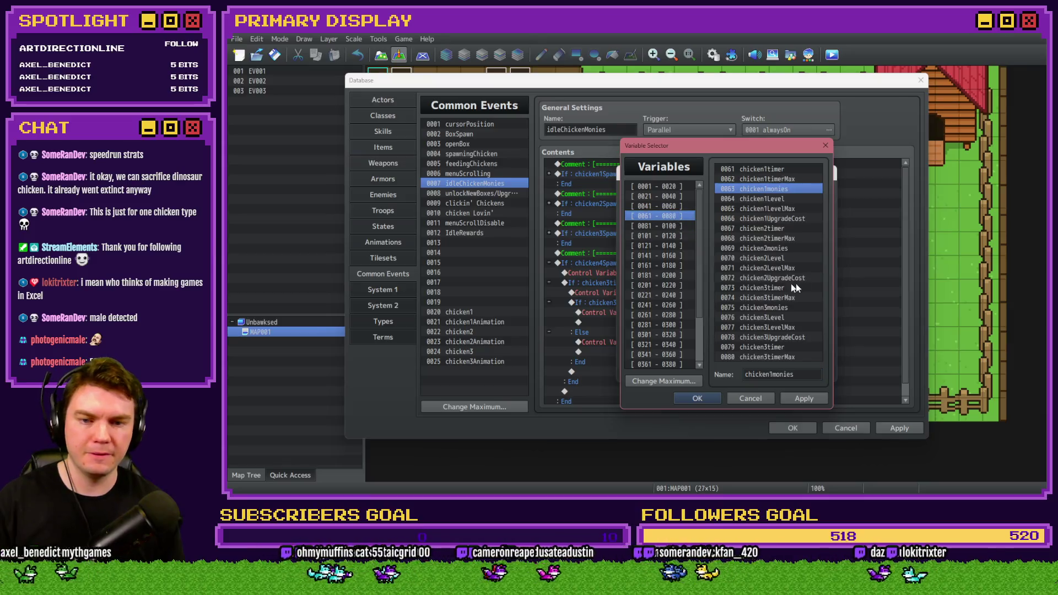
Step: Browse the Variable Selector pages to find the chicken3 variables 0079–0084
left_click(788, 308)
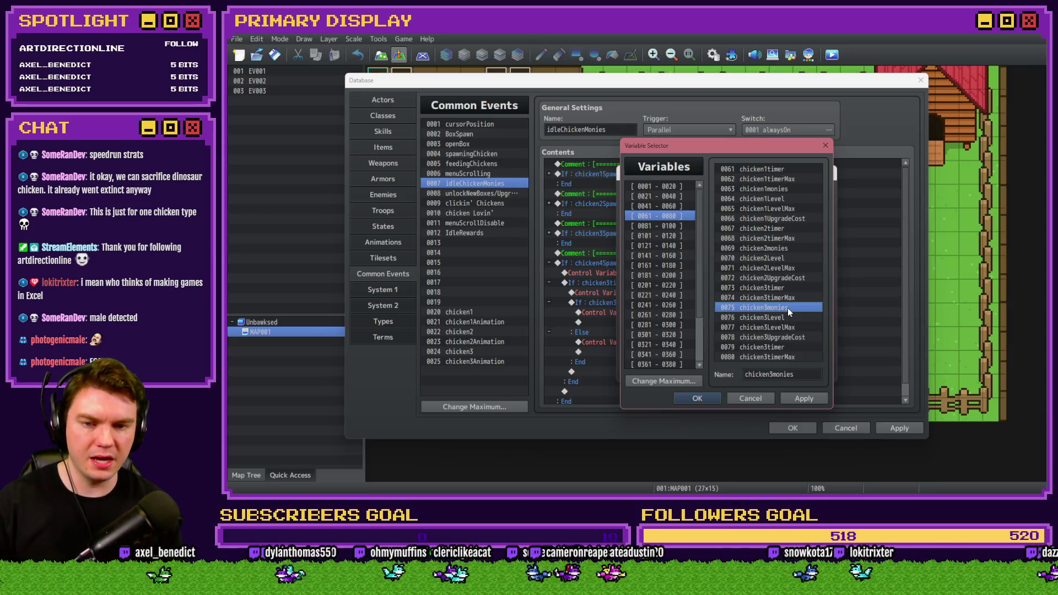
left_click_drag(788, 308, 795, 332)
left_click(683, 225)
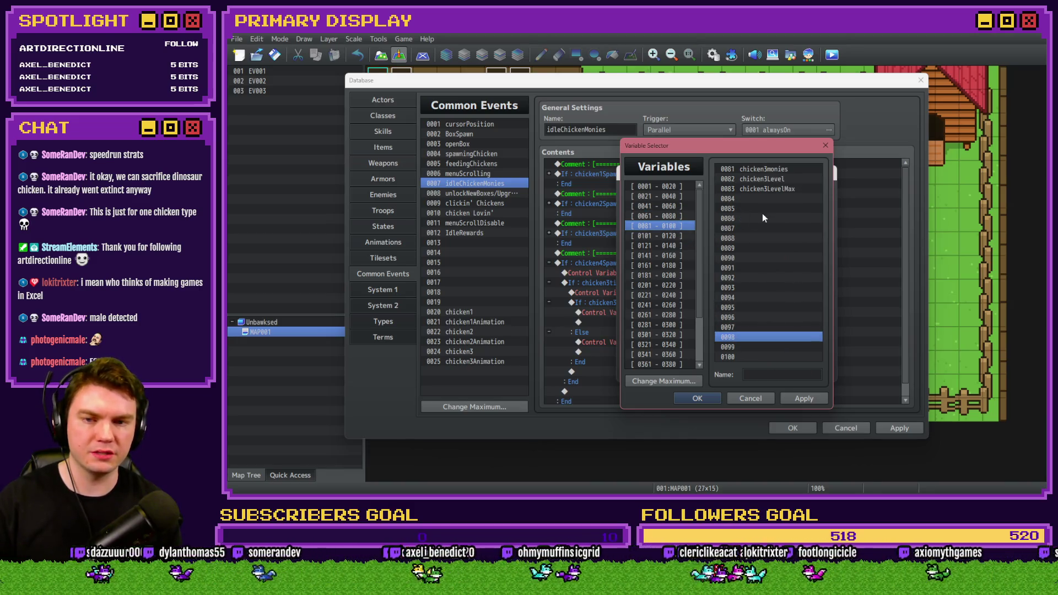
left_click(760, 208)
left_click(765, 189)
left_click(673, 215)
left_click(775, 347)
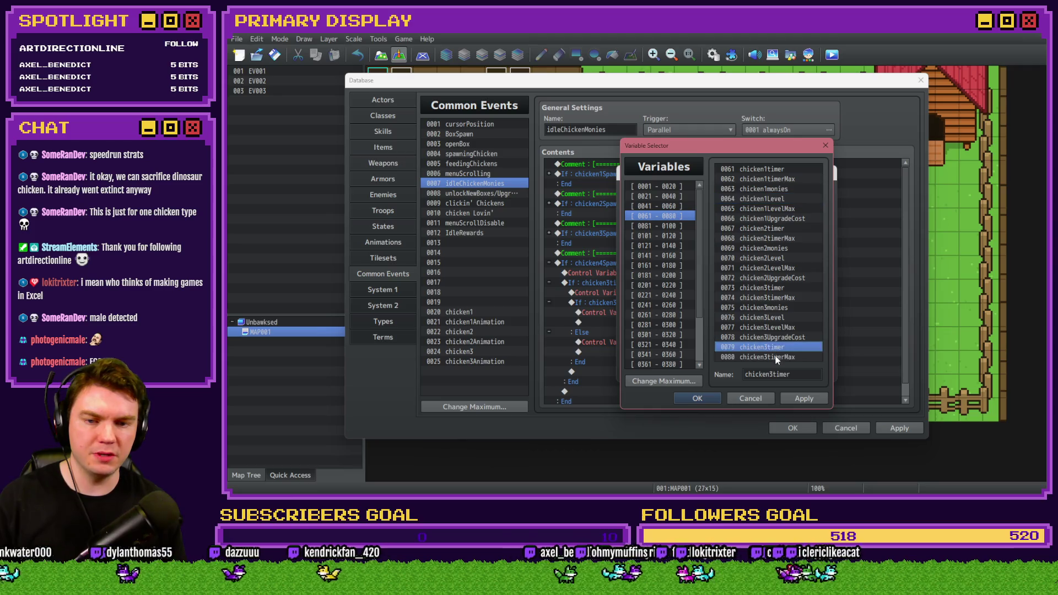
left_click(662, 226)
left_click_drag(757, 171, 756, 204)
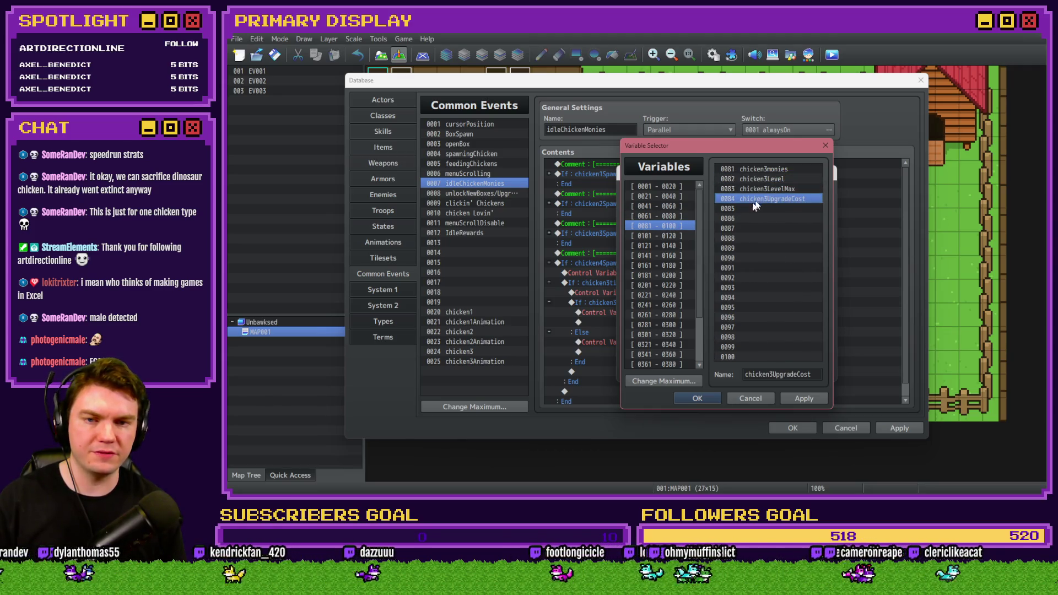
left_click(673, 215)
Step: Rename variables 0079 and 0080 to chicken4timer and chicken4timerMax
left_click(775, 347)
key("Tab")
key("End")
key("Left")
key("Left")
key("Left")
key("BackSpace")
type("4")
left_click(777, 357)
key("Tab")
key("End")
key("Left")
key("Left")
key("Left")
key("BackSpace")
type("4")
Step: Rename variables 0081–0084 to chicken4monies, chicken4Level, chicken4LevelMax and chicken4UpgradeCost
left_click(658, 226)
left_click(763, 168)
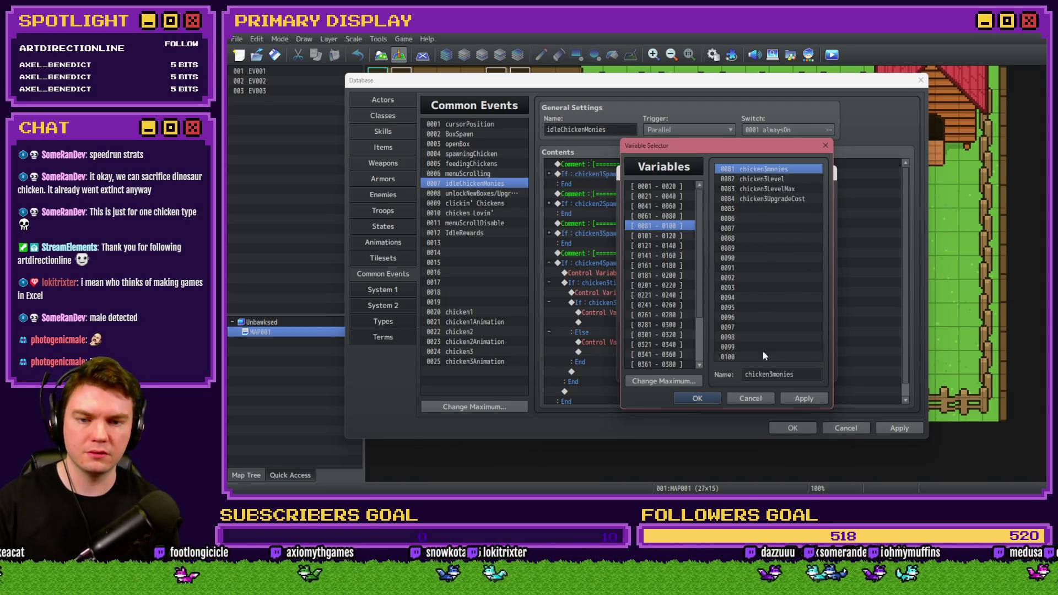
left_click(780, 179)
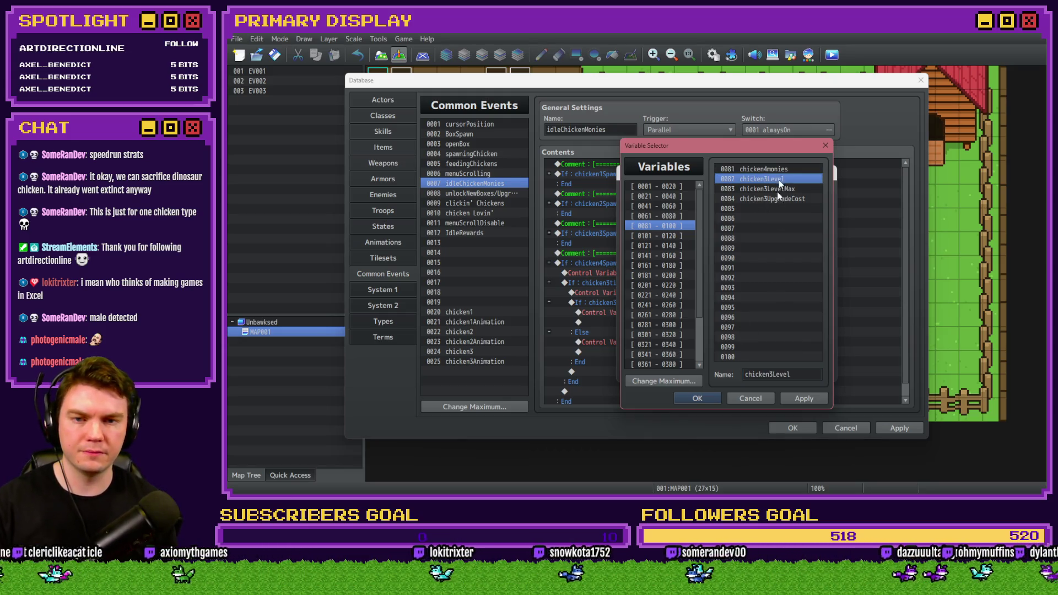
left_click(773, 374)
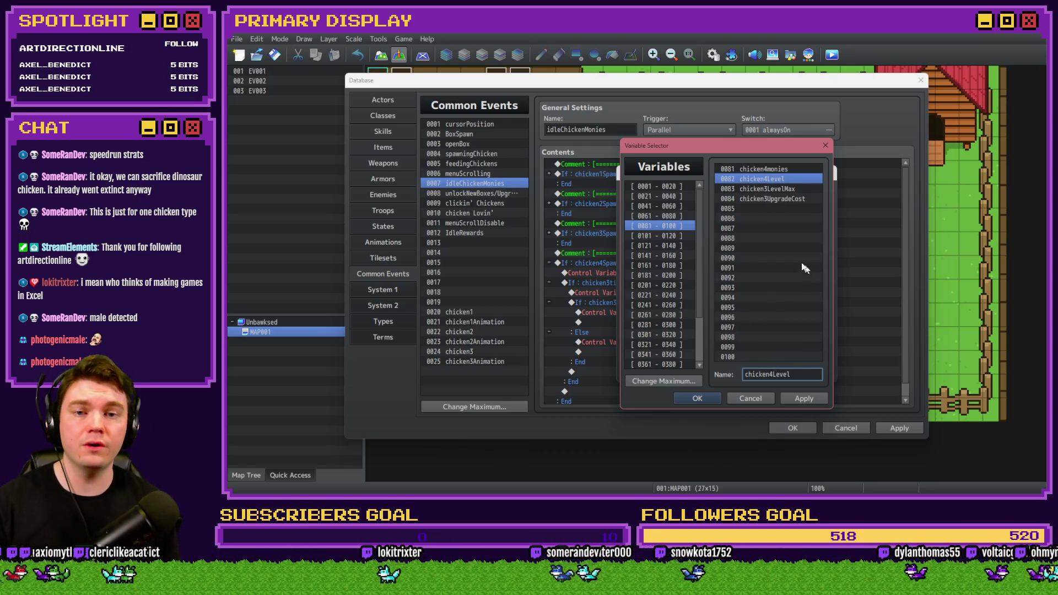
left_click(786, 190)
left_click(772, 375)
key("BackSpace")
type("4")
left_click(785, 199)
left_click(774, 374)
left_click(773, 375)
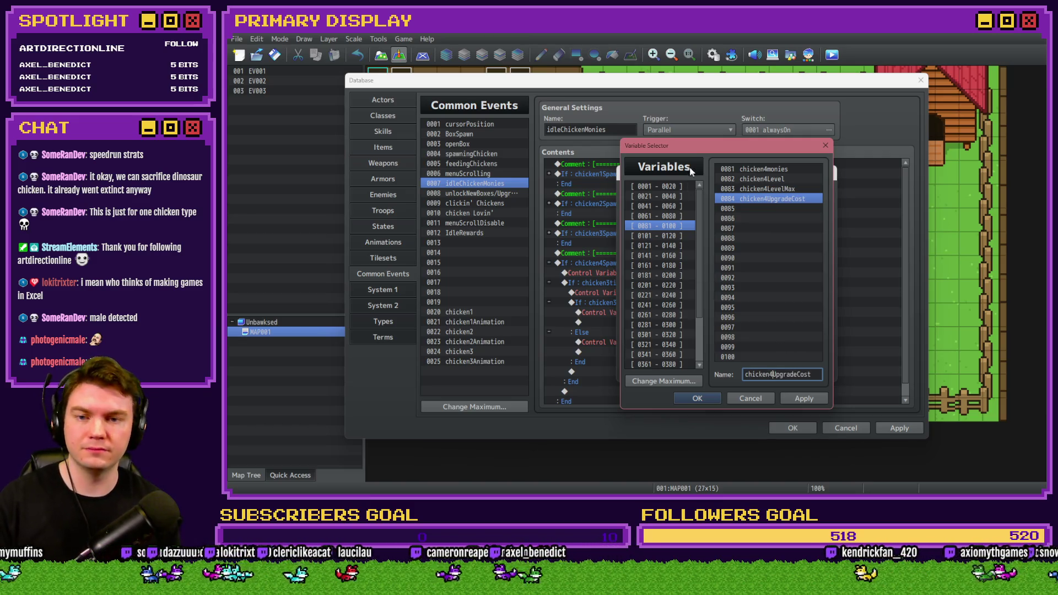
left_click_drag(705, 146, 473, 158)
left_click(449, 230)
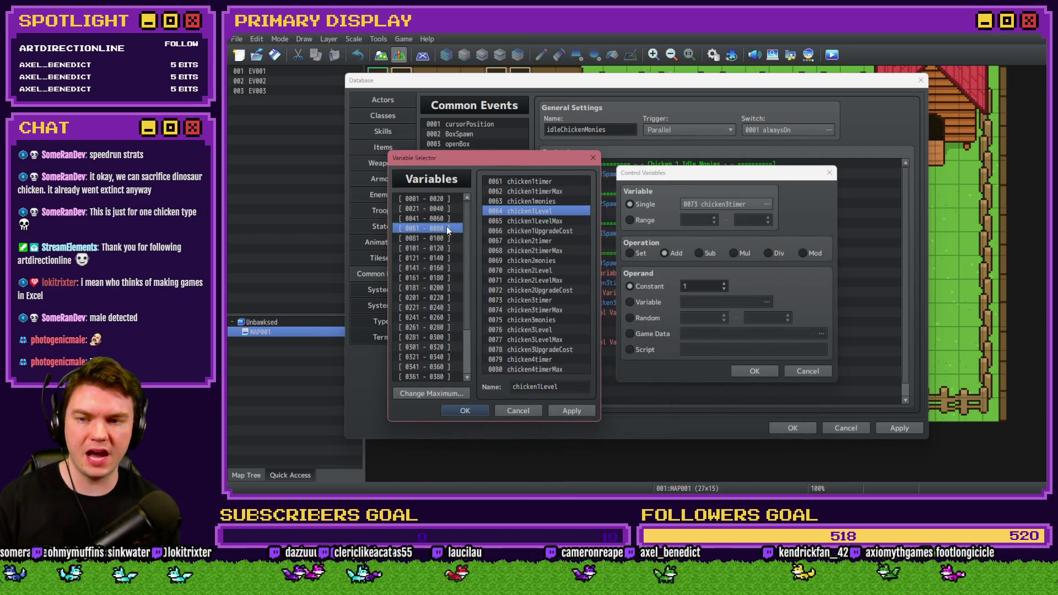
Step: Make the timer increment use chicken4timer and the timer condition compare chicken4timer against chicken4timerMax
double_click(542, 360)
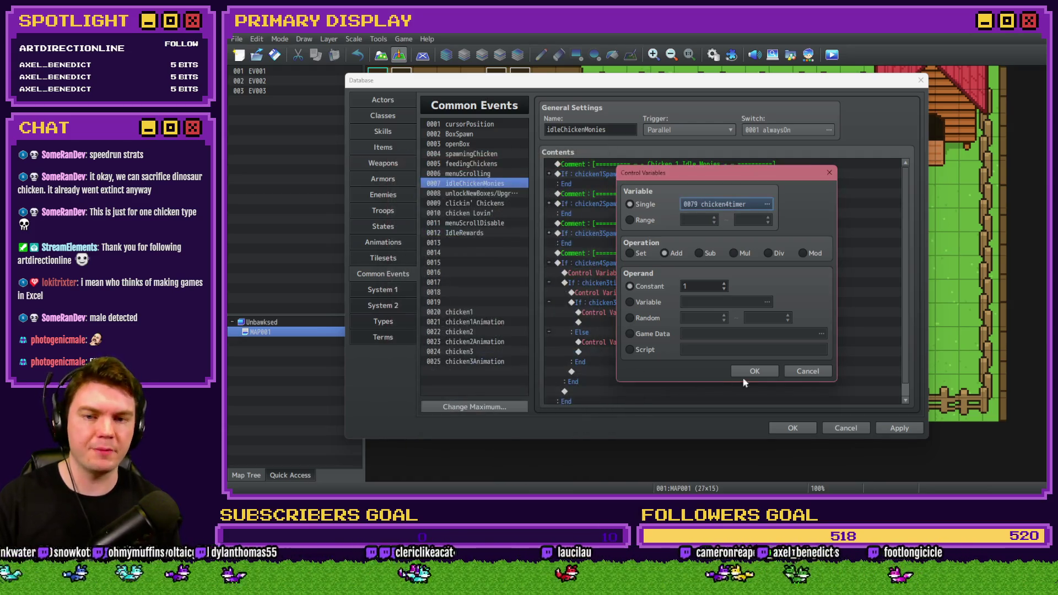
left_click(750, 373)
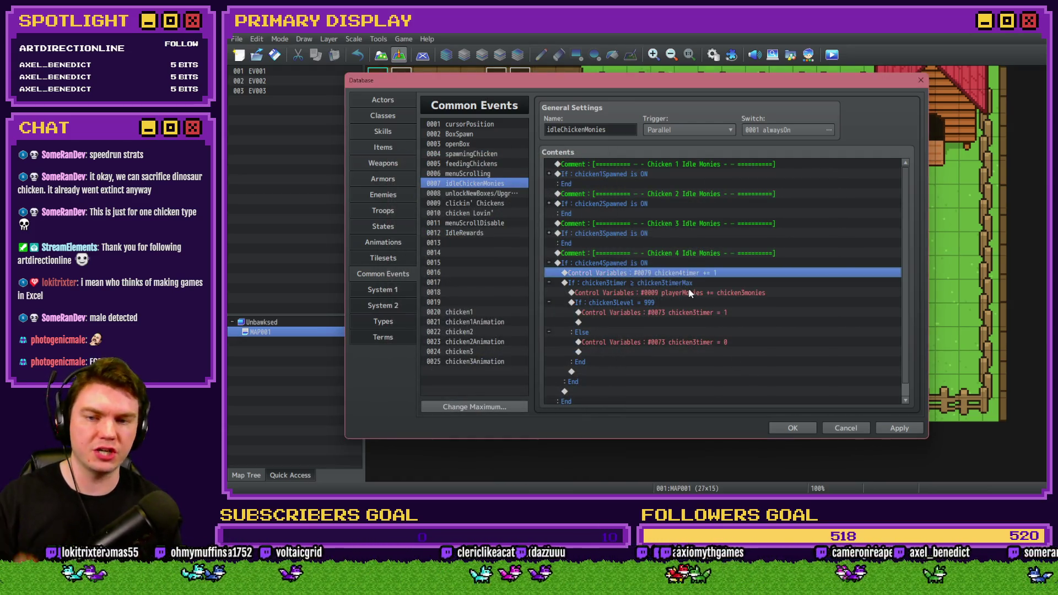
double_click(689, 283)
left_click(719, 233)
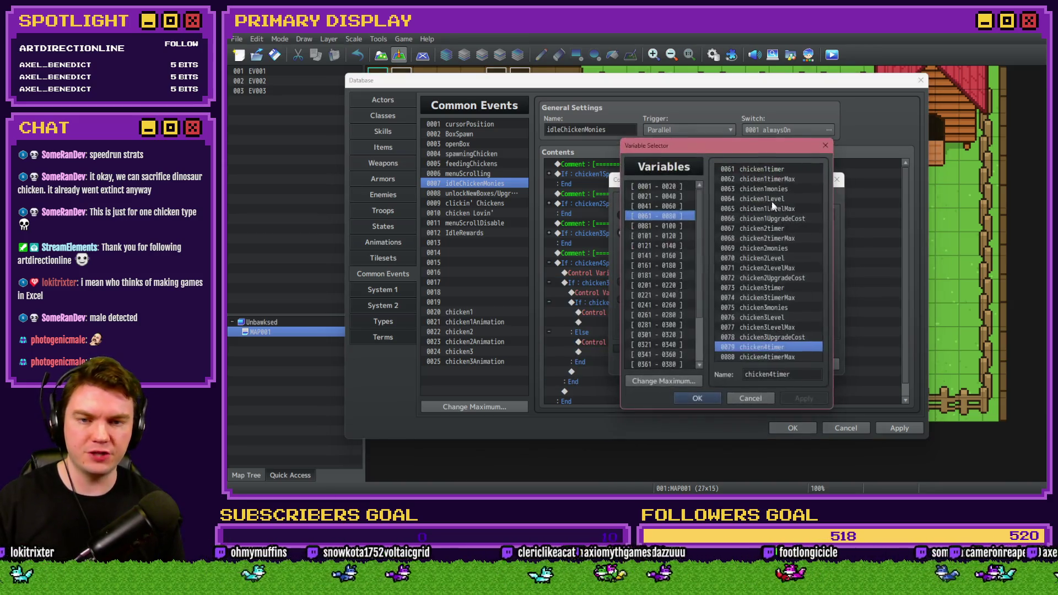
double_click(760, 346)
left_click(775, 263)
double_click(781, 357)
left_click(762, 364)
Step: Change the playerMonies addition to add chicken4monies
double_click(666, 293)
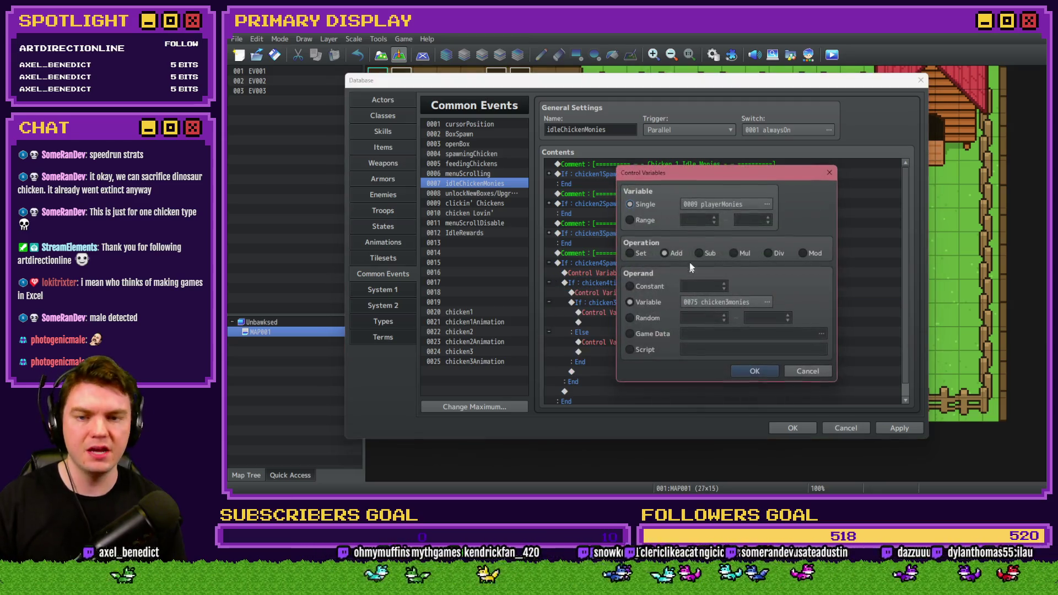
left_click(723, 308)
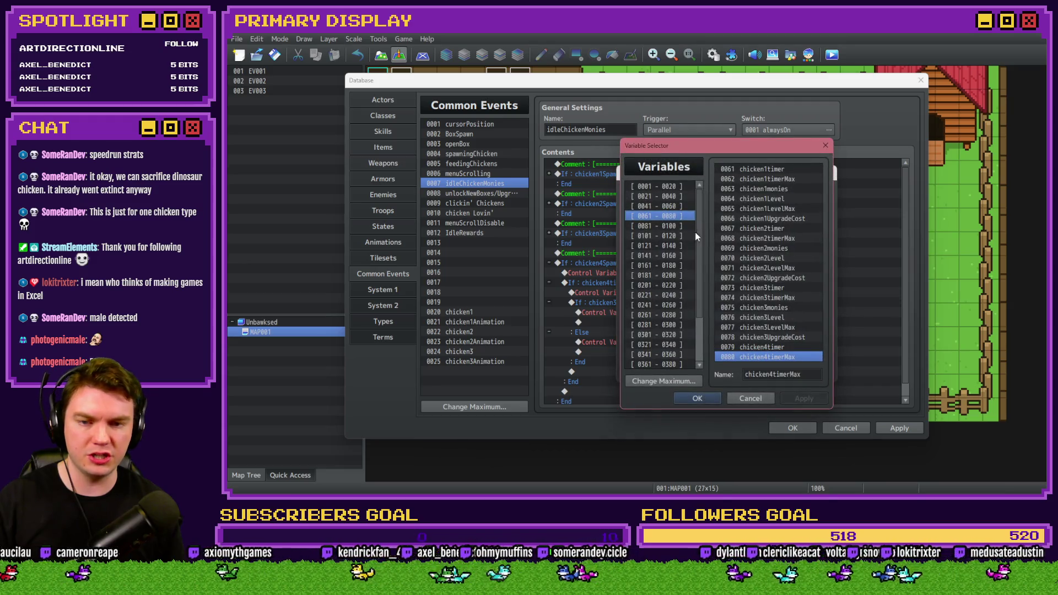
left_click(681, 227)
double_click(755, 169)
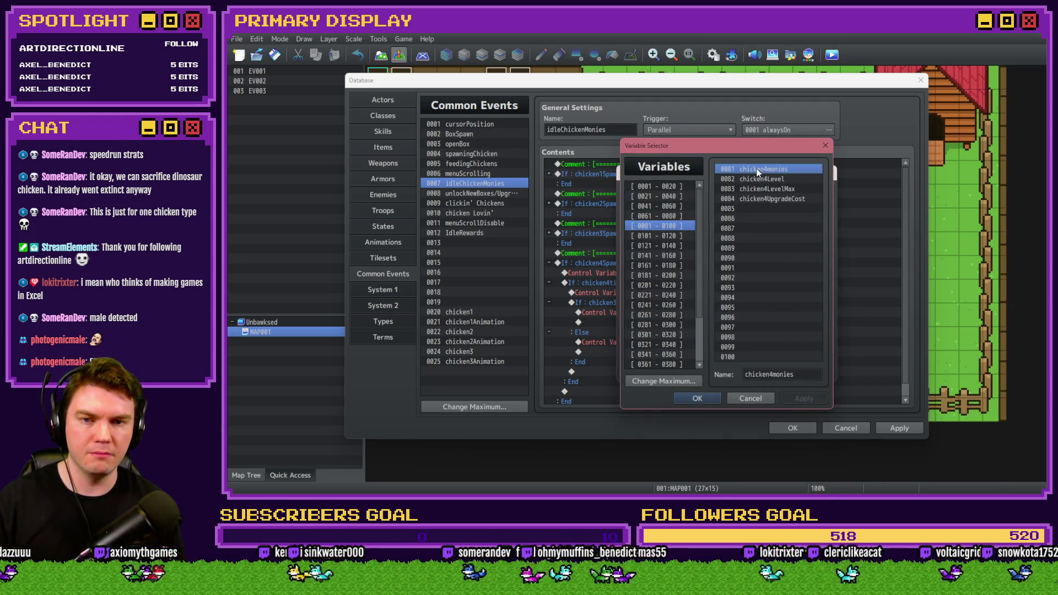
left_click(763, 369)
Step: Switch the 999 level condition to chicken4Level and start re-targeting the timer reset variable
double_click(676, 303)
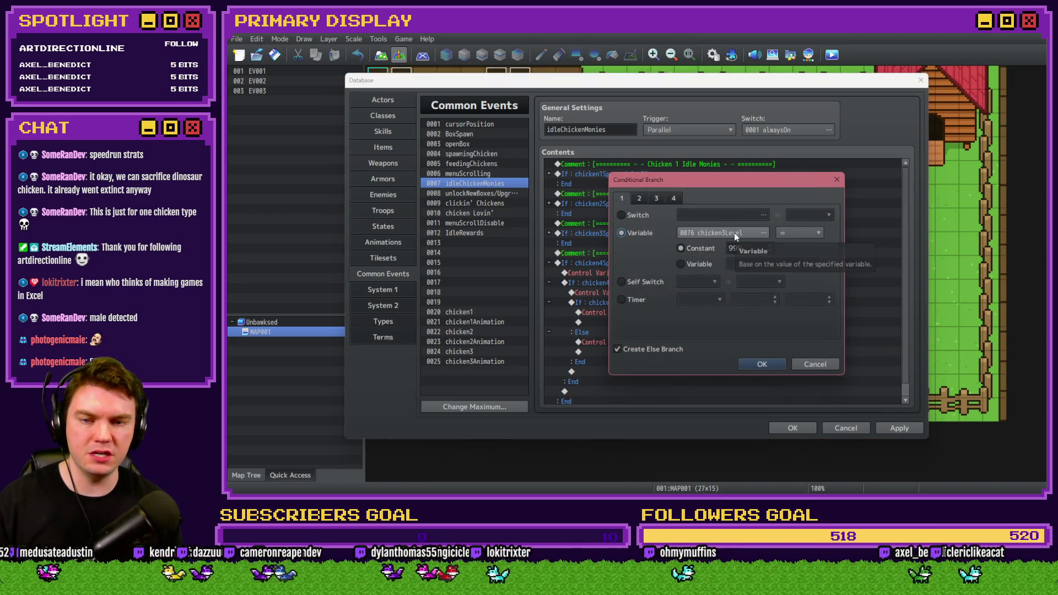
left_click(733, 233)
left_click(679, 223)
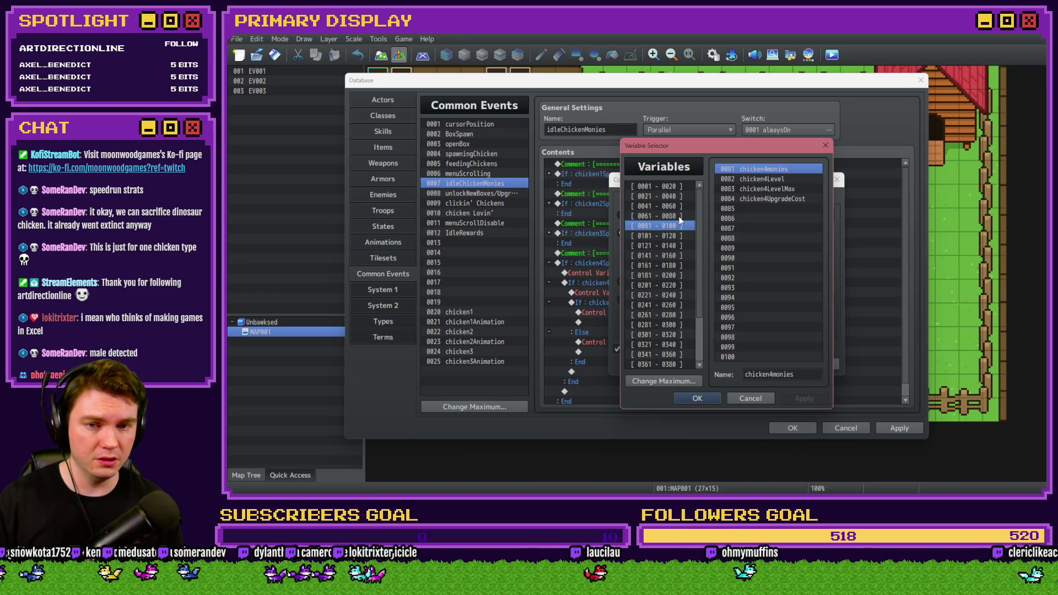
double_click(779, 179)
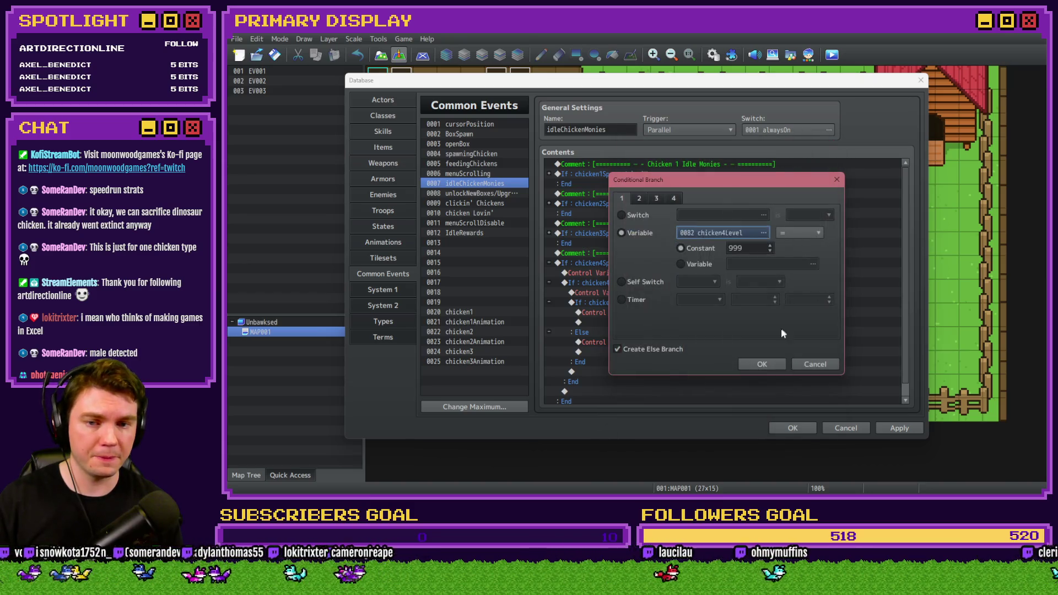
left_click(763, 368)
left_click(668, 314)
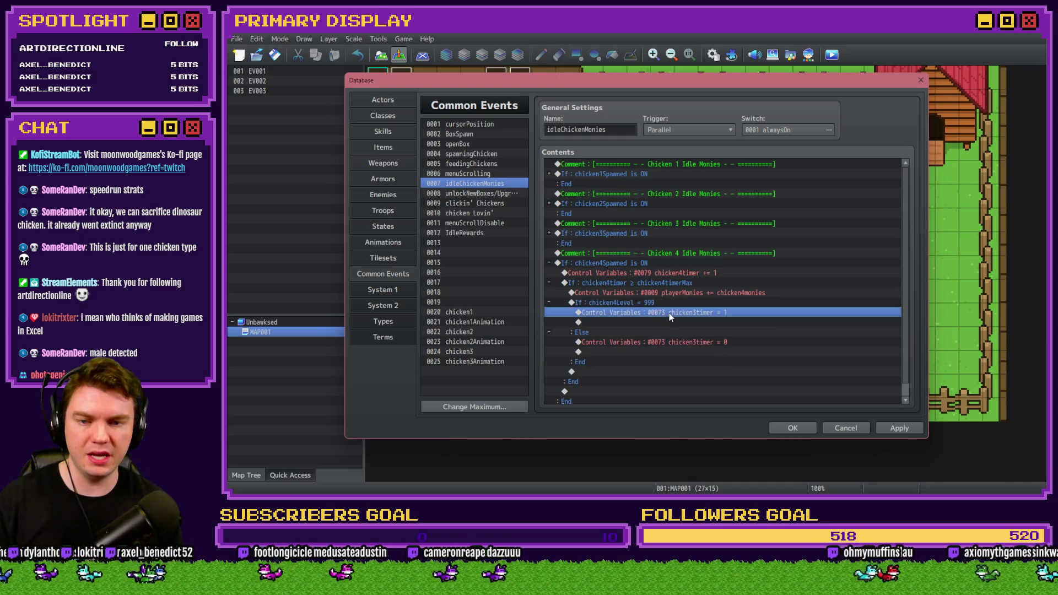
double_click(669, 315)
left_click(768, 204)
left_click(680, 216)
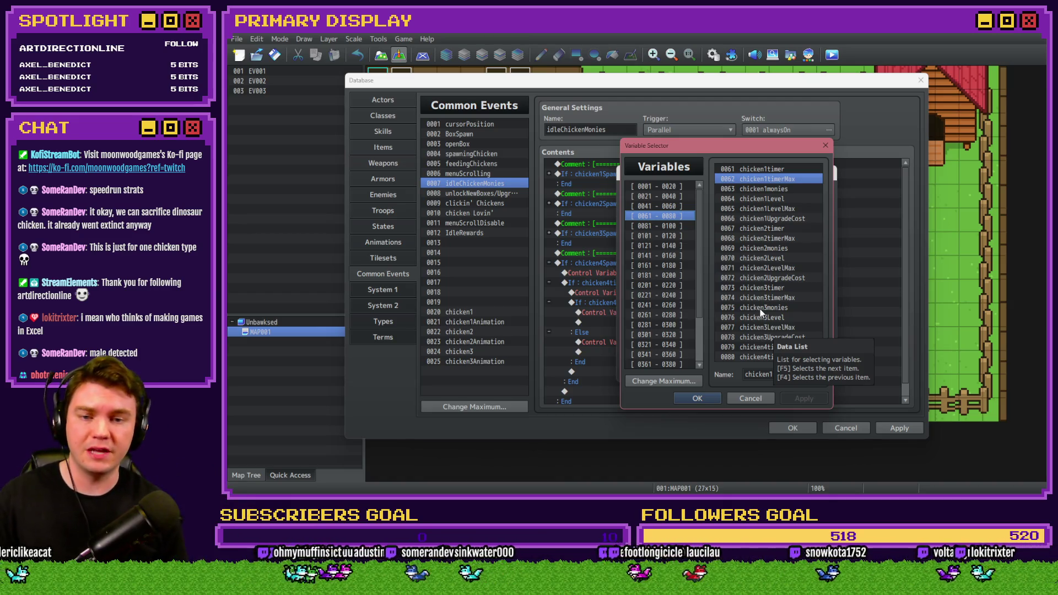
Step: Set both timer-reset lines (= 1 and = 0) to chicken4timer and apply idleChickenMonies
mouse_move(743, 145)
left_mouse_down()
mouse_move(509, 135)
mouse_move(545, 135)
mouse_move(620, 108)
left_mouse_up()
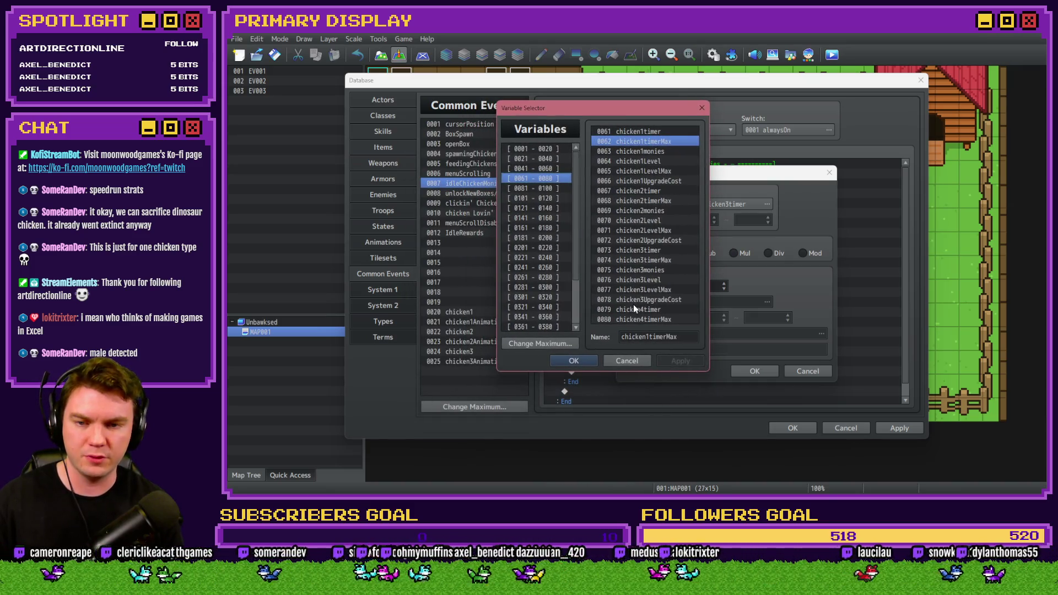
double_click(633, 307)
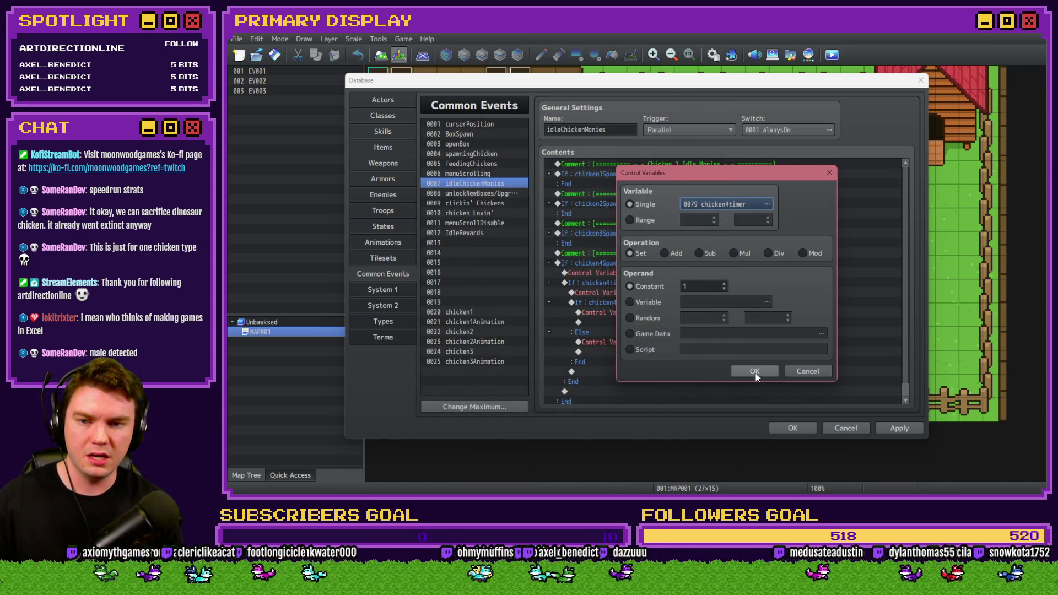
left_click(755, 373)
double_click(700, 342)
left_click(767, 204)
double_click(775, 348)
left_click(754, 371)
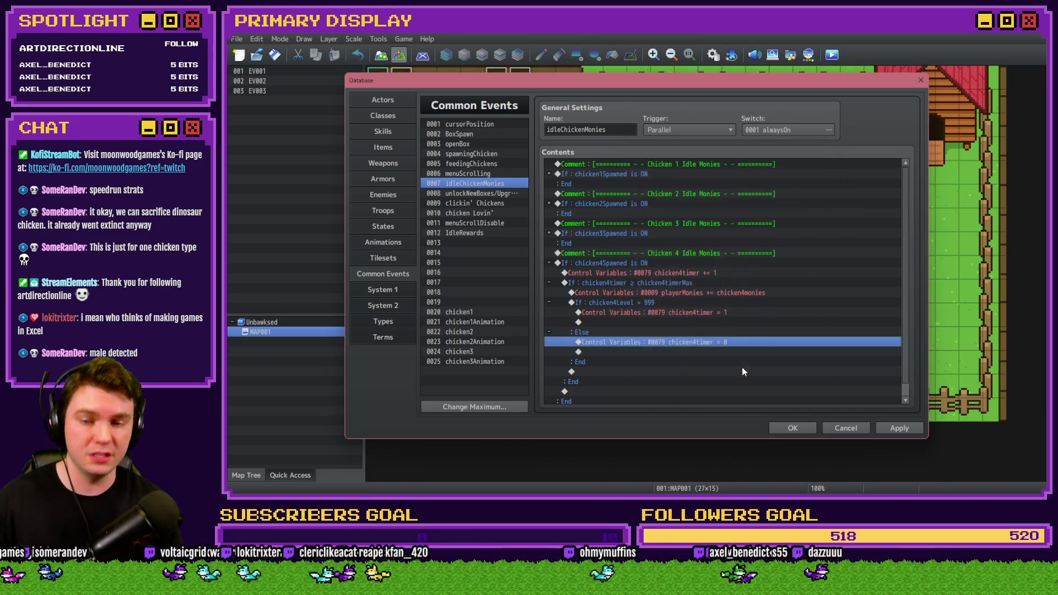
left_click(917, 428)
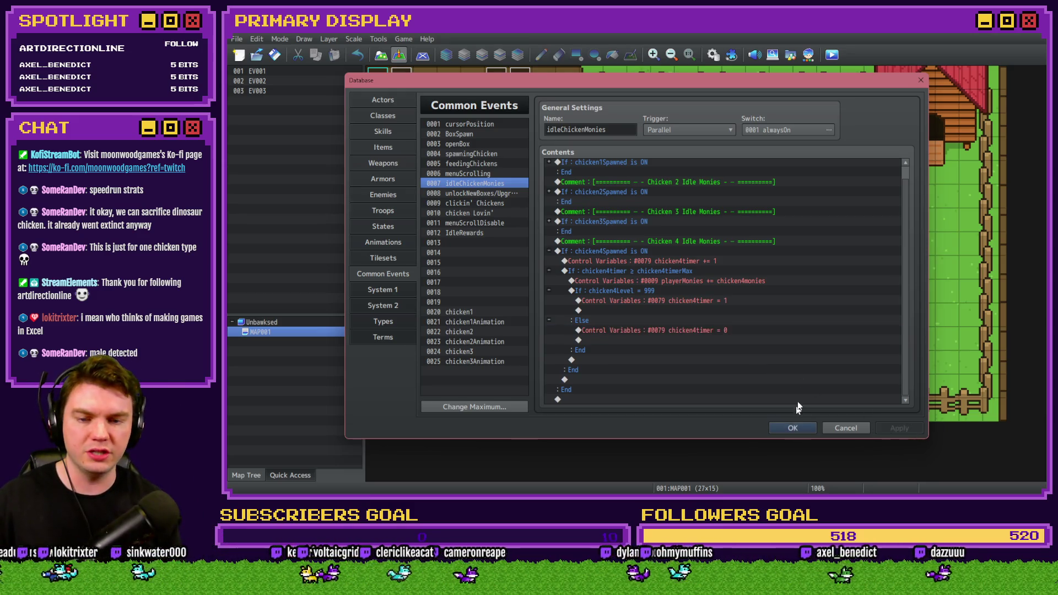
Step: Open the unlockNewBoxes/Upgrade common event and locate the copied Unlock Chicken 3 block
left_click(489, 192)
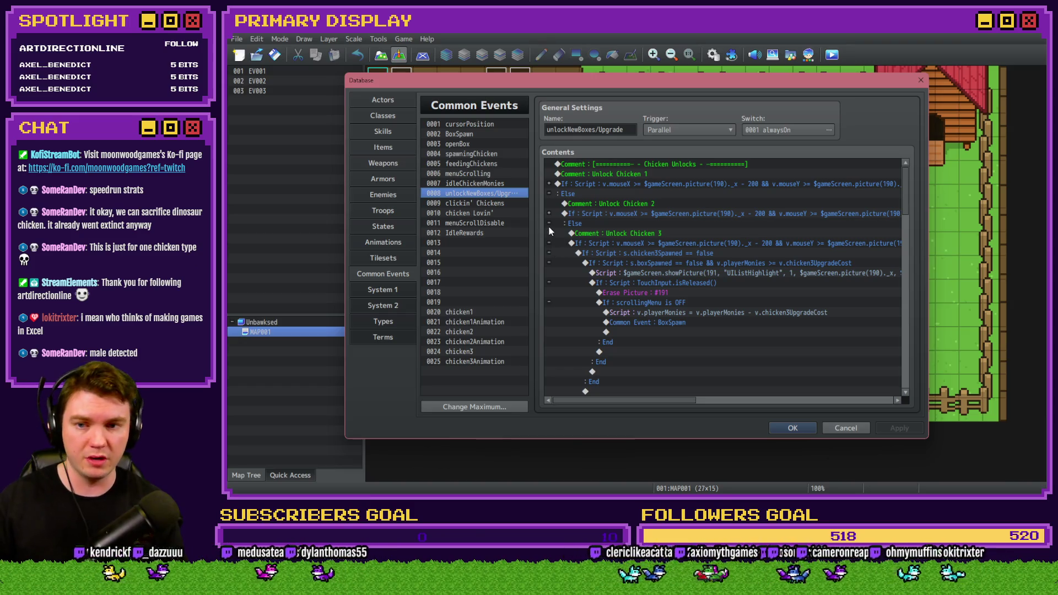
left_click(549, 243)
left_click_drag(620, 236, 623, 243)
left_click(597, 263)
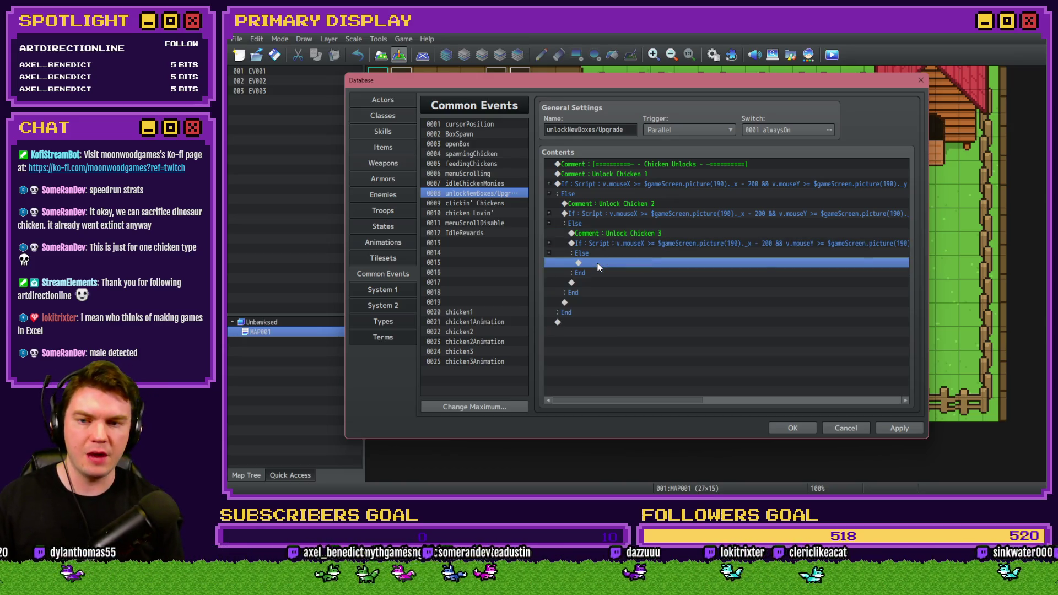
left_click(549, 242)
scroll(653, 299, "up", 10)
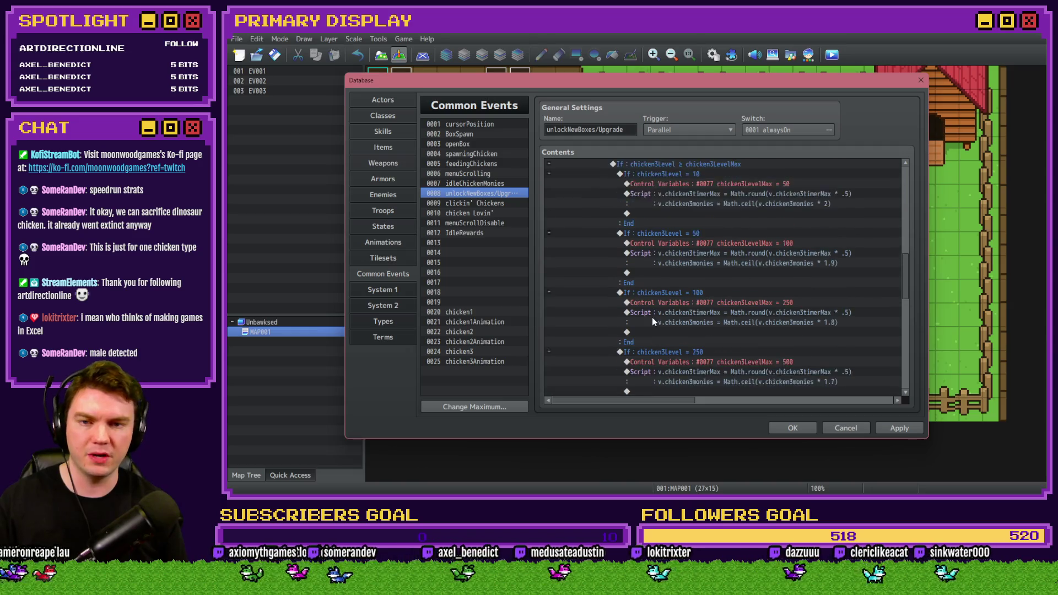
left_click(656, 293)
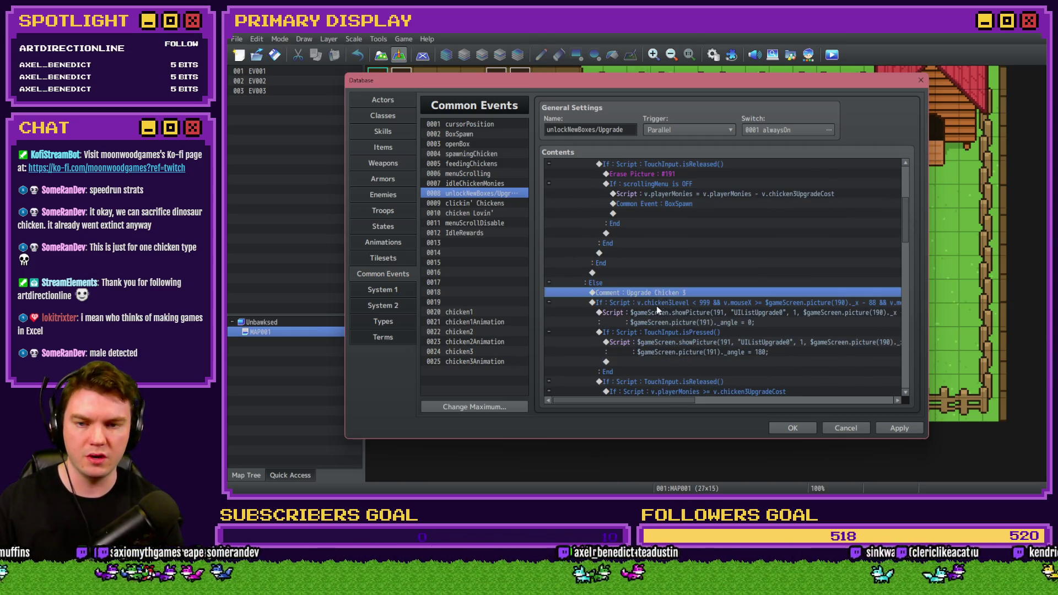
scroll(656, 289, "up", 4)
Step: Change the copied comment to 'Unlock Chicken 4' and open the click-area condition below it
double_click(652, 244)
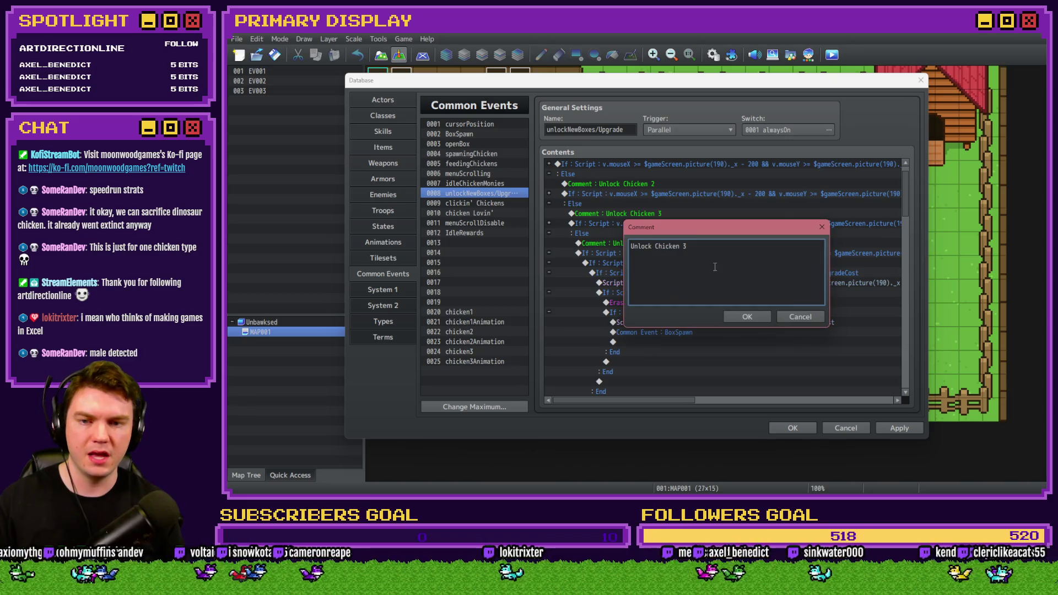
type("4")
key("Return")
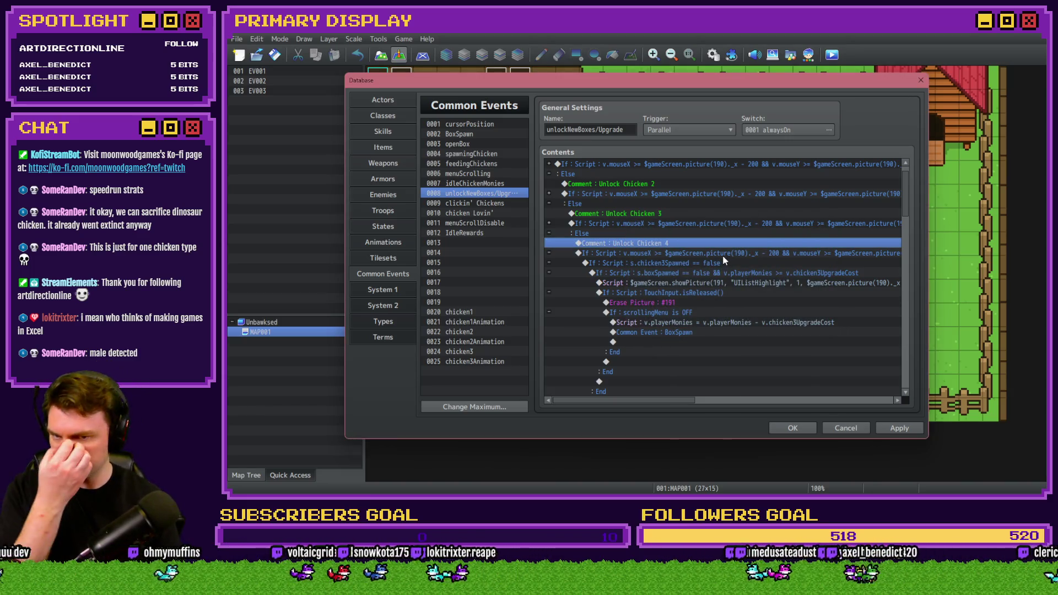
left_click(722, 253)
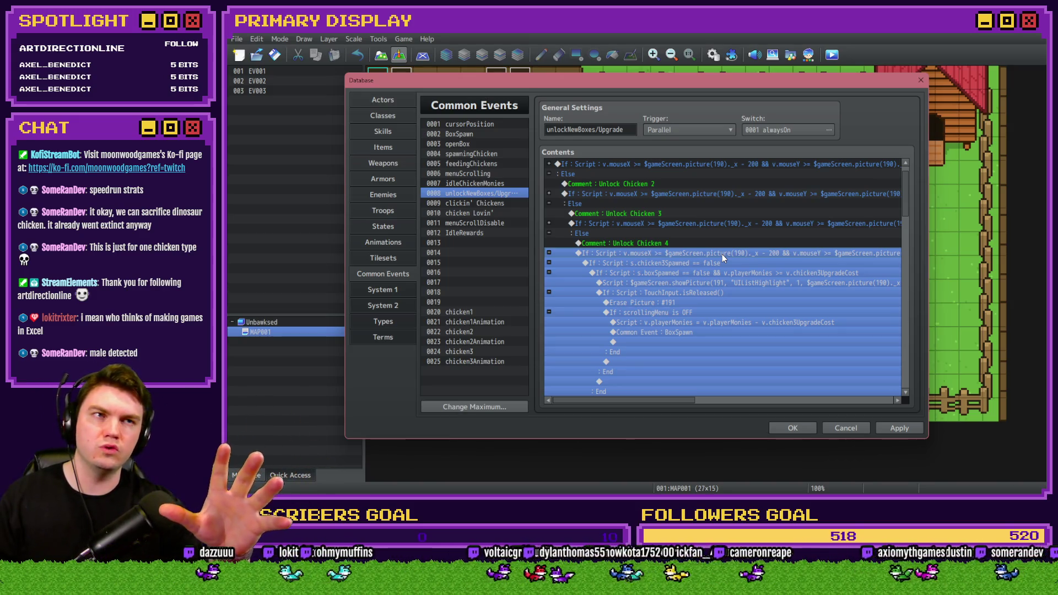
double_click(721, 253)
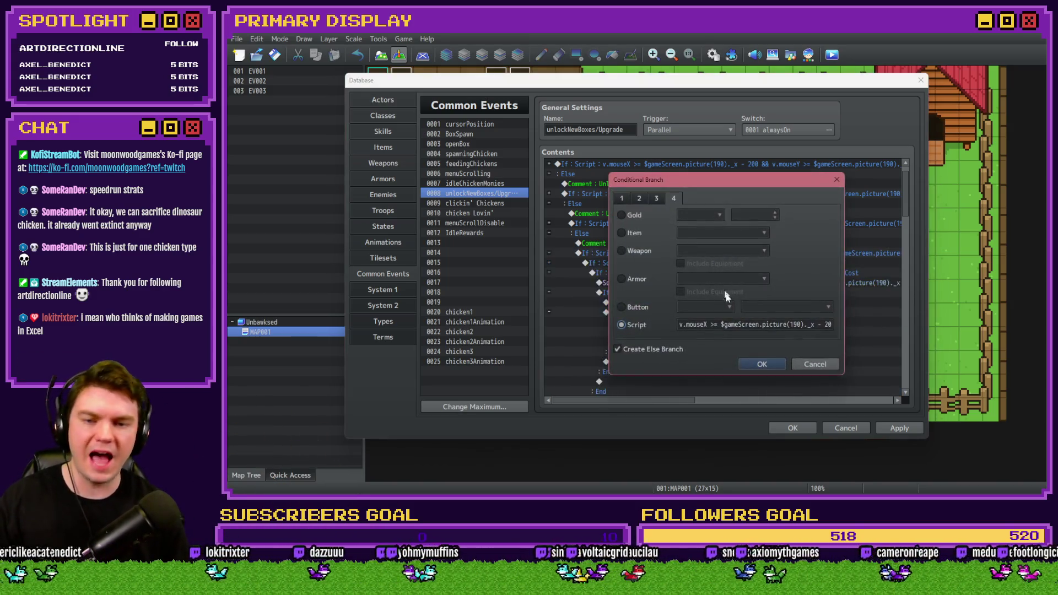
Step: Find the 504 y offset in the click-area script and compute 504 − 128 = 376 in Calculator
left_click_drag(758, 325, 686, 325)
left_click(727, 325)
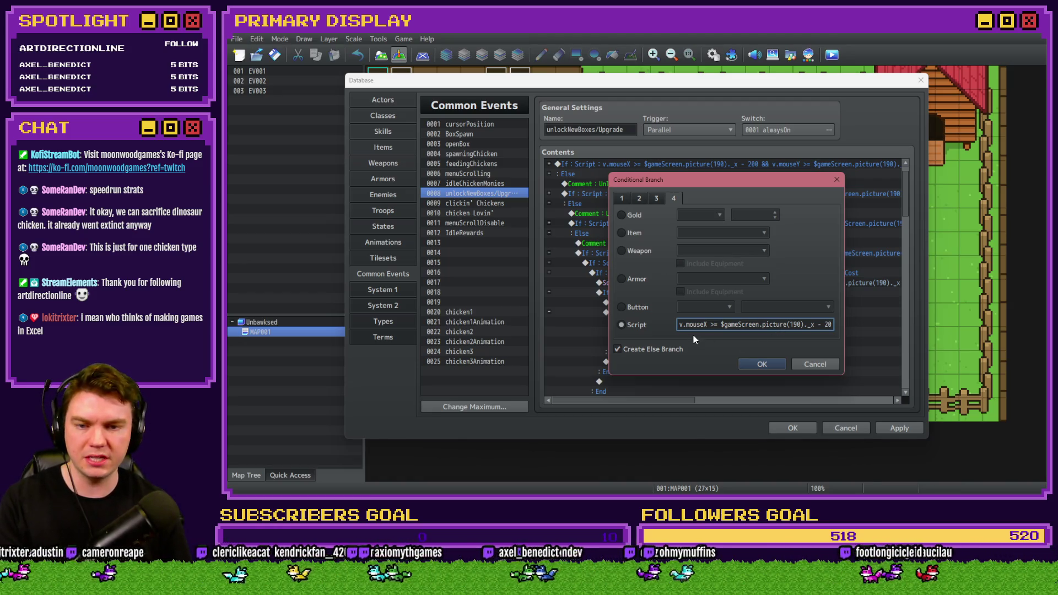
key("Right")
key("Right")
key("Right")
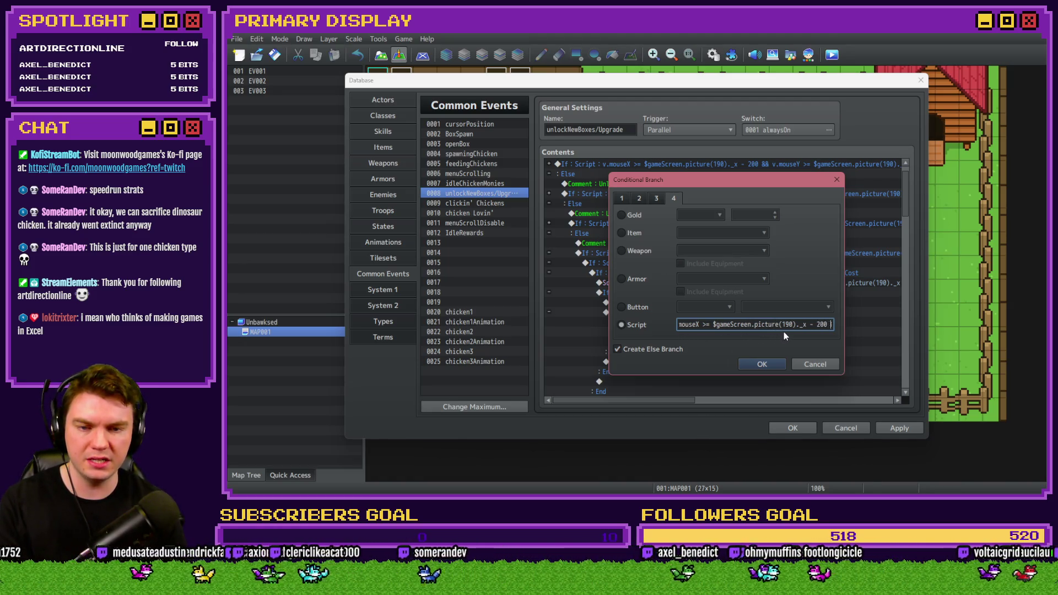
key("Right")
key("Right")
key("Right")
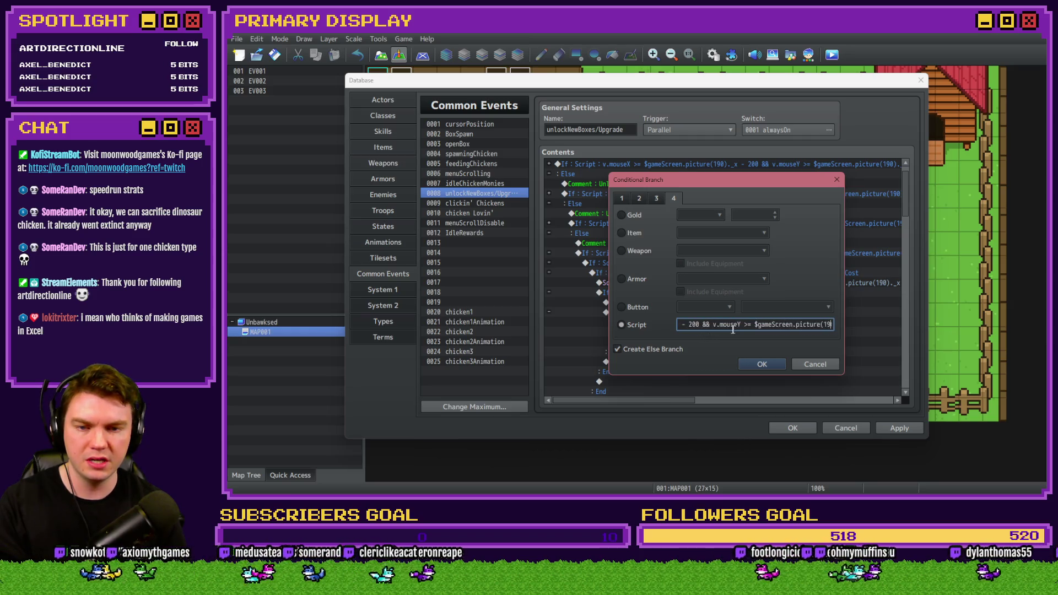
key("Right")
key("Right")
key("Right")
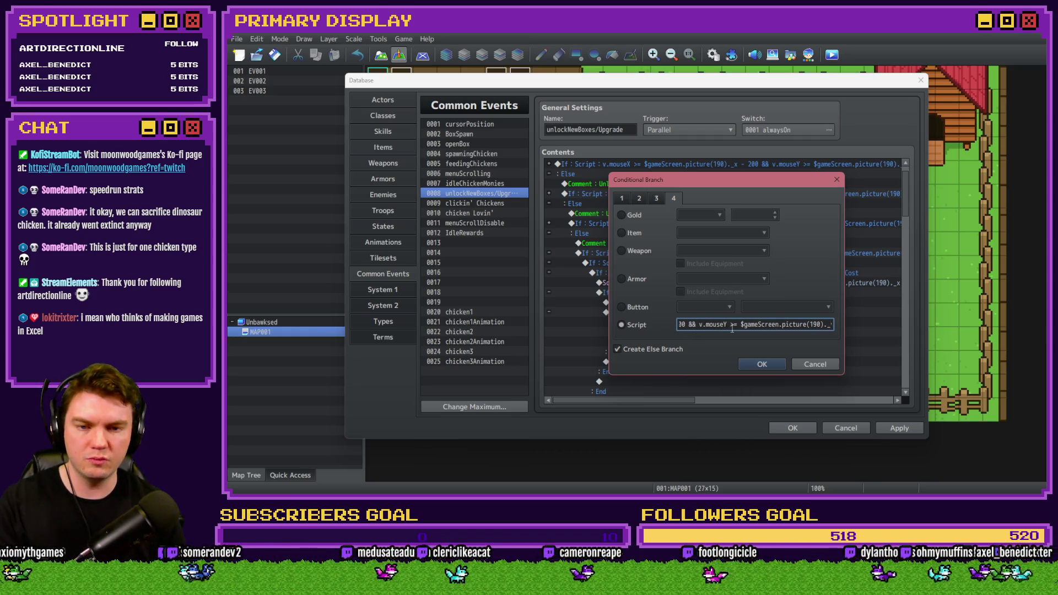
double_click(773, 325)
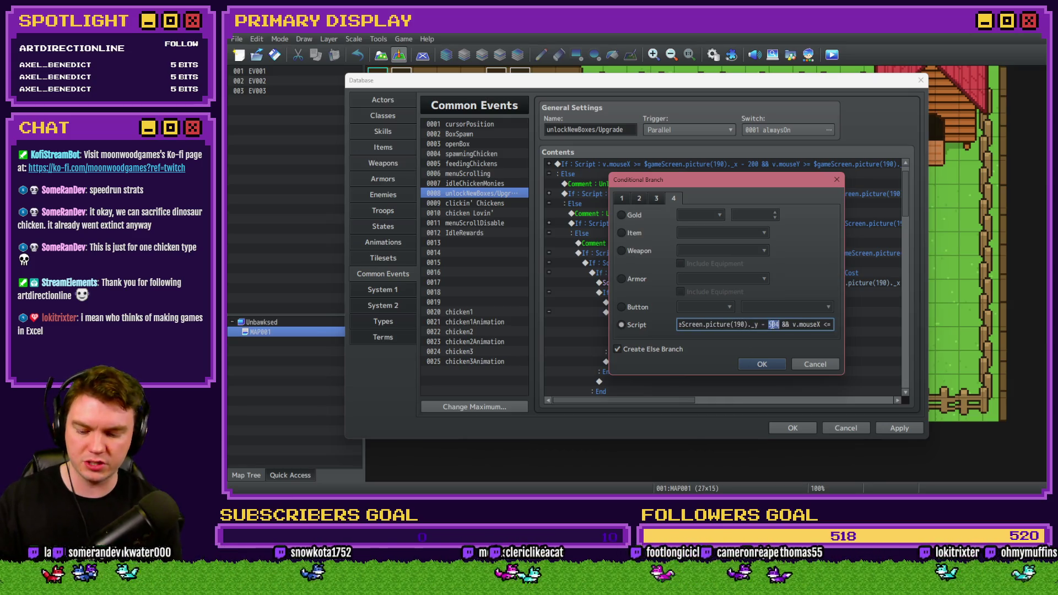
key("XF86Calculator")
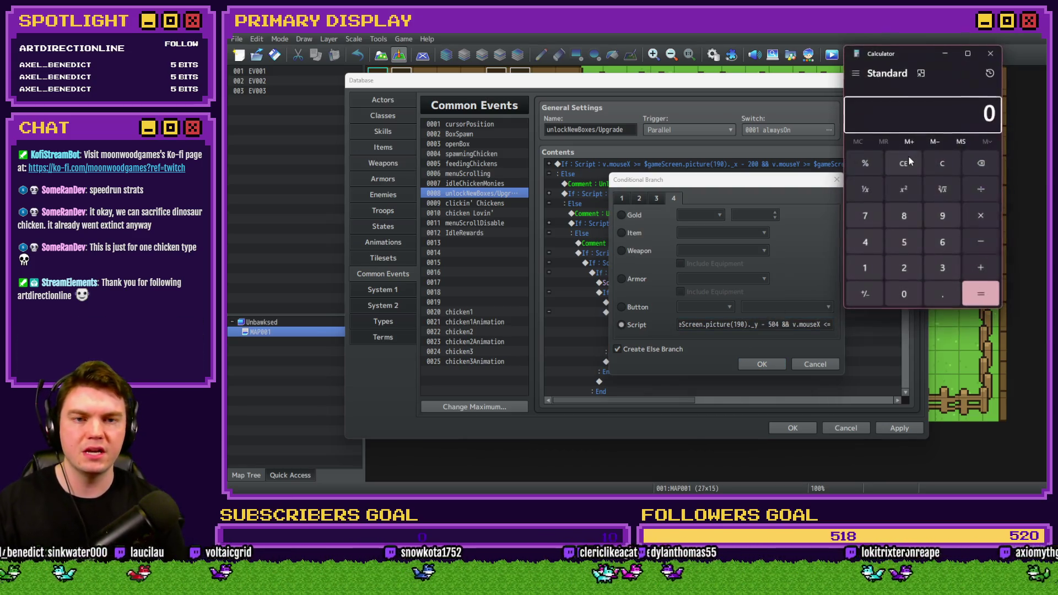
left_click_drag(912, 52, 940, 41)
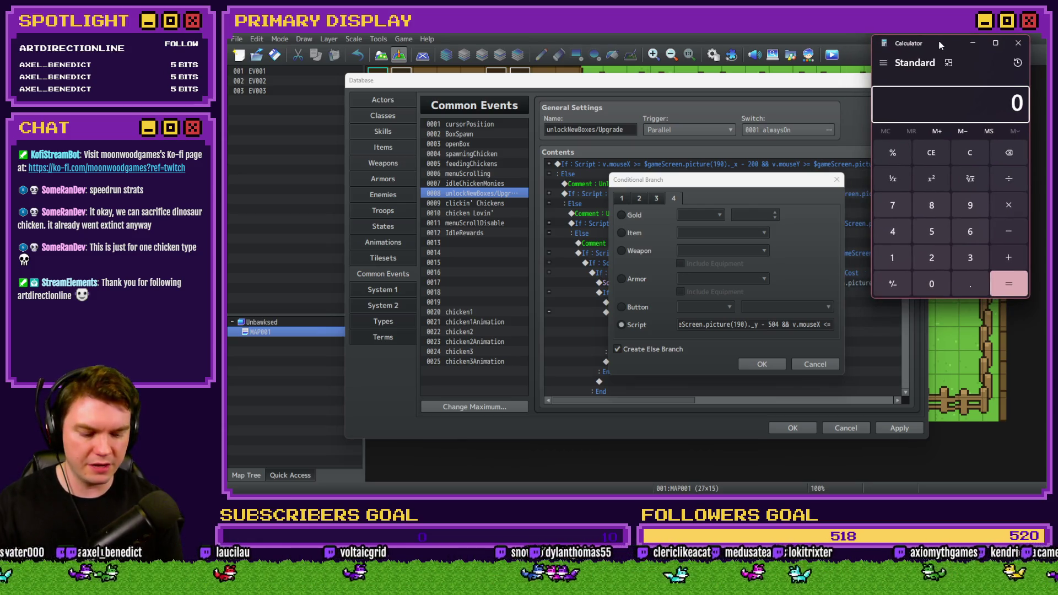
type("504 - 128")
key("Return")
left_click(973, 43)
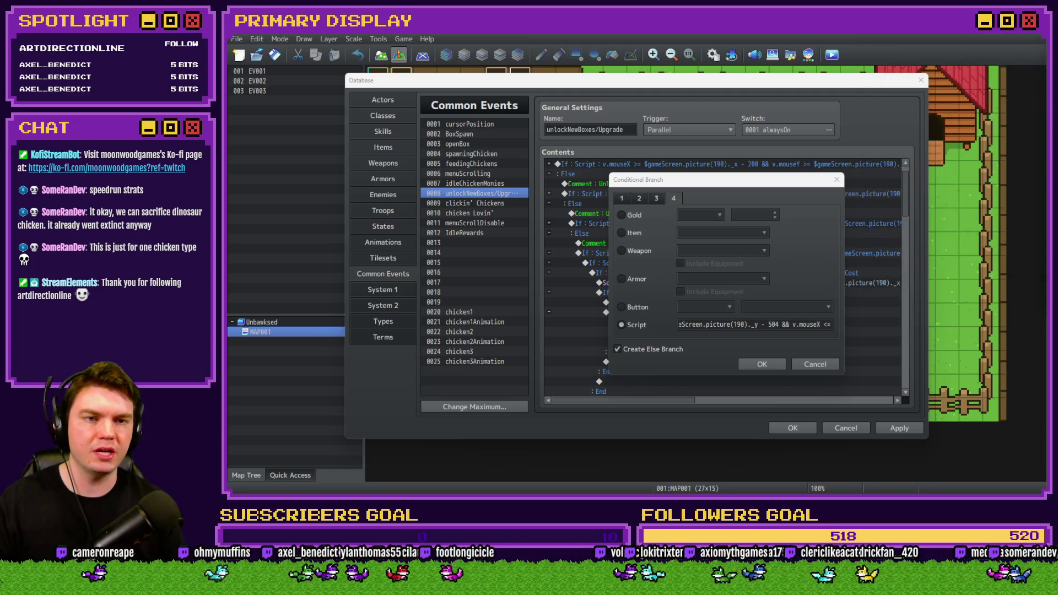
Step: Replace the y offset with 376, update the final 384 offset, and confirm the condition
double_click(781, 324)
left_click(618, 325)
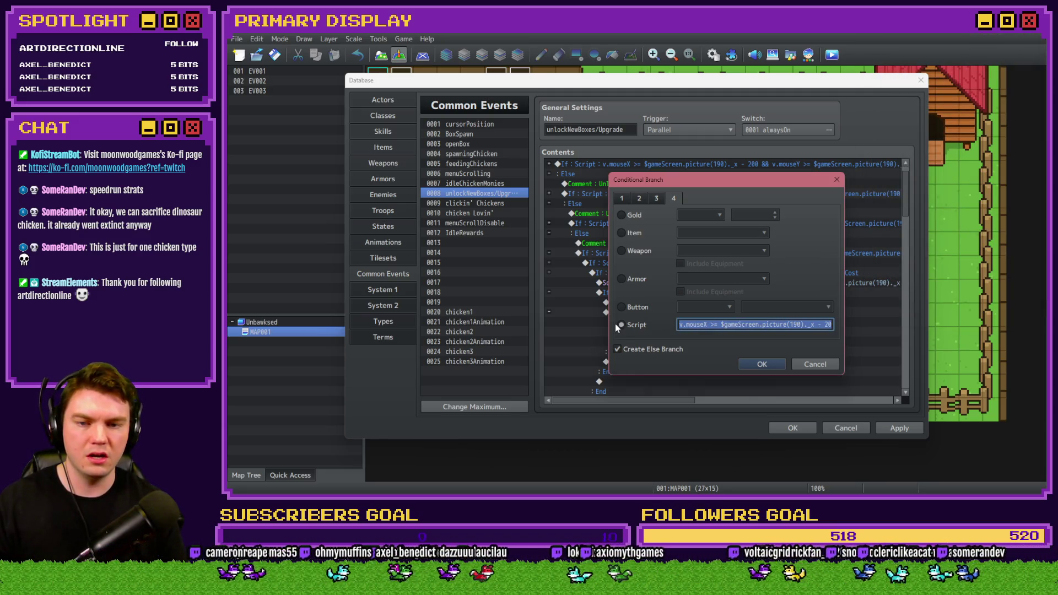
left_click(778, 325)
key("Right")
key("Right")
key("Right")
key("Right")
key("Right")
key("Right")
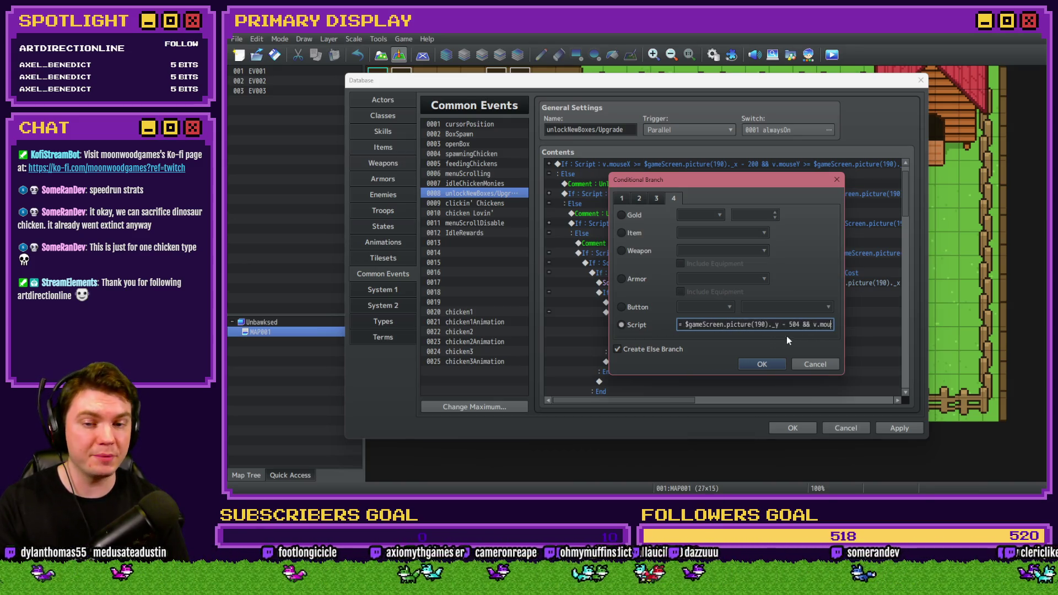
type("76")
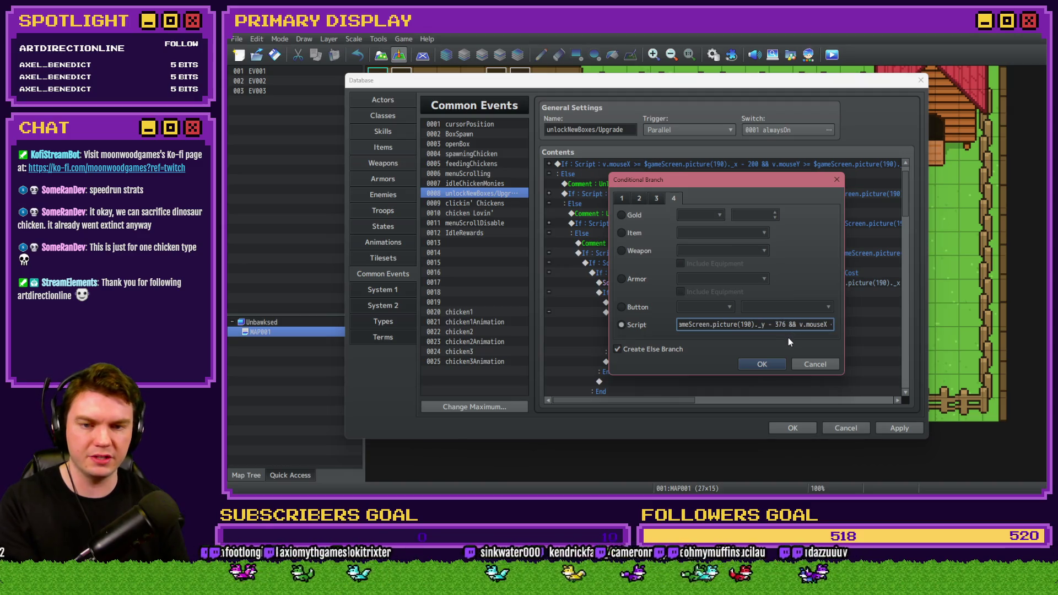
key("Right")
key("Right")
key("Right")
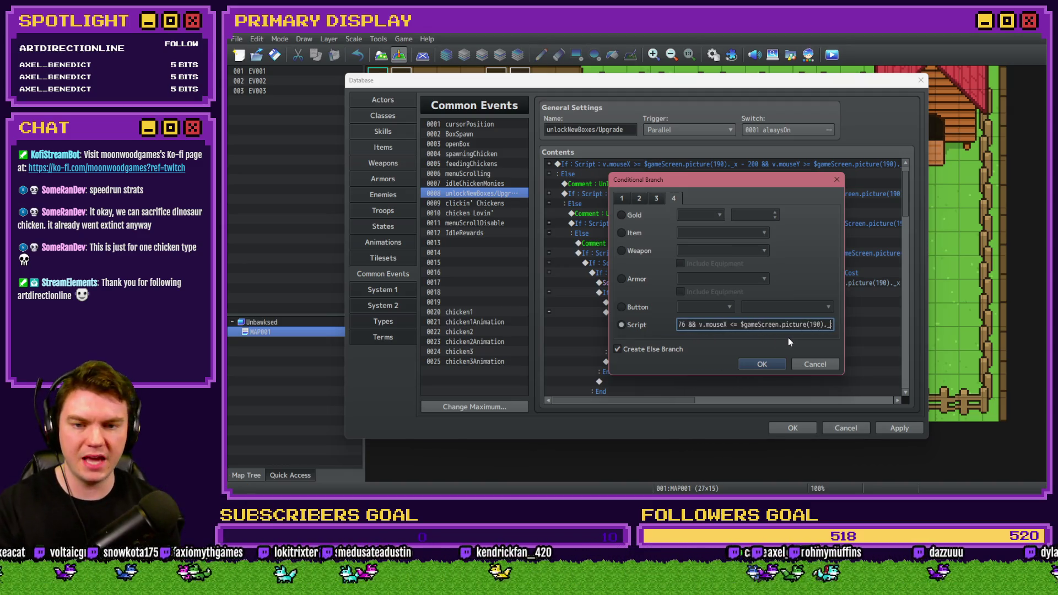
key("Right")
key("Right")
key("Right")
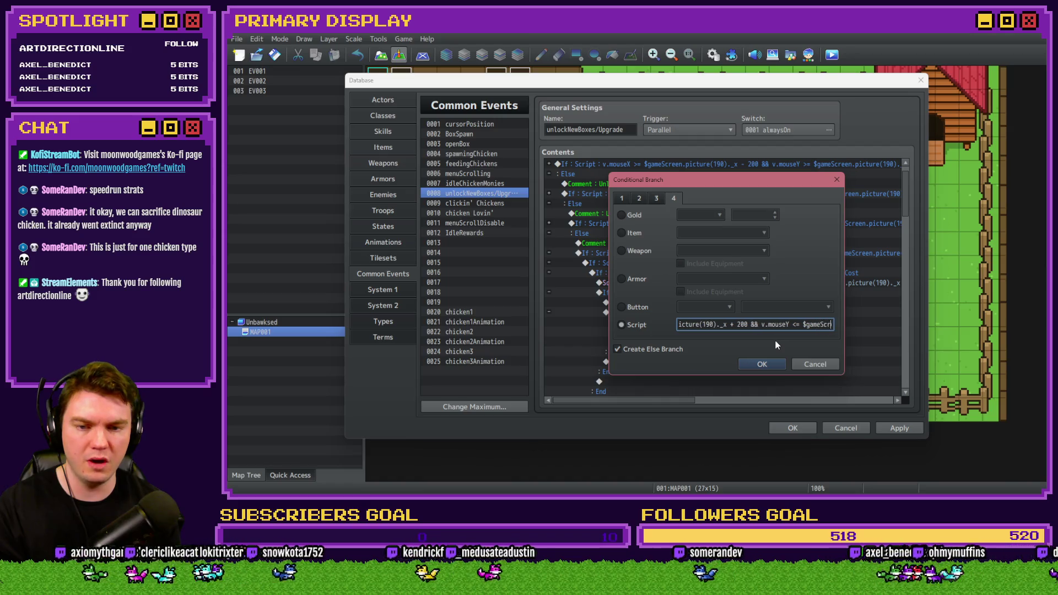
key("Right")
key("Right")
key("Right")
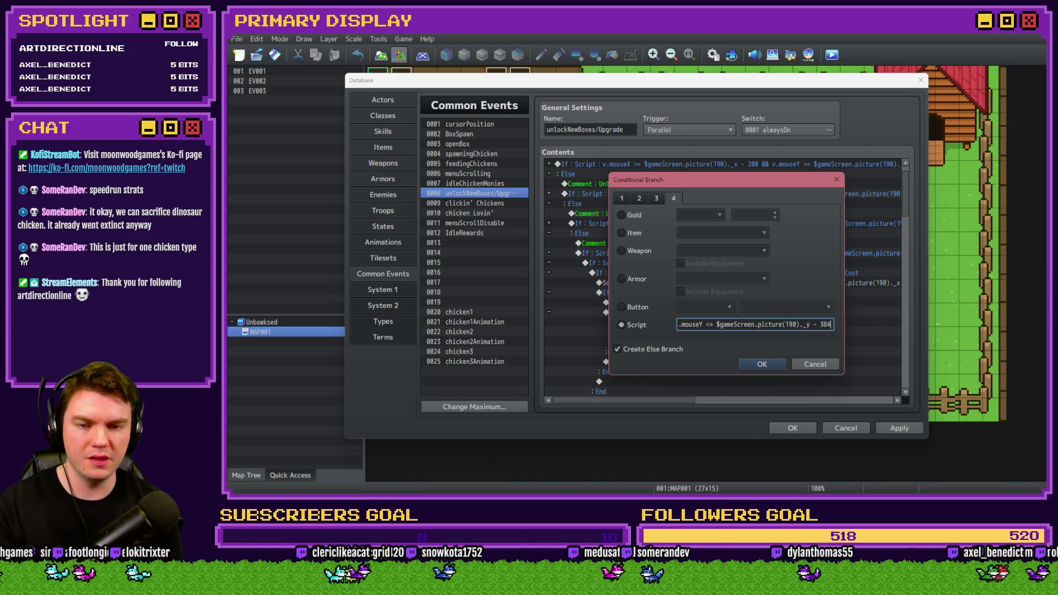
key("alt+Tab")
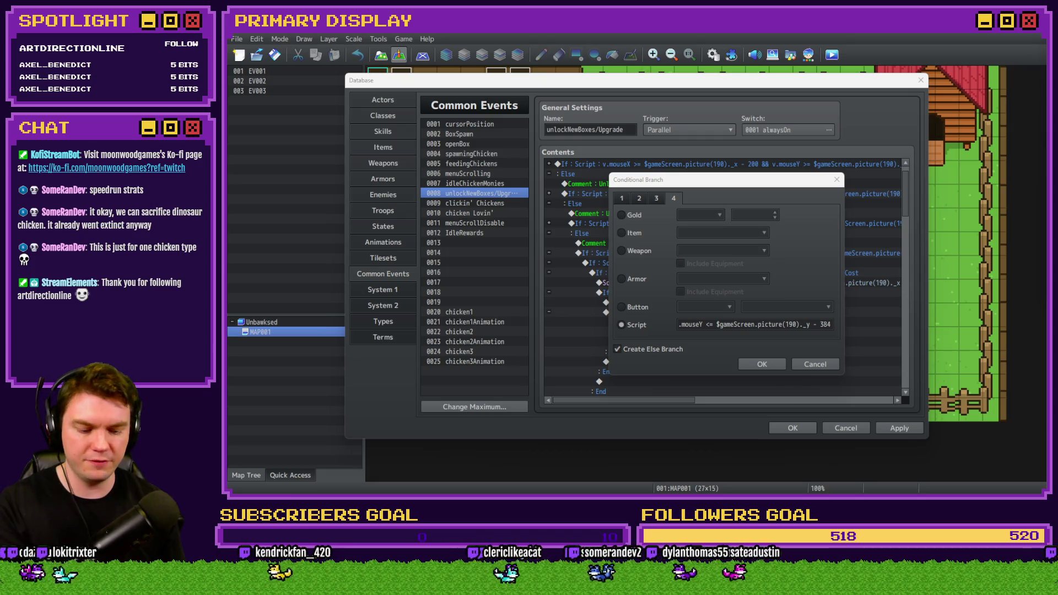
double_click(825, 324)
type("256")
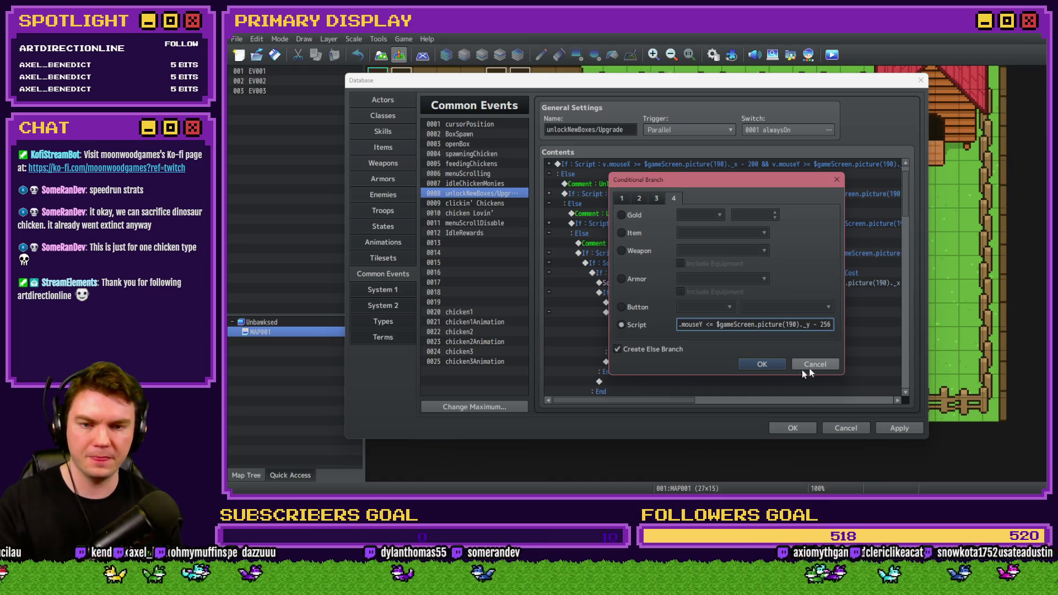
left_click(772, 363)
Step: Change the spawned check to s.chicken4Spawned == false
double_click(709, 284)
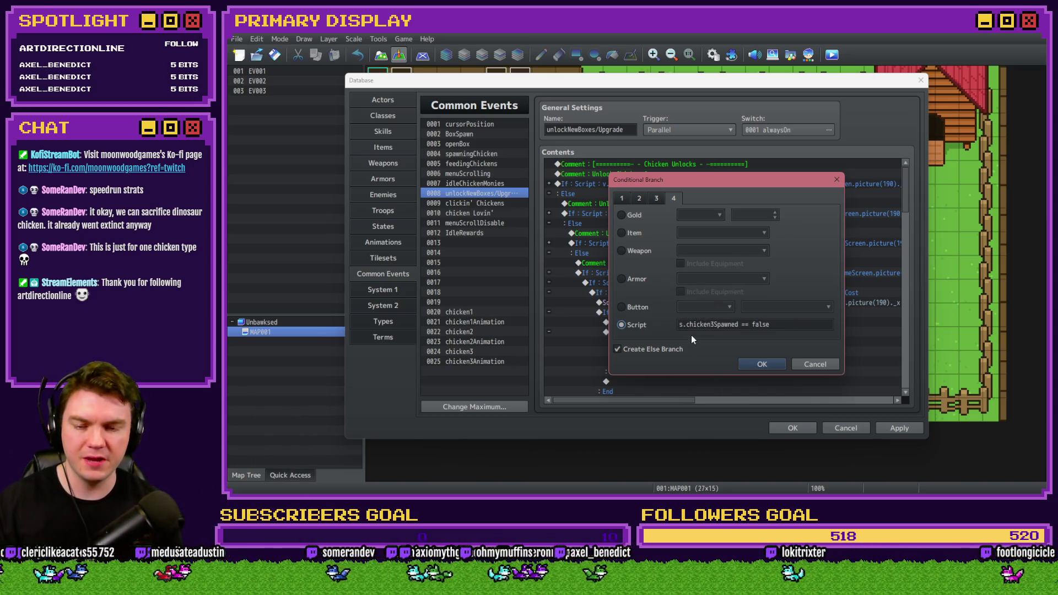
left_click(713, 326)
key("BackSpace")
type("4")
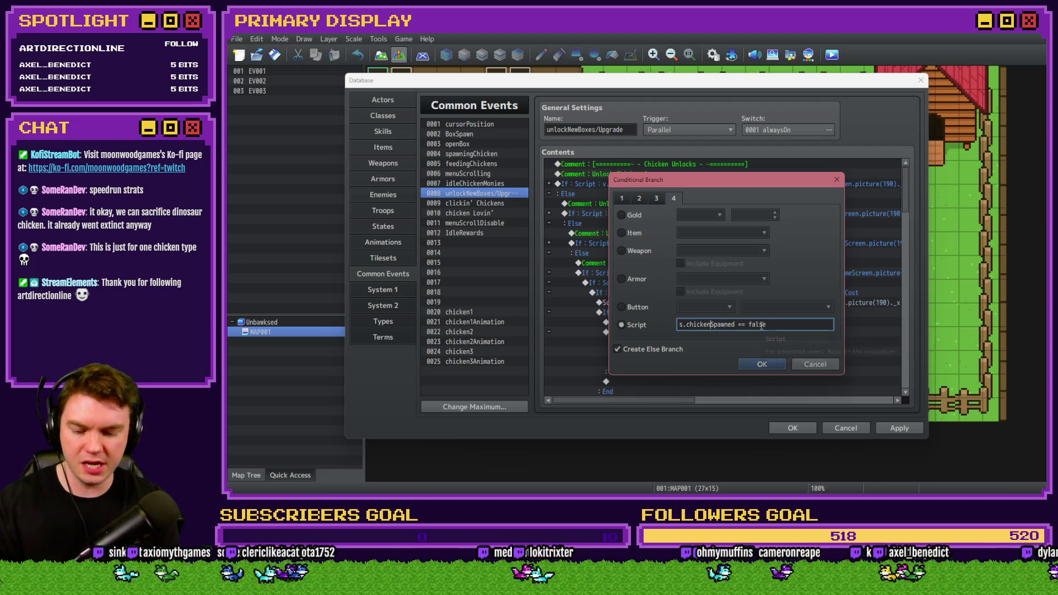
key("Return")
Step: Make the cost condition compare playerMonies against v.chicken4UpgradeCost
double_click(735, 293)
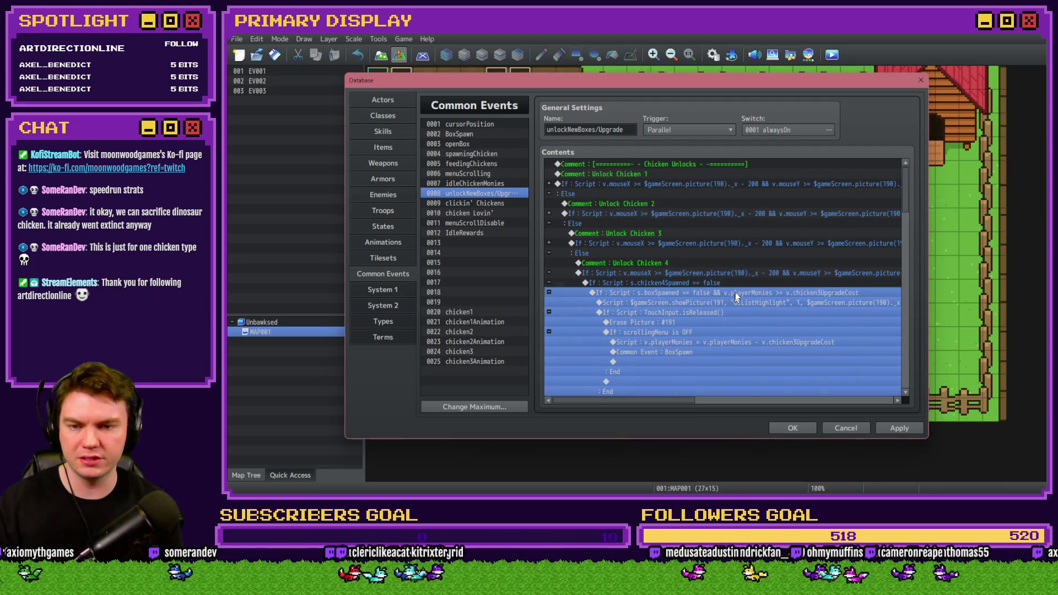
left_click(709, 325)
key("shift+Home")
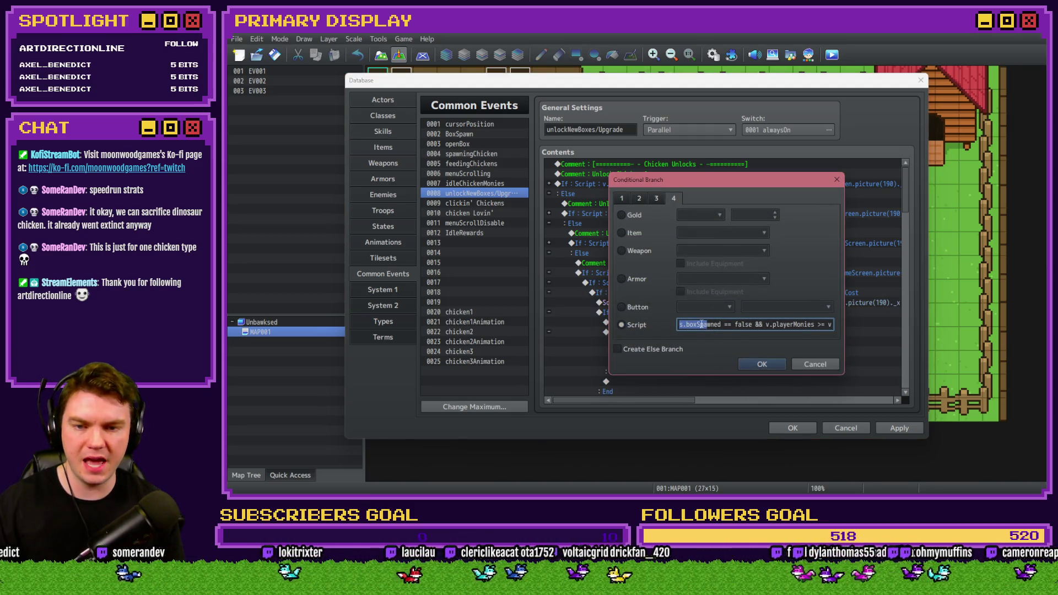
key("End")
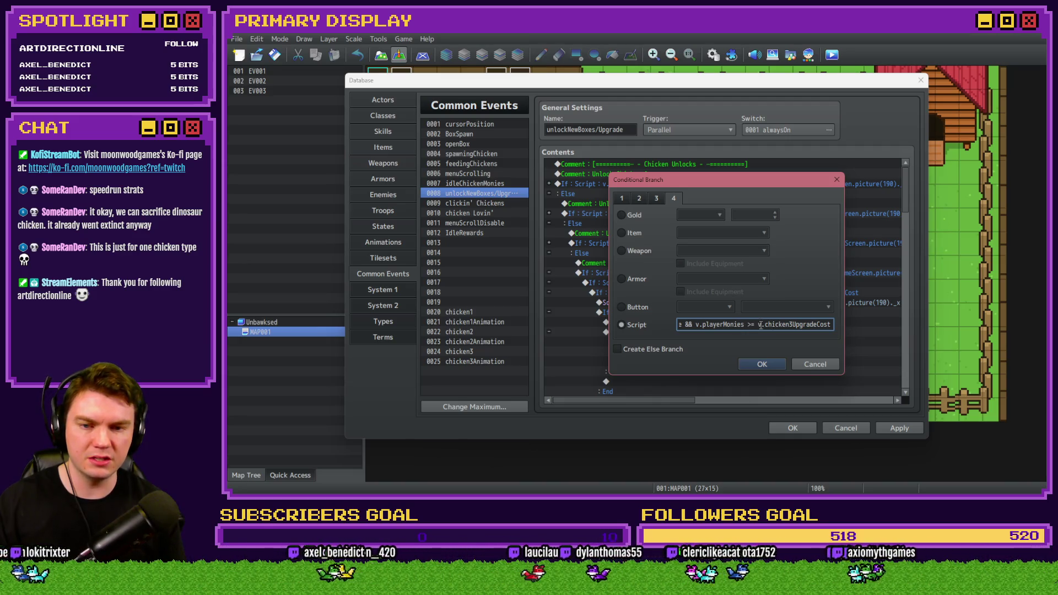
key("BackSpace")
type("4")
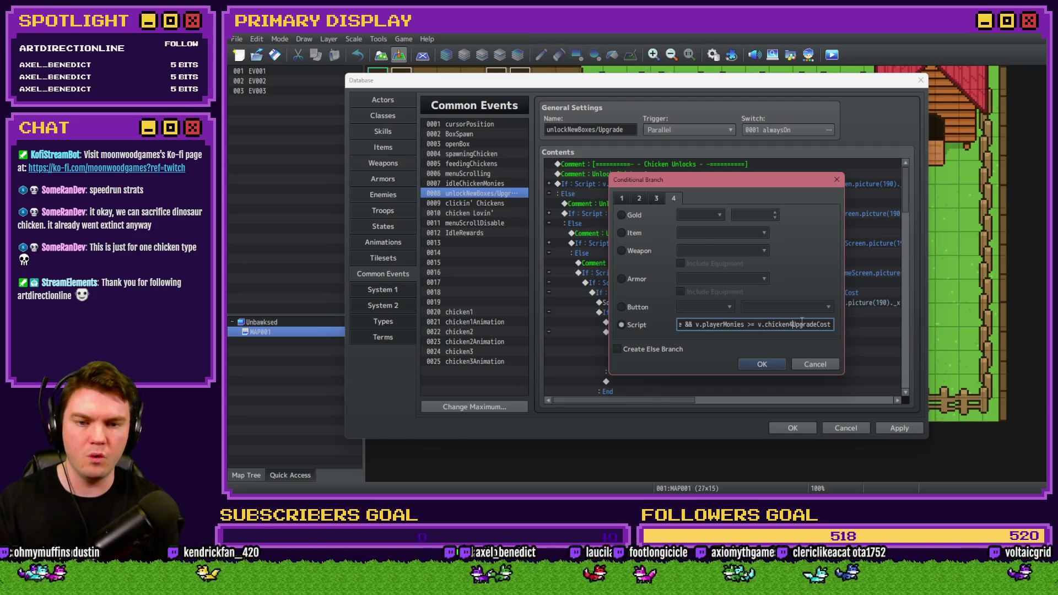
key("Return")
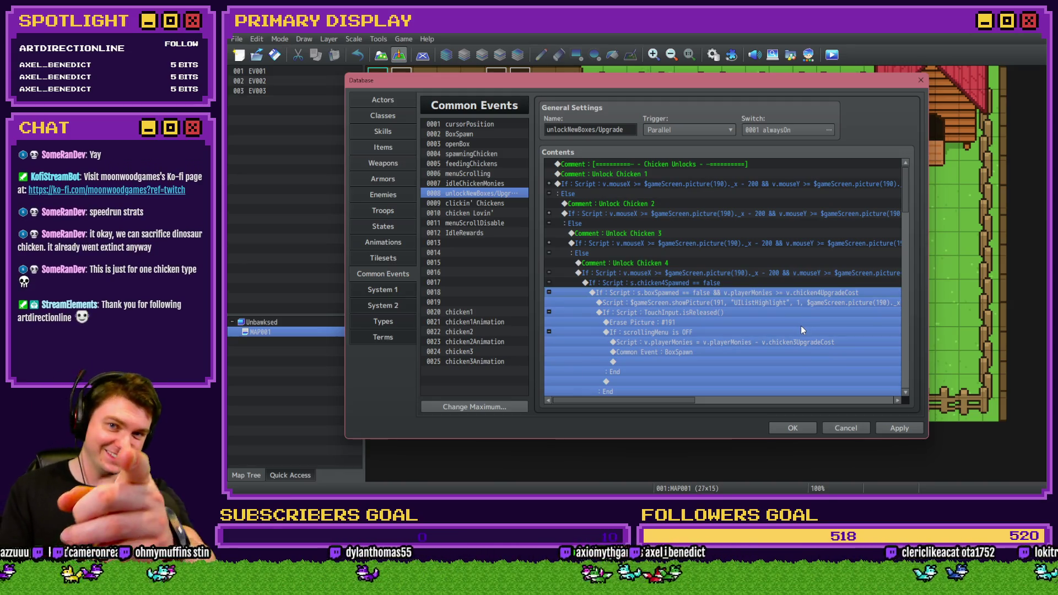
left_click(777, 304)
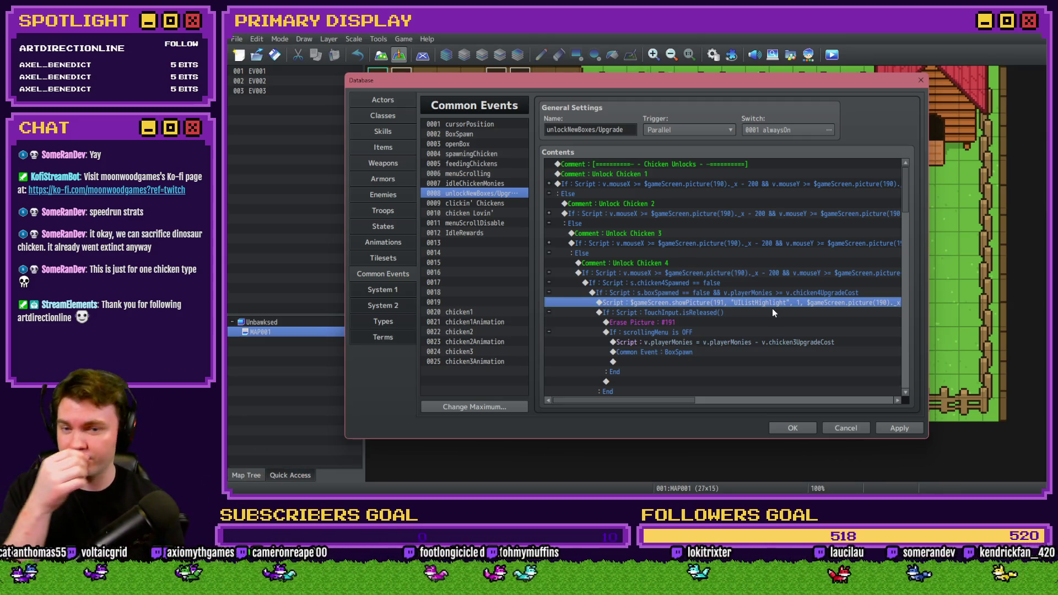
Step: Change the unlock highlight showPicture script's y offset from 444 to 500
key("Return")
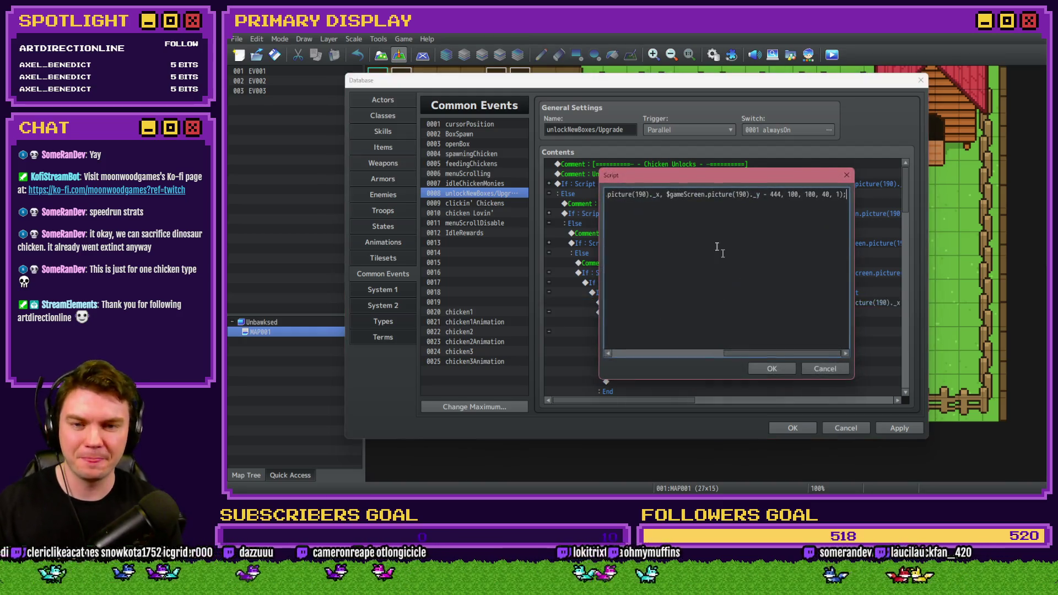
key("shift+Home")
left_click(707, 198)
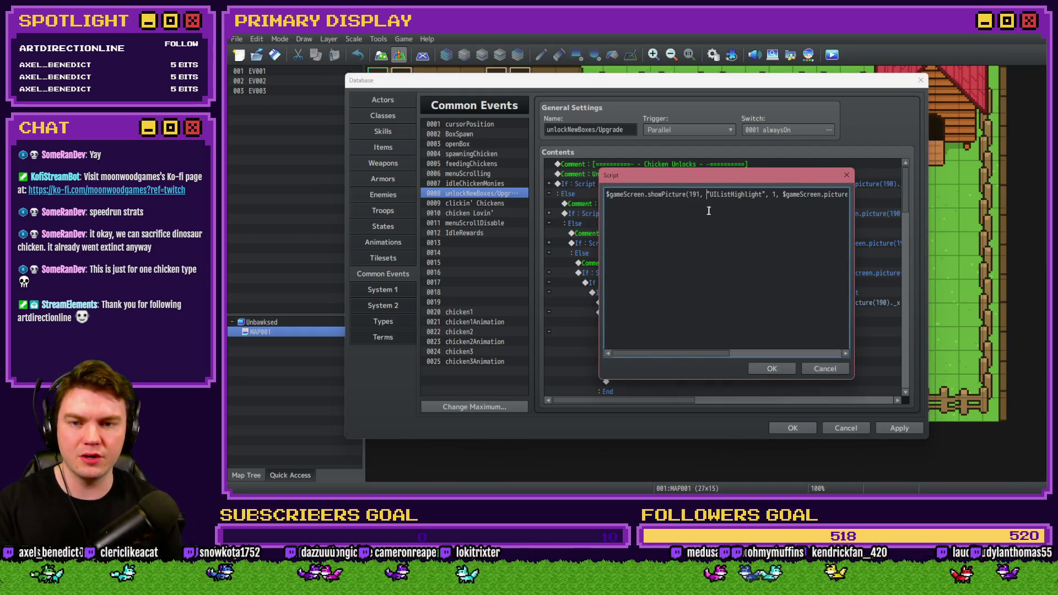
key("Right")
key("Right")
key("Right")
key("Right")
key("Right")
key("Right")
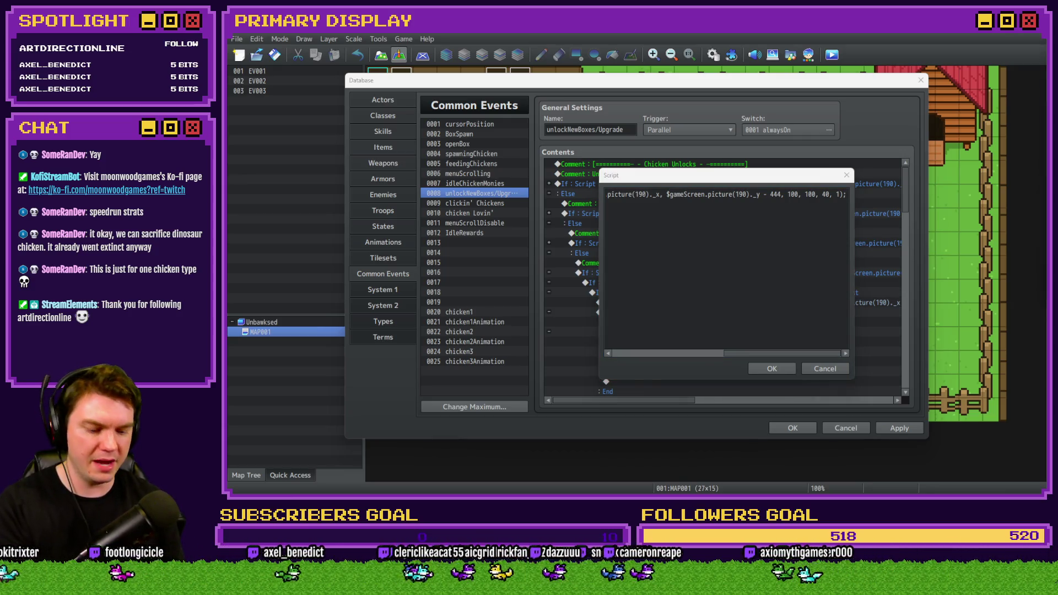
double_click(775, 194)
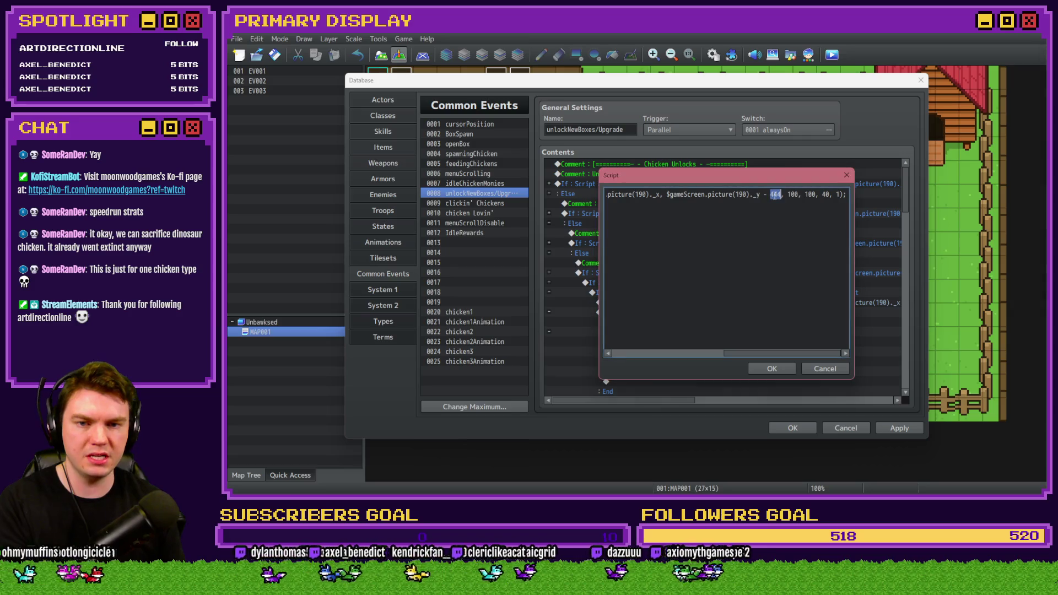
type("500")
left_click(771, 369)
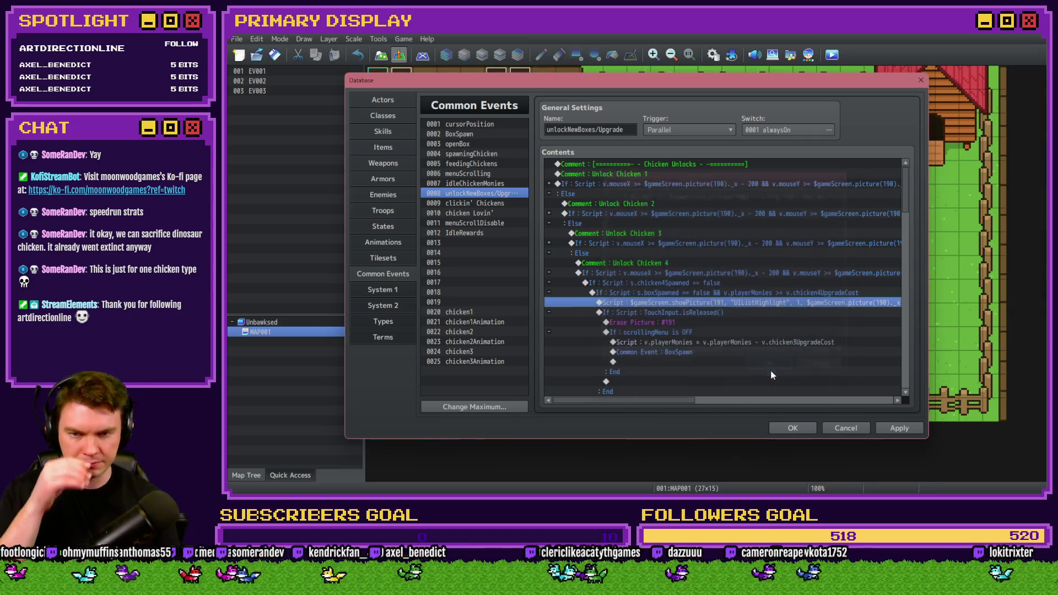
Step: Make the purchase script subtract v.chicken4UpgradeCost from v.playerMonies
left_click(695, 313)
left_click(693, 333)
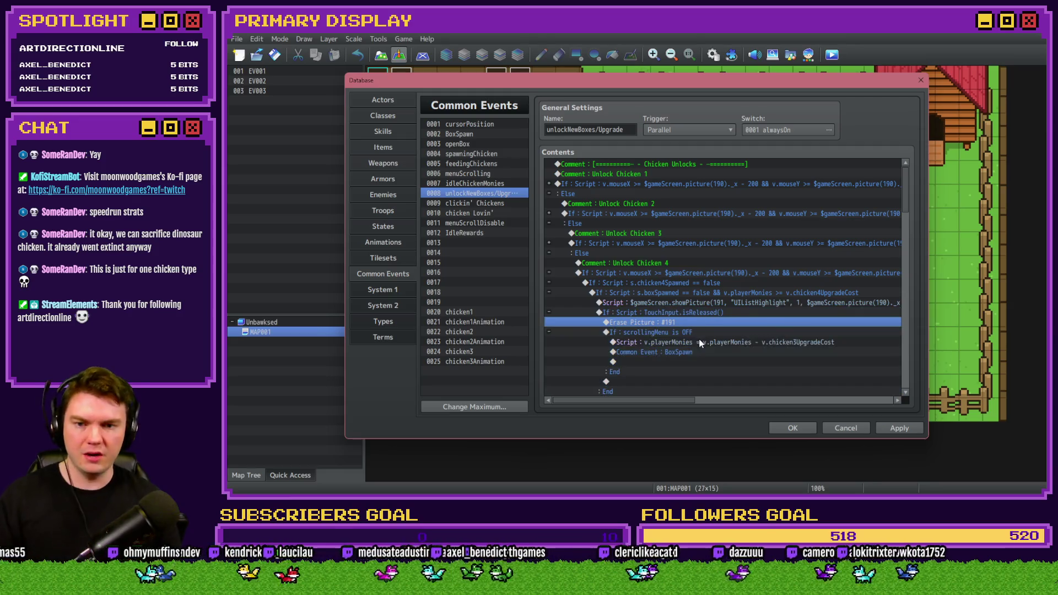
left_click(700, 342)
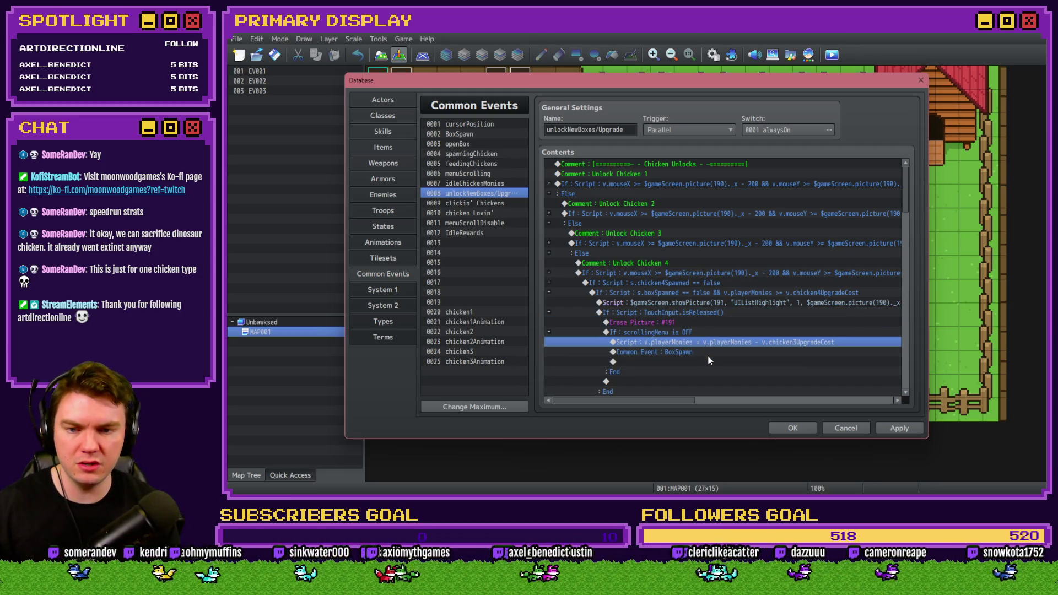
double_click(676, 342)
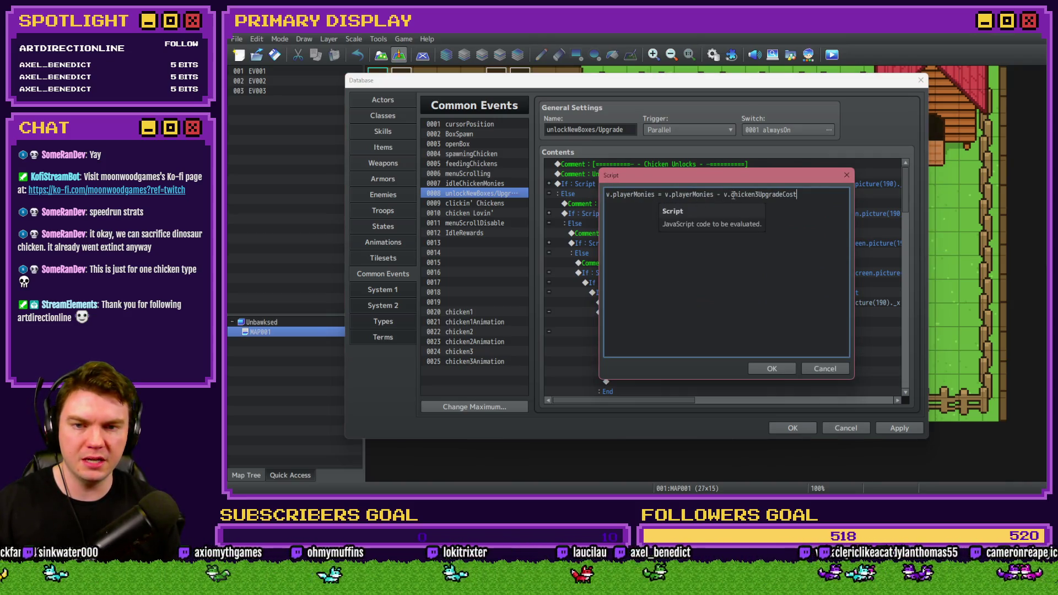
left_click(755, 195)
key("Delete")
type("4")
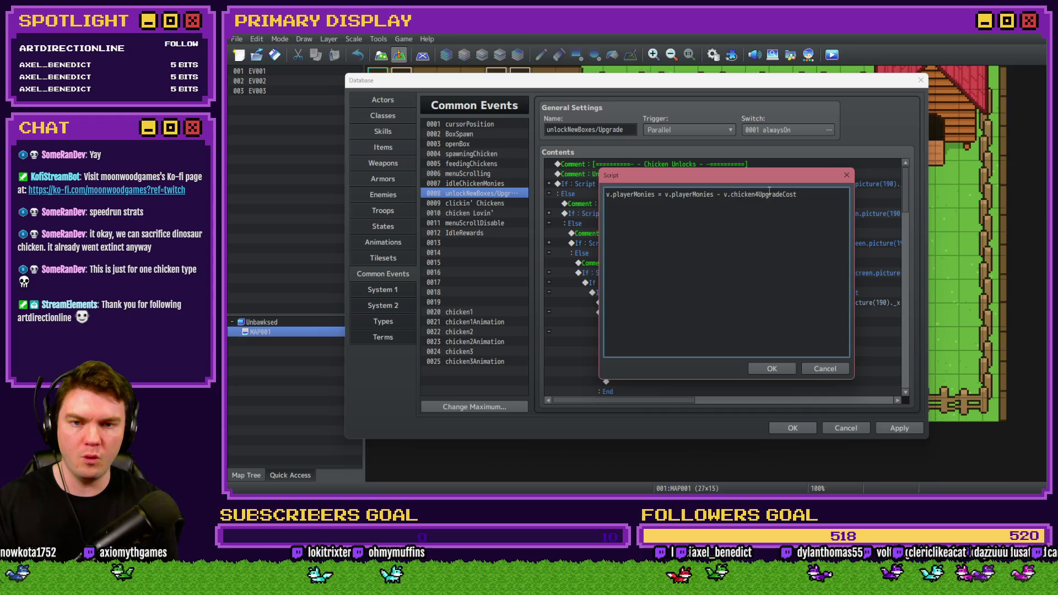
key("ctrl+Return")
scroll(763, 295, "down", 3)
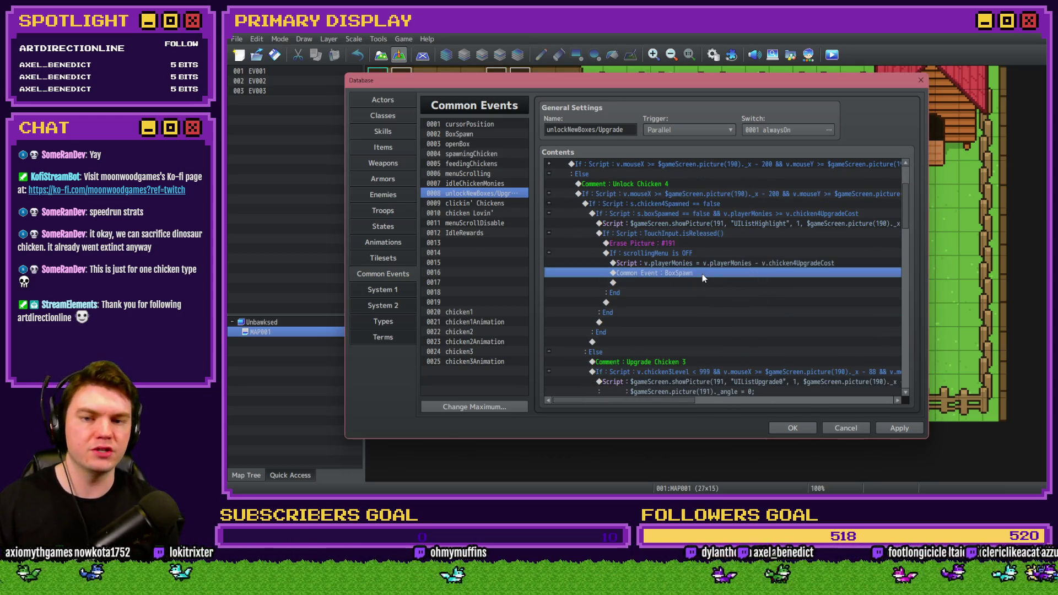
Step: Rename the copied Upgrade Chicken 3 comment to Upgrade Chicken 4
scroll(702, 278, "down", 2)
left_click(625, 304)
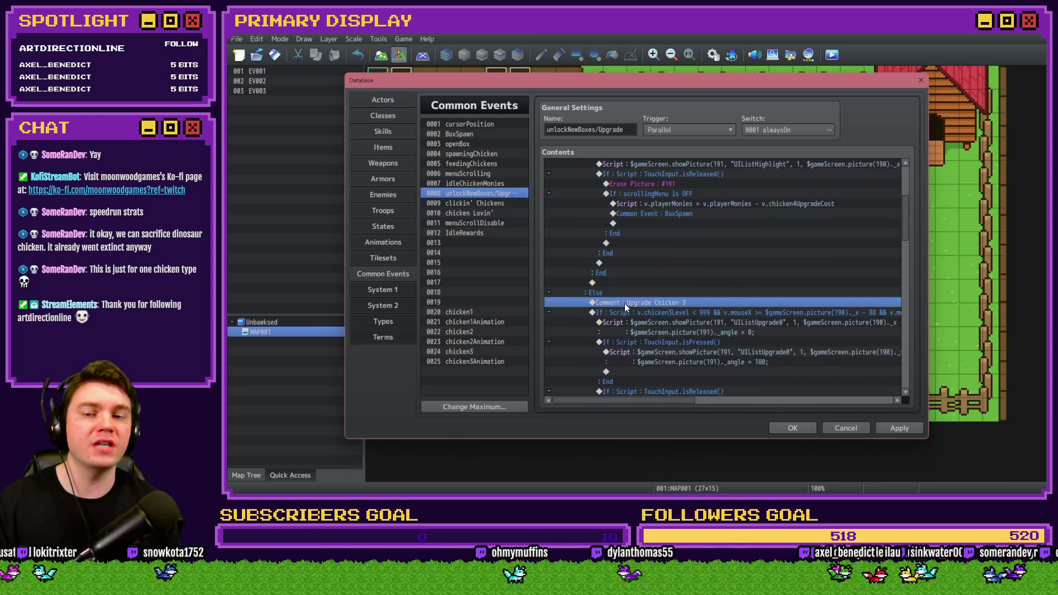
double_click(622, 304)
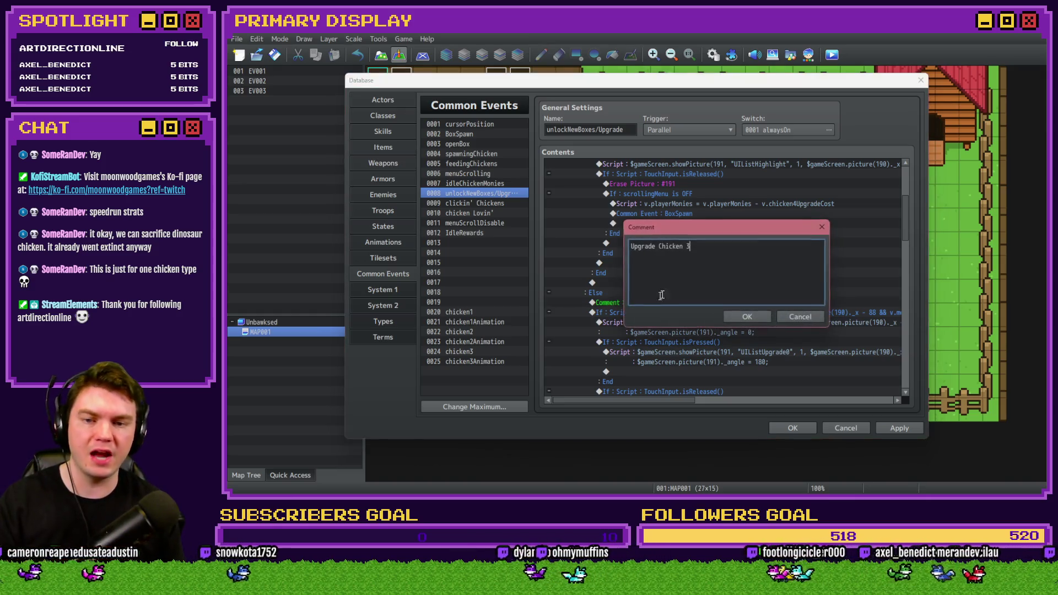
key("ctrl+Return")
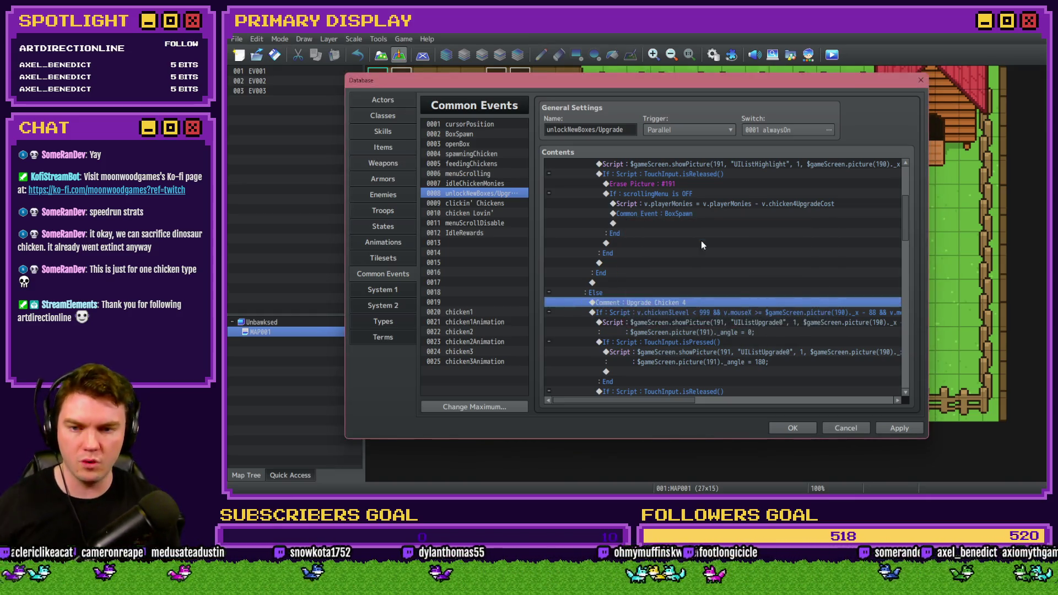
Step: Start editing the copied upgrade condition so it checks chicken4Level
scroll(731, 267, "down", 2)
left_click(723, 254)
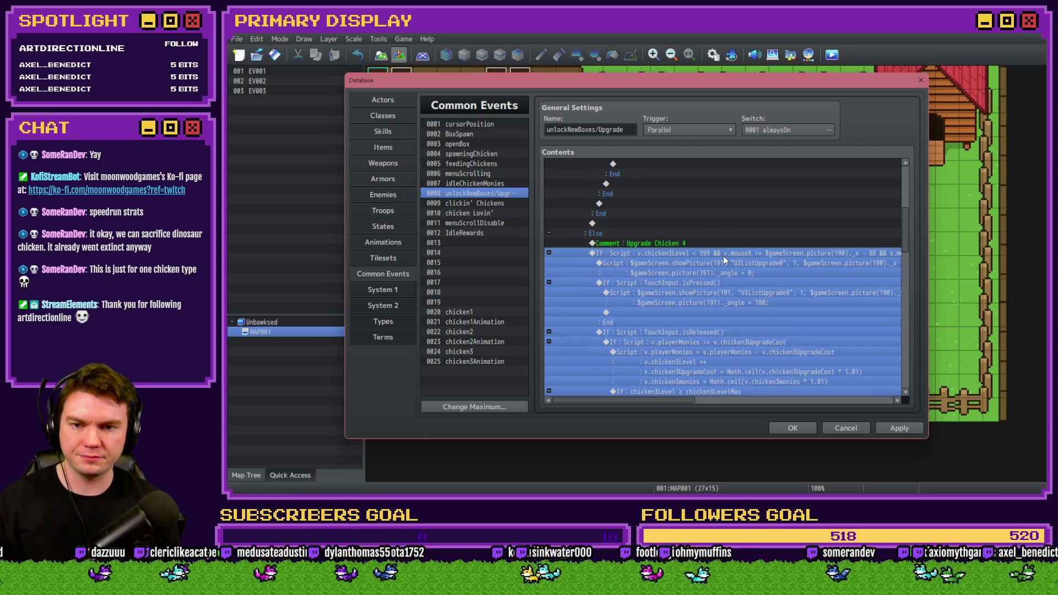
double_click(722, 255)
left_click(715, 325)
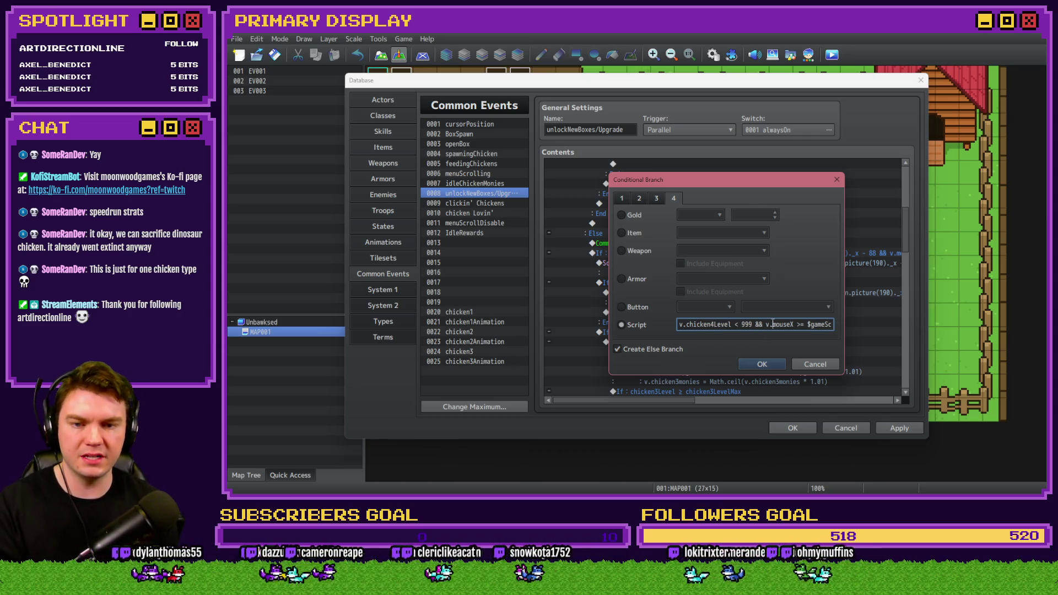
key("Right")
key("Right")
key("Right")
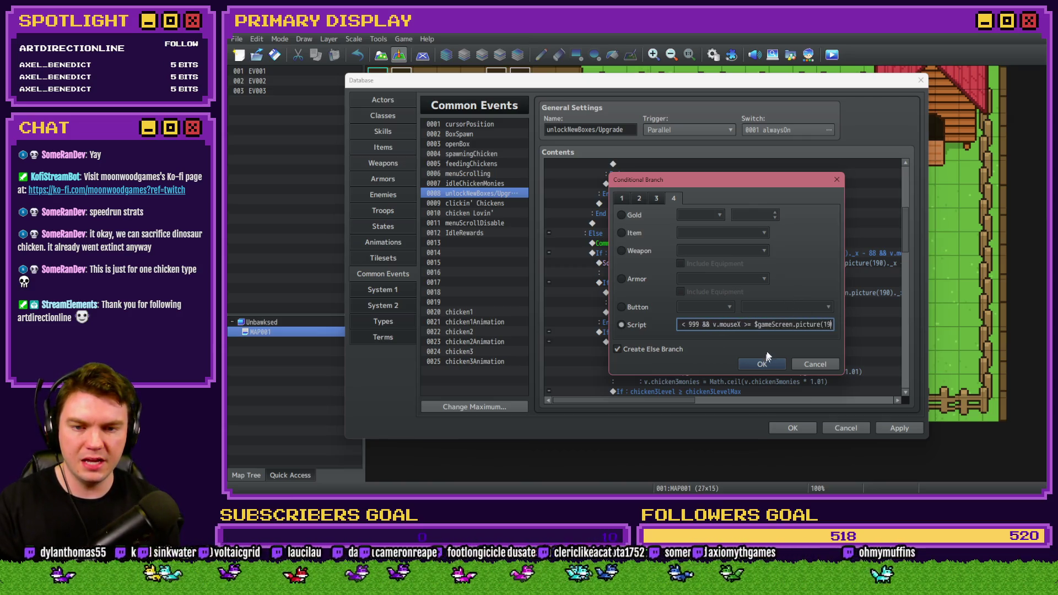
key("Right")
key("Right")
key("Right")
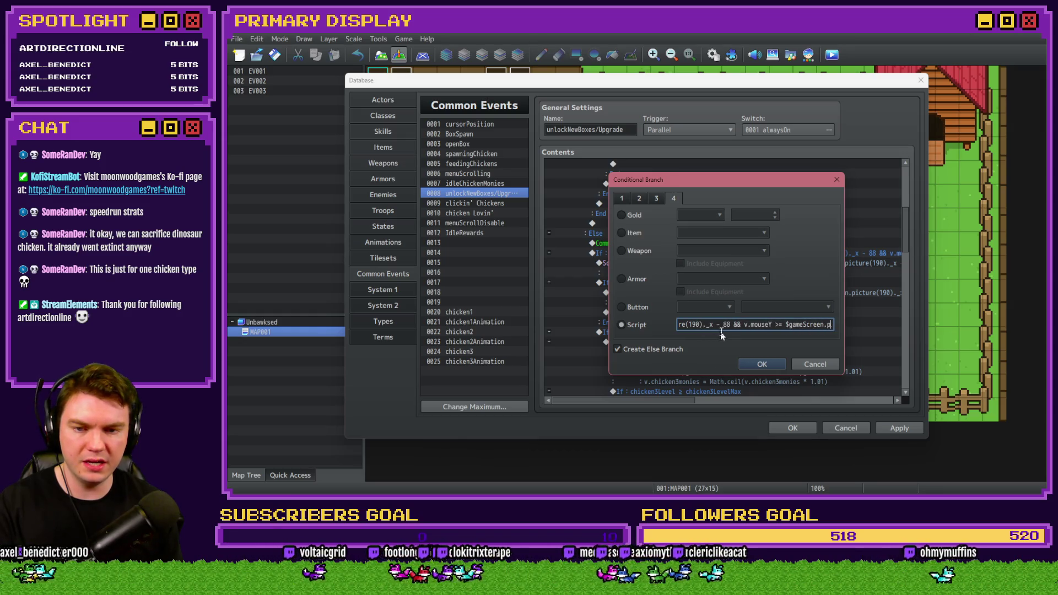
key("Right")
key("Right")
key("Right")
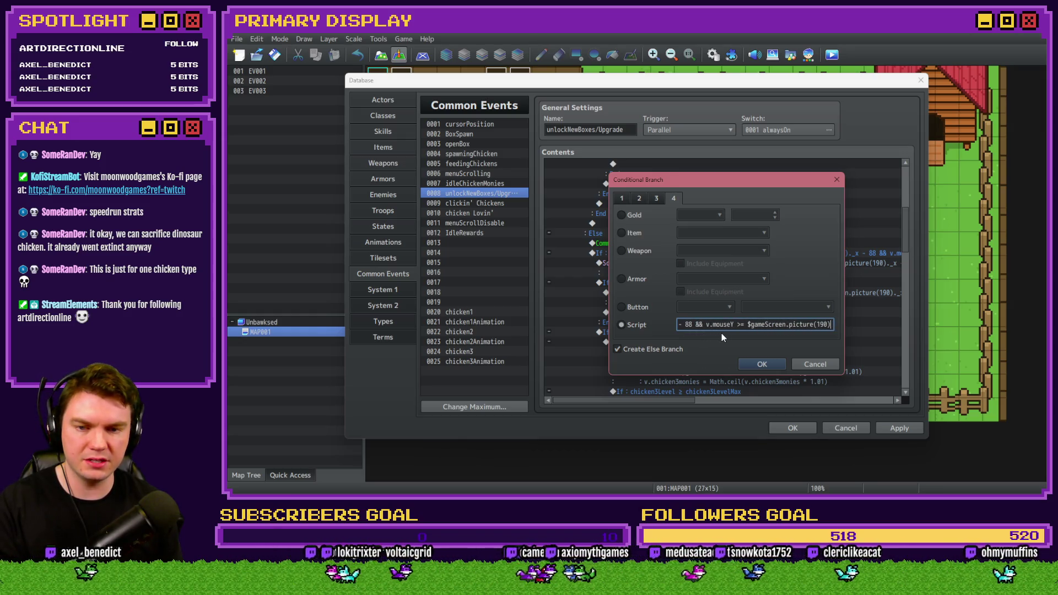
key("Right")
key("Right")
key("Right")
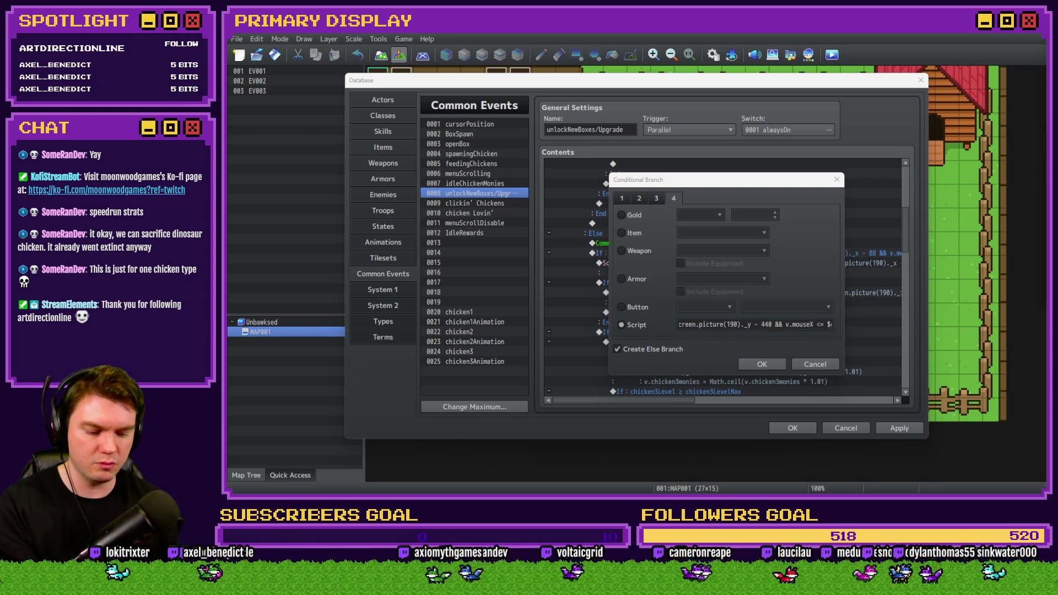
left_click(700, 324)
key("shift+End")
Step: Change the condition's y offsets from 440 to 312 and 396, and confirm it
left_click(791, 324)
key("Right")
key("Right")
key("Right")
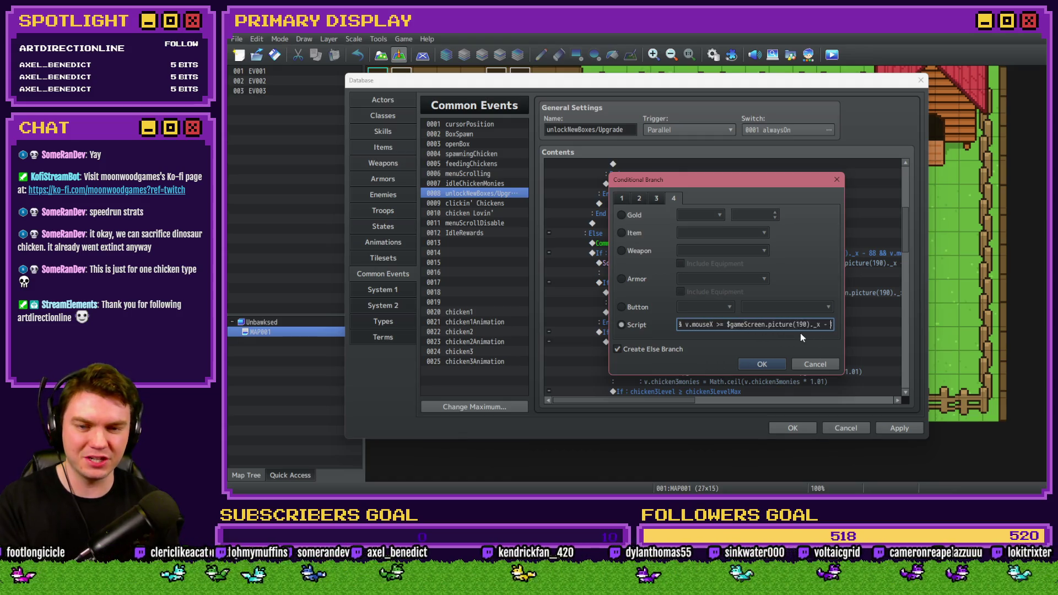
key("Right")
key("Right")
key("Right")
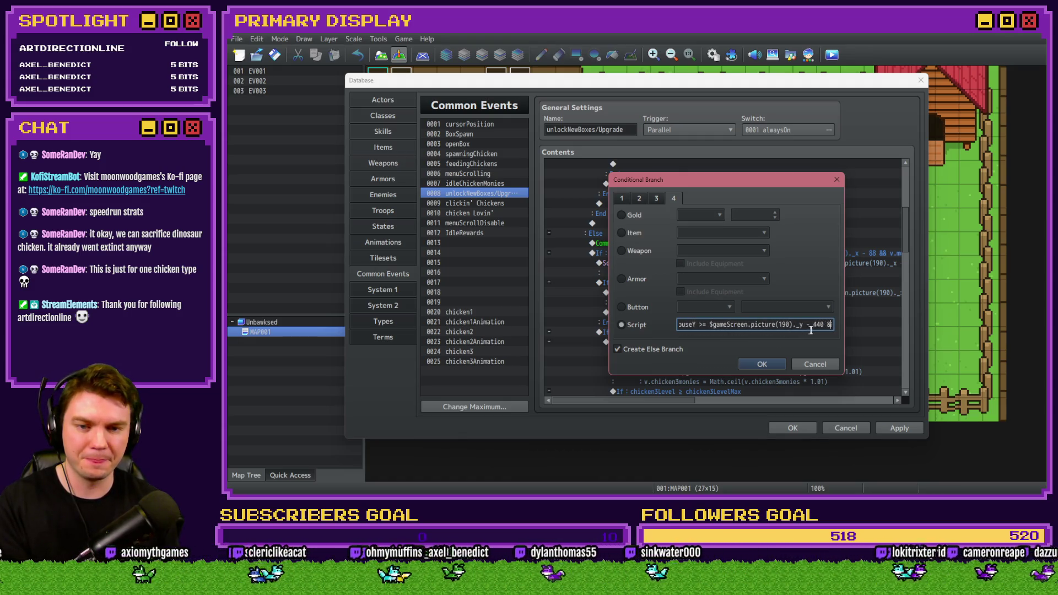
double_click(814, 324)
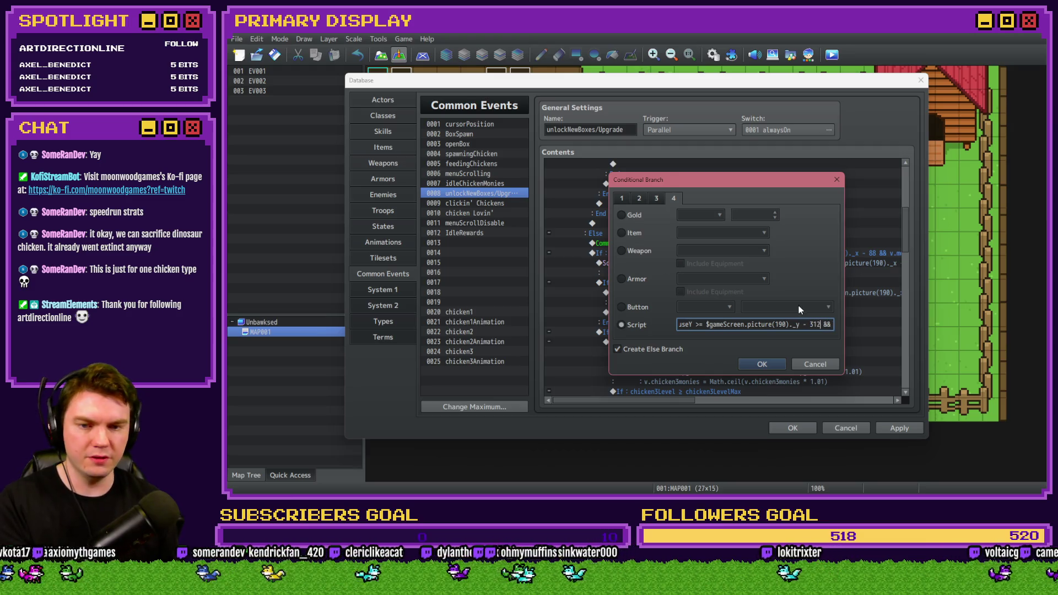
key("Right")
key("Right")
key("Right")
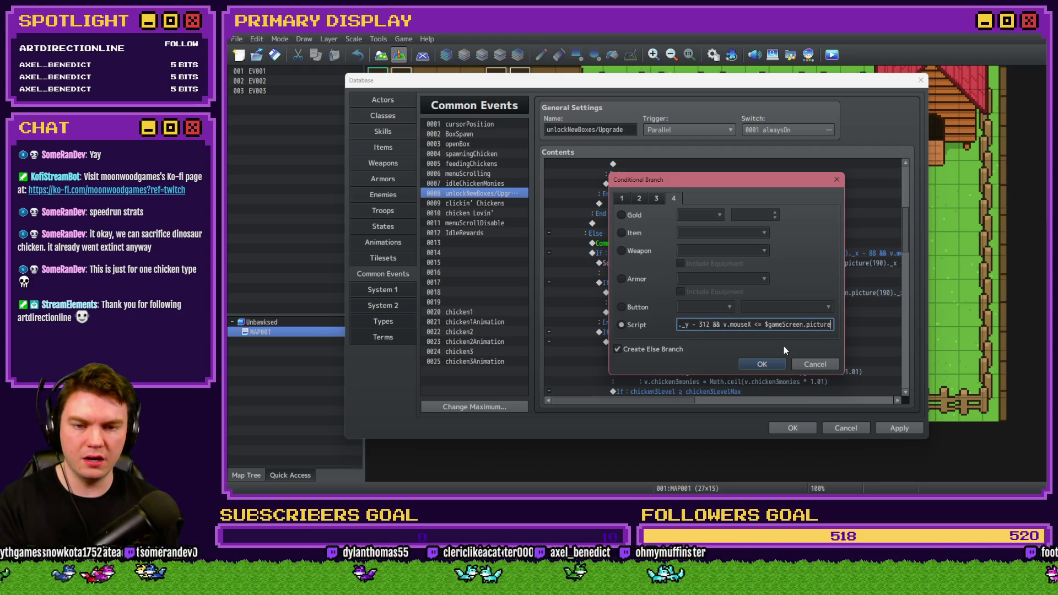
key("Right")
key("Right")
key("Right")
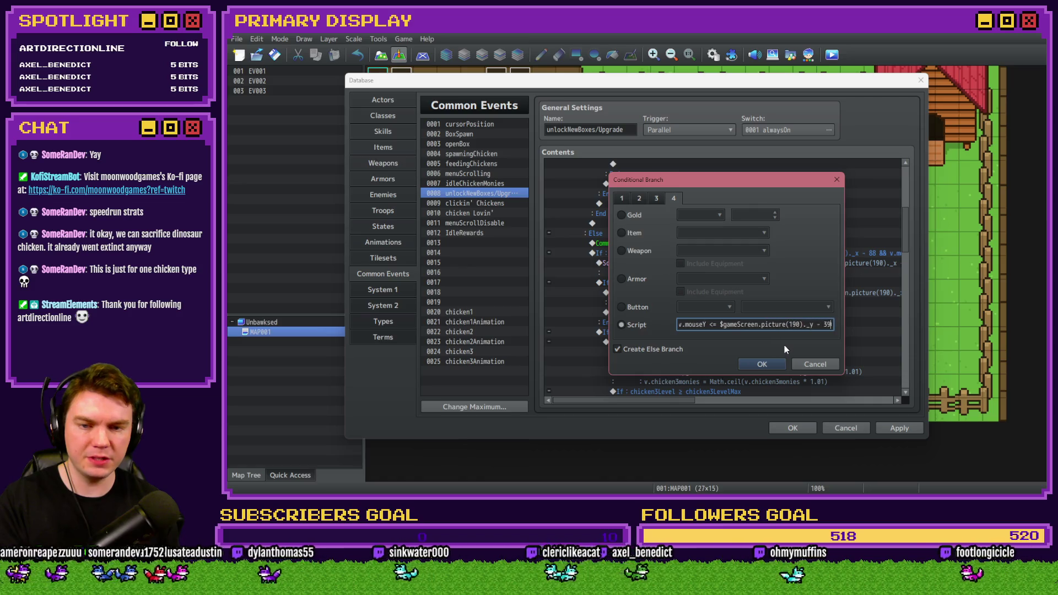
key("alt+Tab")
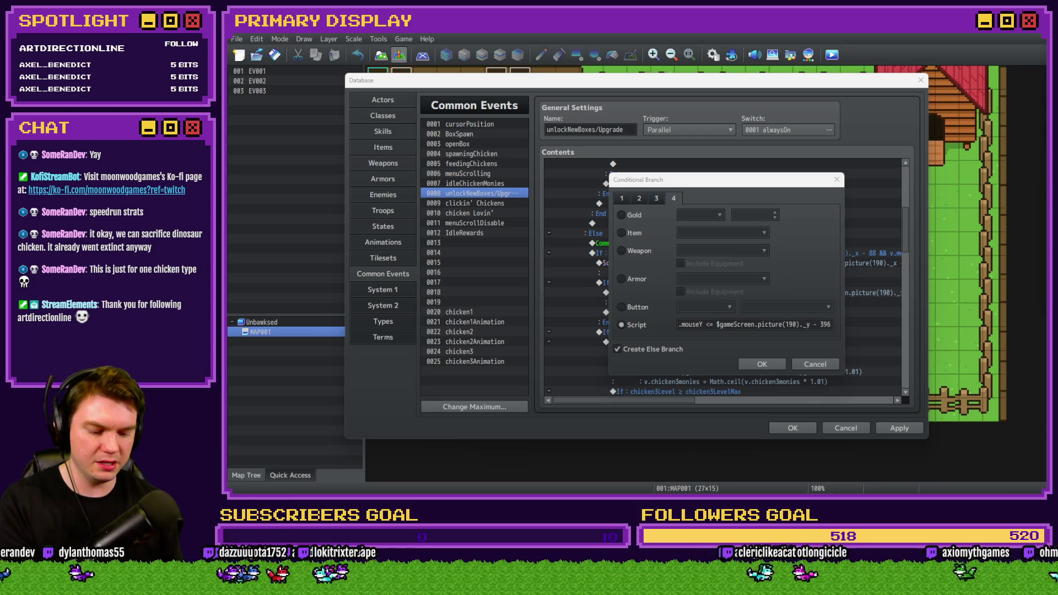
double_click(821, 325)
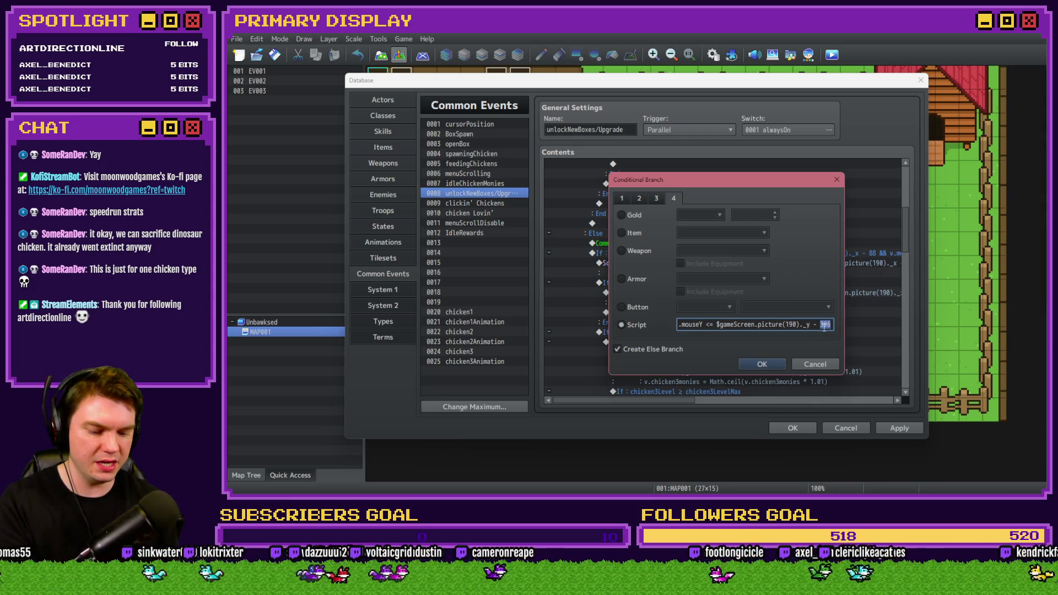
type("268")
left_click(777, 368)
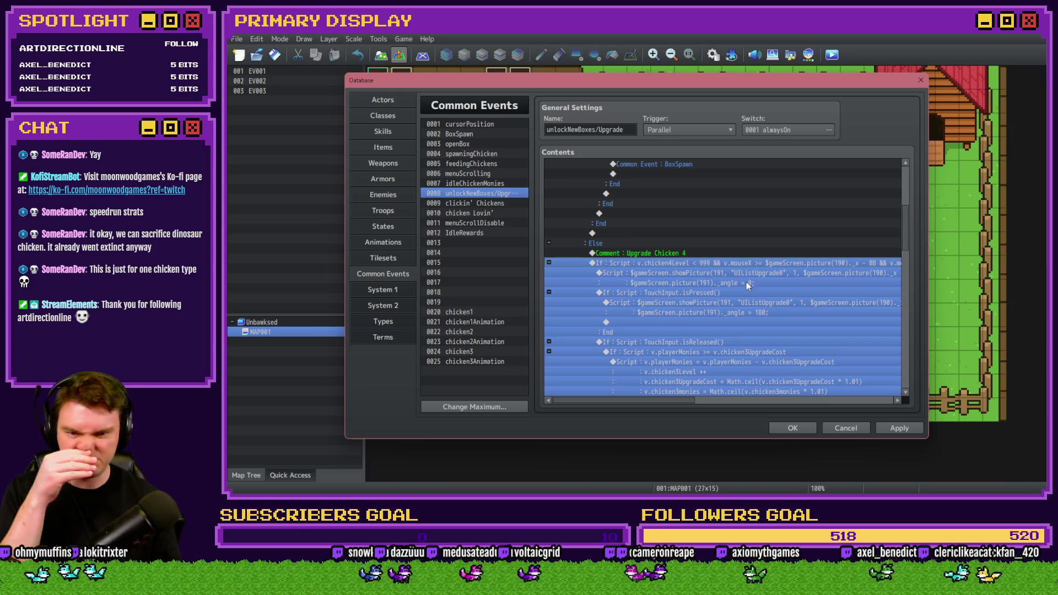
double_click(742, 273)
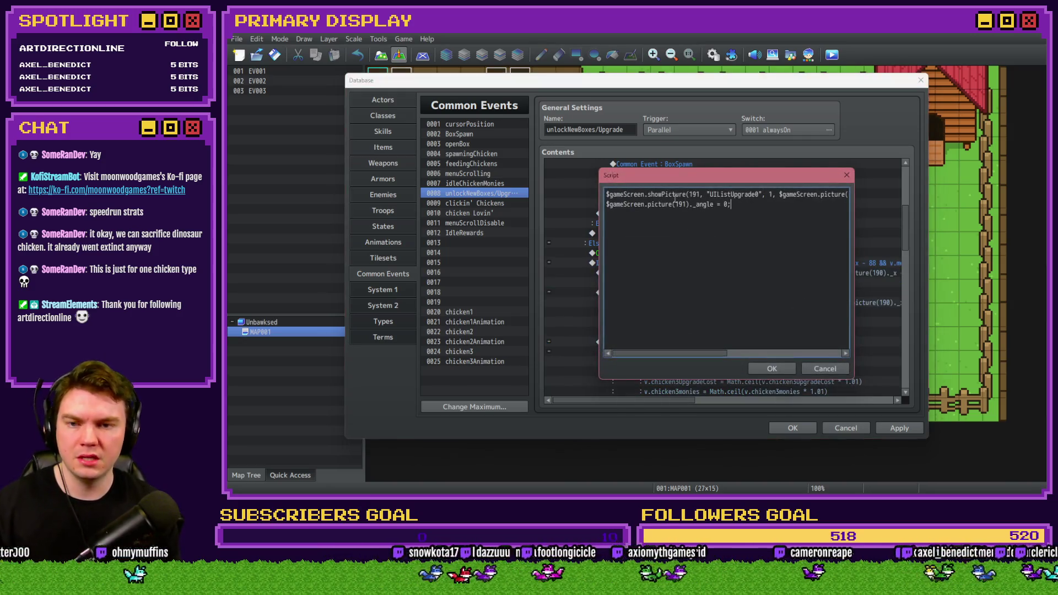
Step: Check the 418 y offset in the upgrade button's showPicture script
left_click(743, 195)
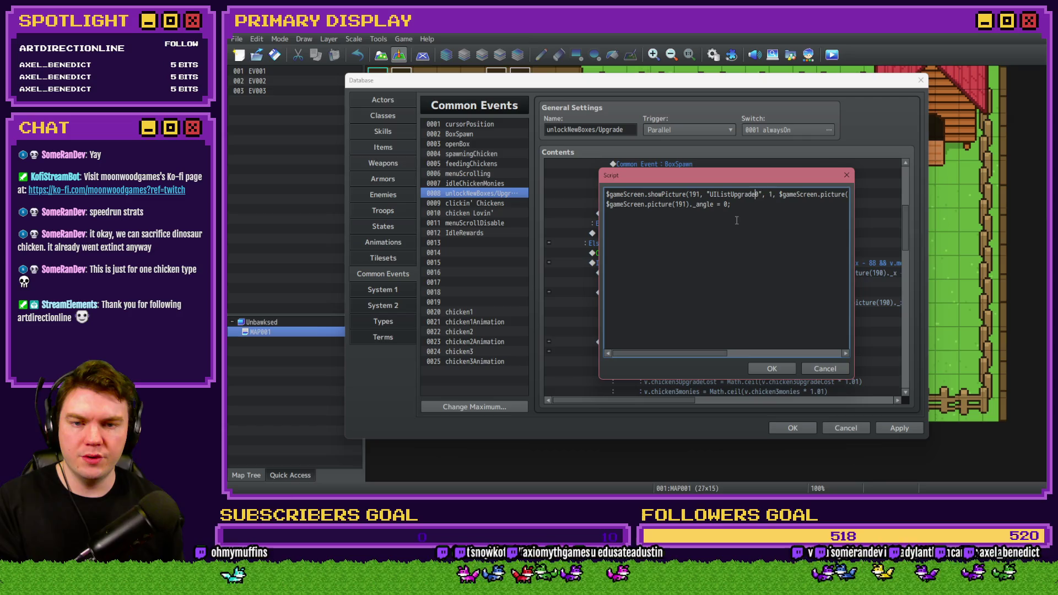
key("Right")
key("Right")
key("Right")
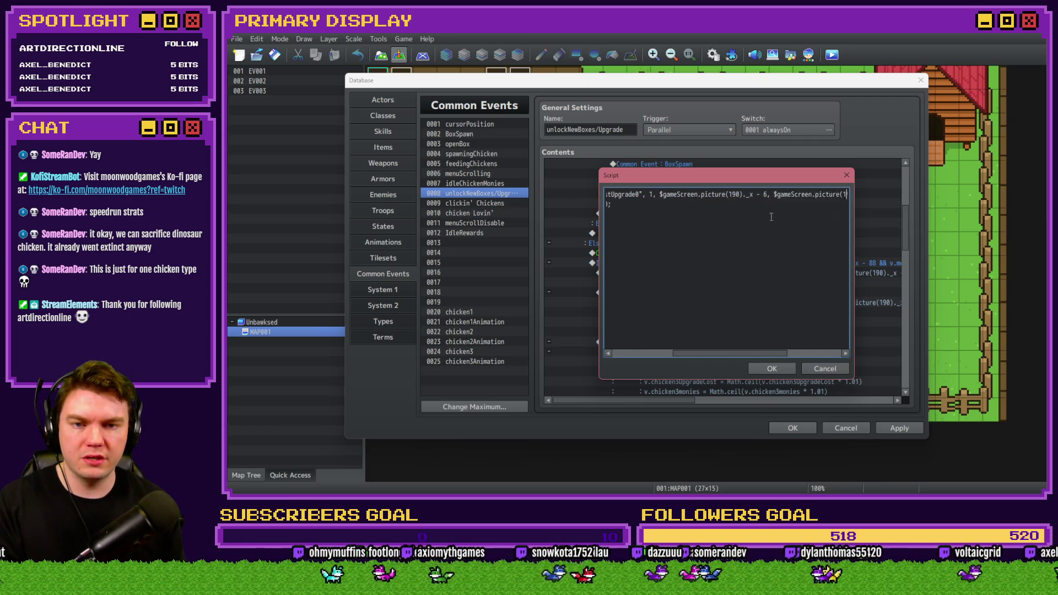
key("Right")
key("Right")
key("Right")
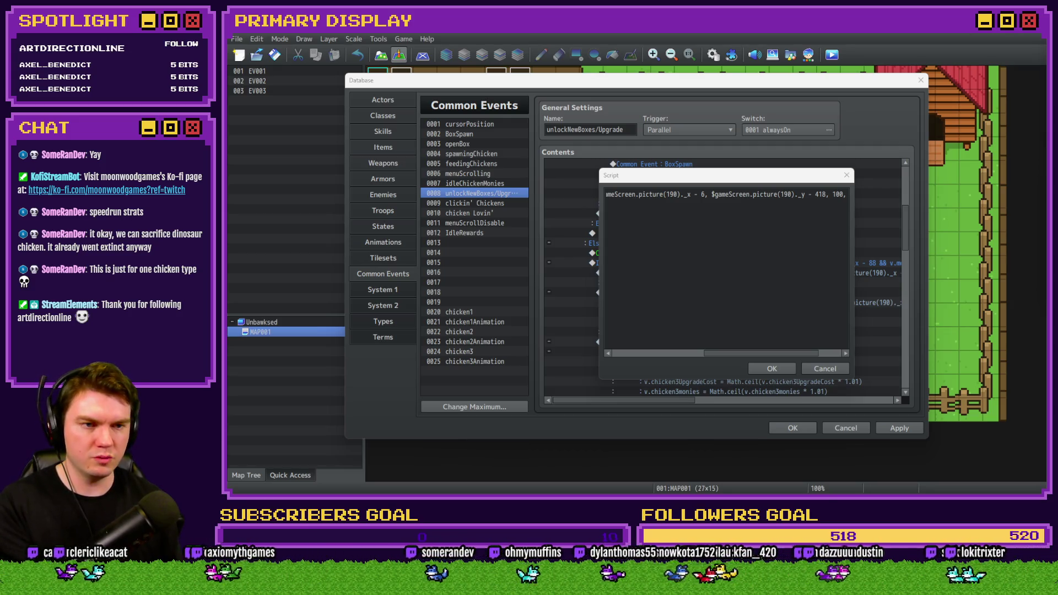
double_click(820, 194)
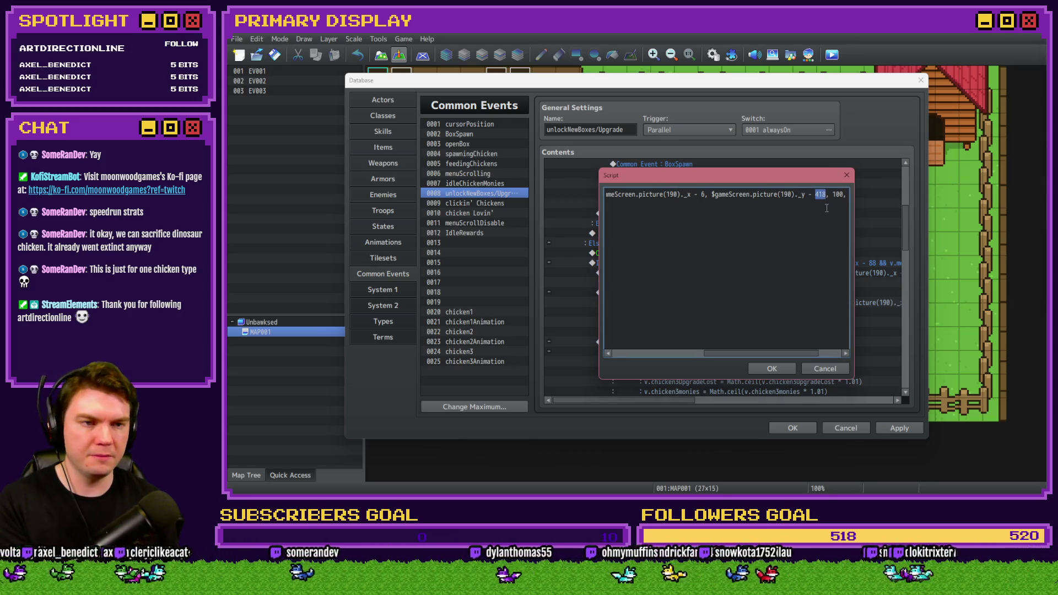
type("290")
left_click(772, 367)
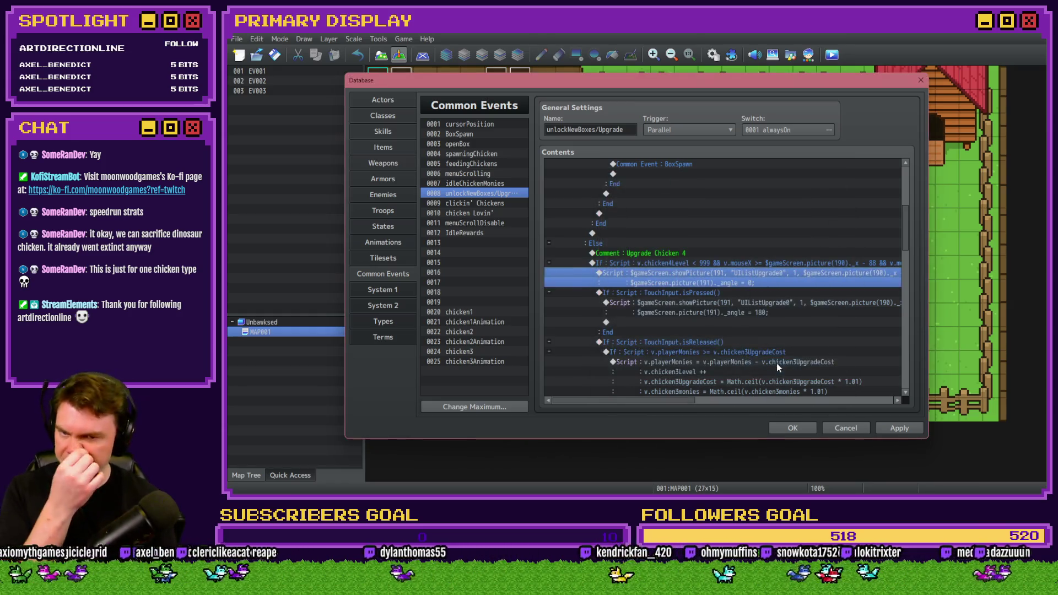
Step: Change the pressed picture's showPicture y offset from 418 to 410
double_click(738, 303)
left_click_drag(699, 191, 590, 194)
left_click(771, 193)
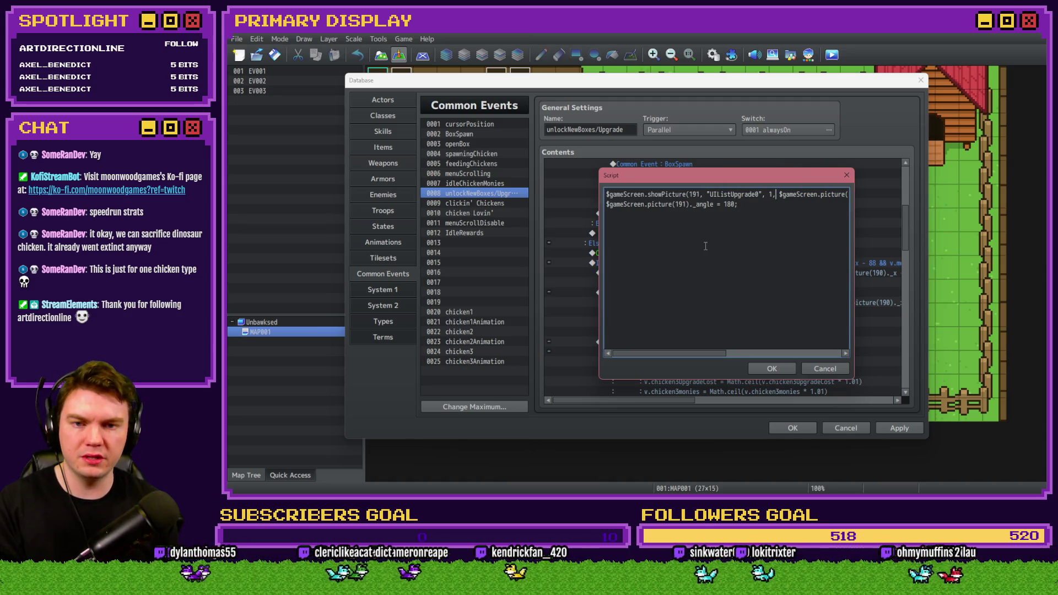
key("Right")
key("Right")
key("Right")
key("Right")
key("Right")
key("Right")
mouse_move(806, 176)
left_mouse_down()
mouse_move(801, 305)
mouse_move(825, 286)
left_mouse_up()
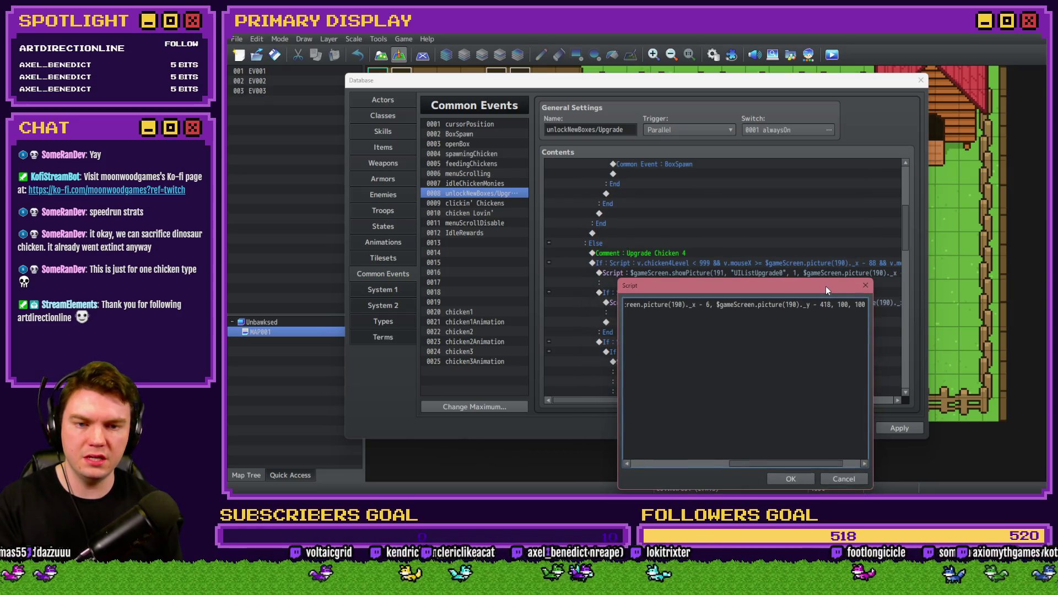
double_click(829, 305)
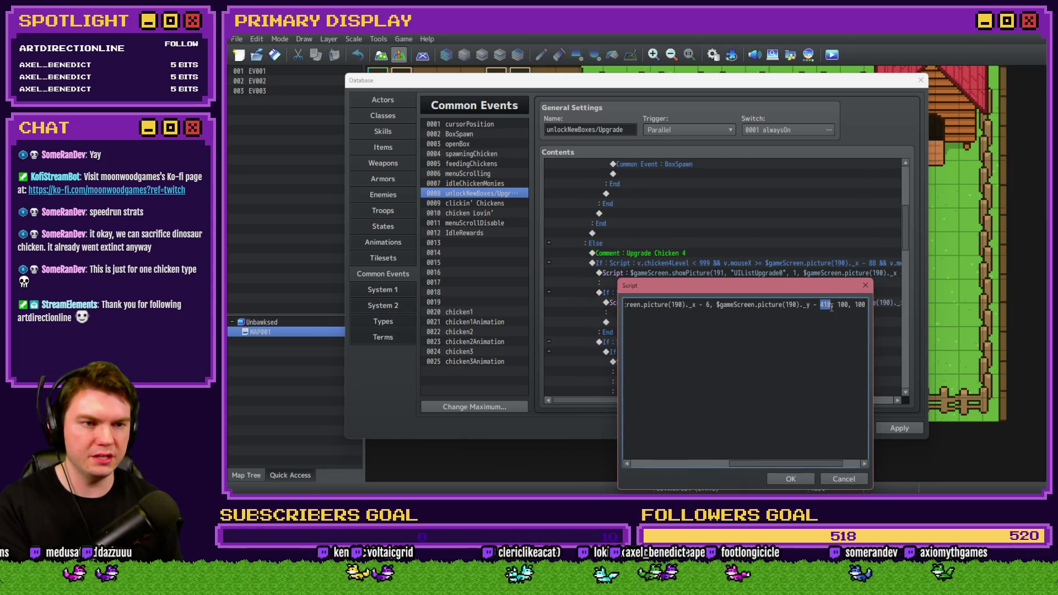
type("410")
left_click(803, 476)
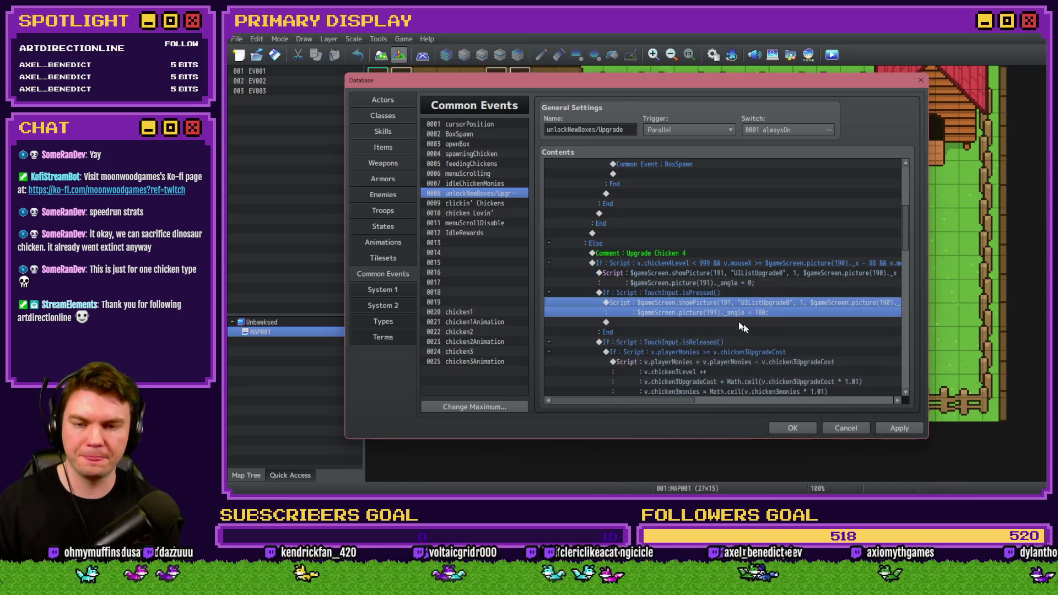
Step: Make the purchase check compare against chicken4UpgradeCost instead of chicken3UpgradeCost
scroll(716, 303, "down", 2)
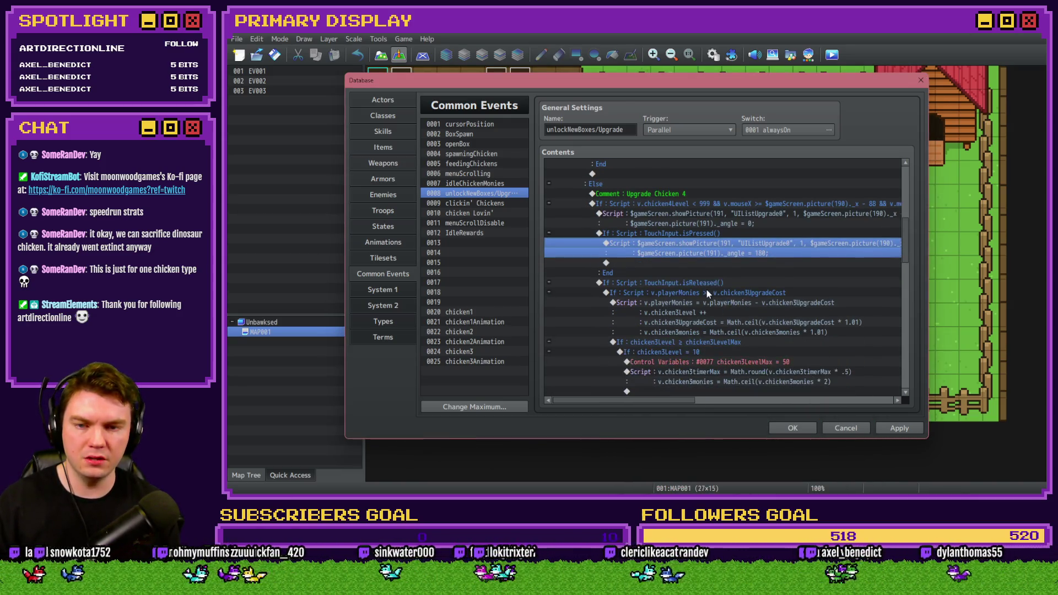
double_click(712, 291)
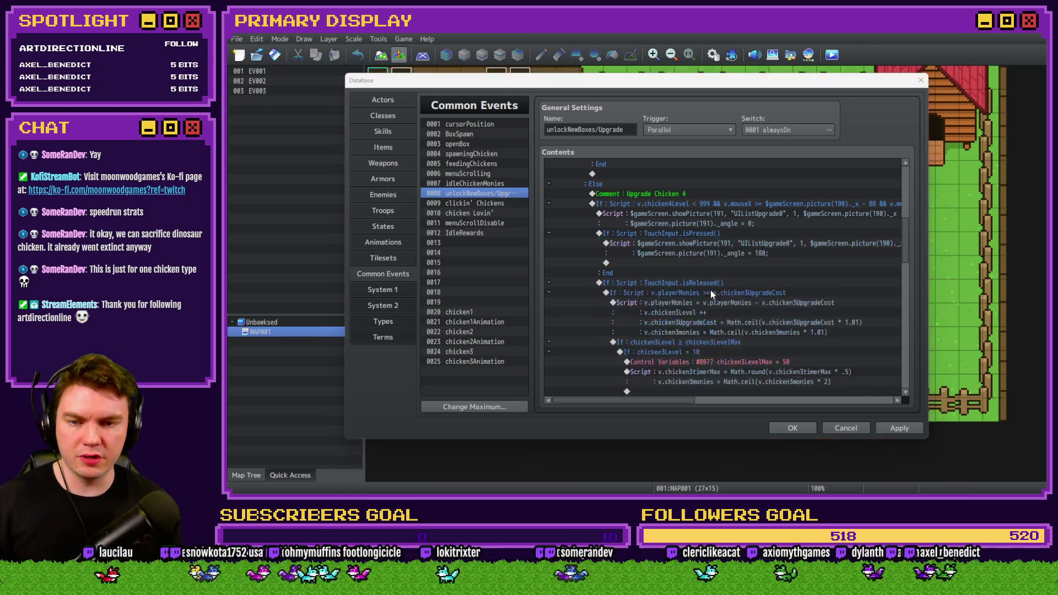
key("BackSpace")
type("4")
key("Return")
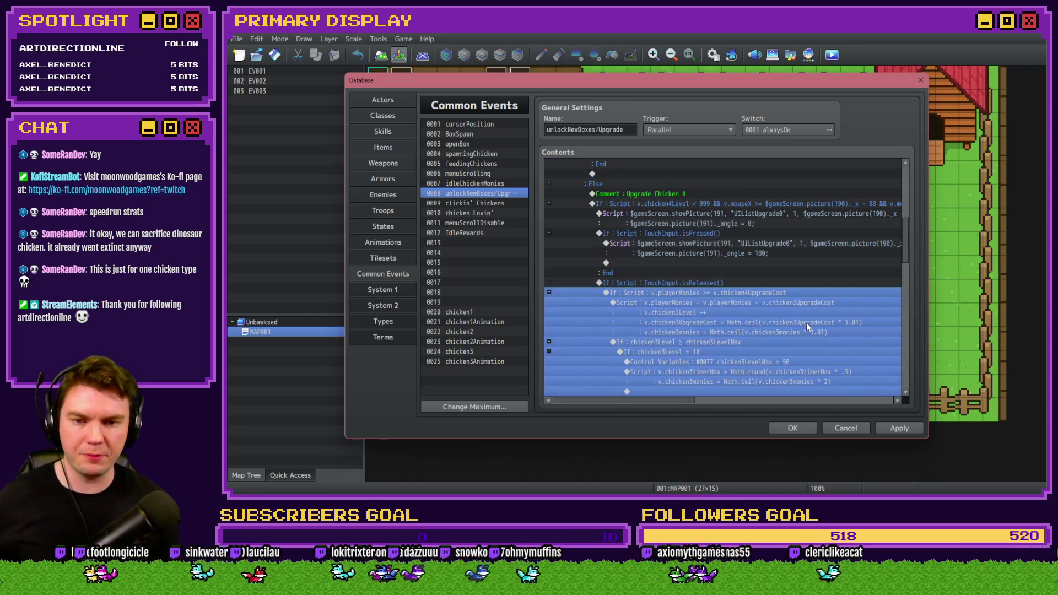
Step: Replace chicken3 with chicken4 in the purchase script's level, cost and monies lines
left_click(716, 302)
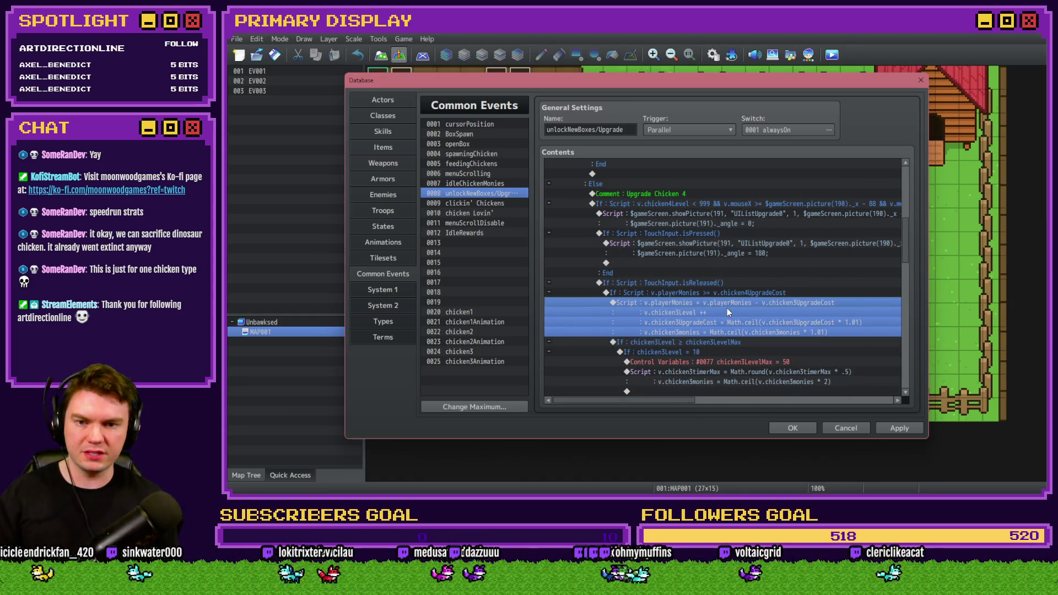
double_click(726, 311)
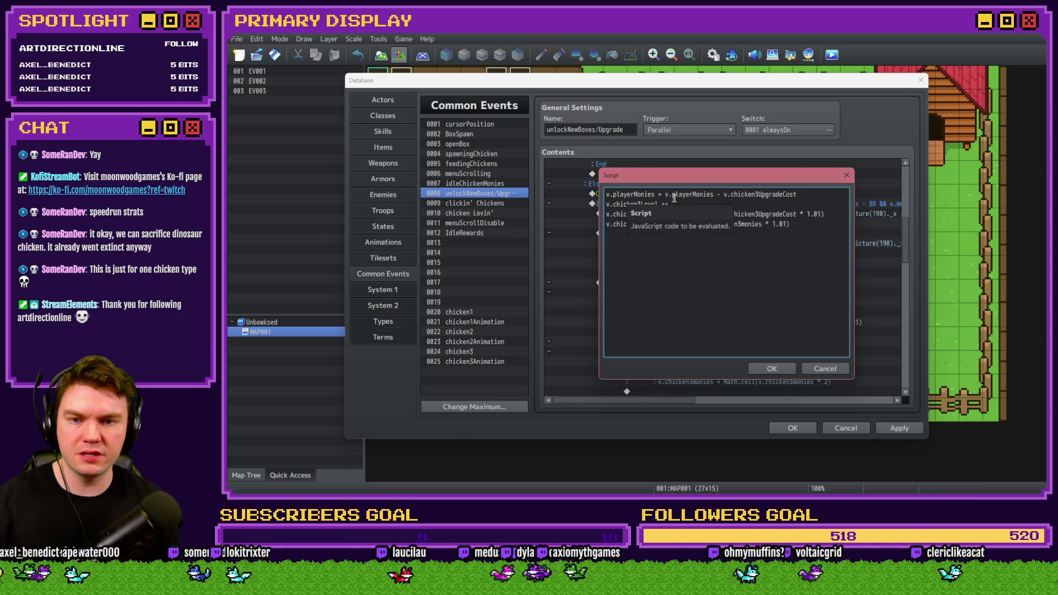
left_click(756, 194)
type("4")
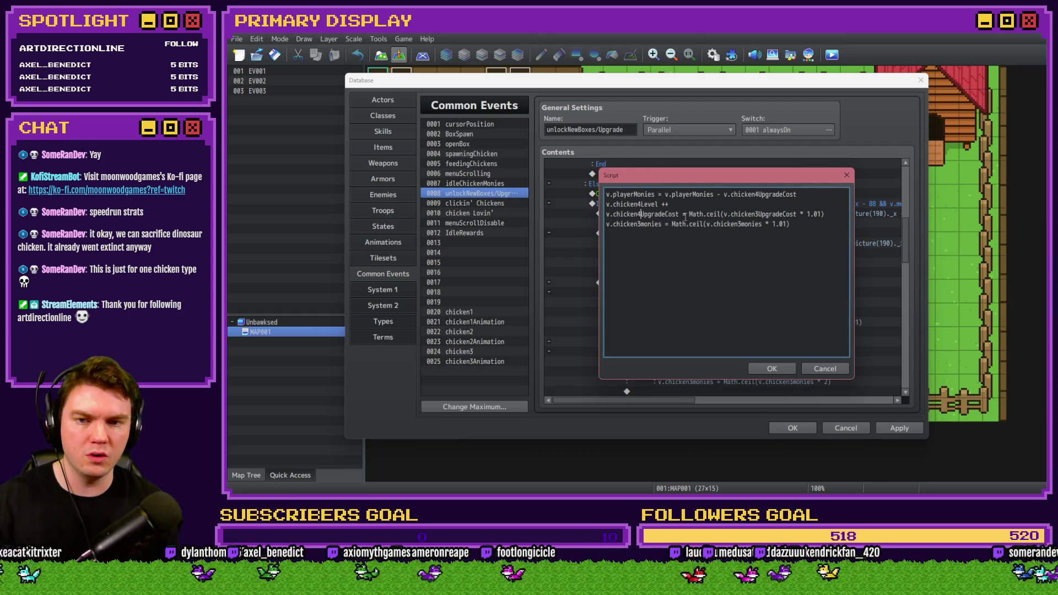
left_click(756, 214)
type("4")
key("Delete")
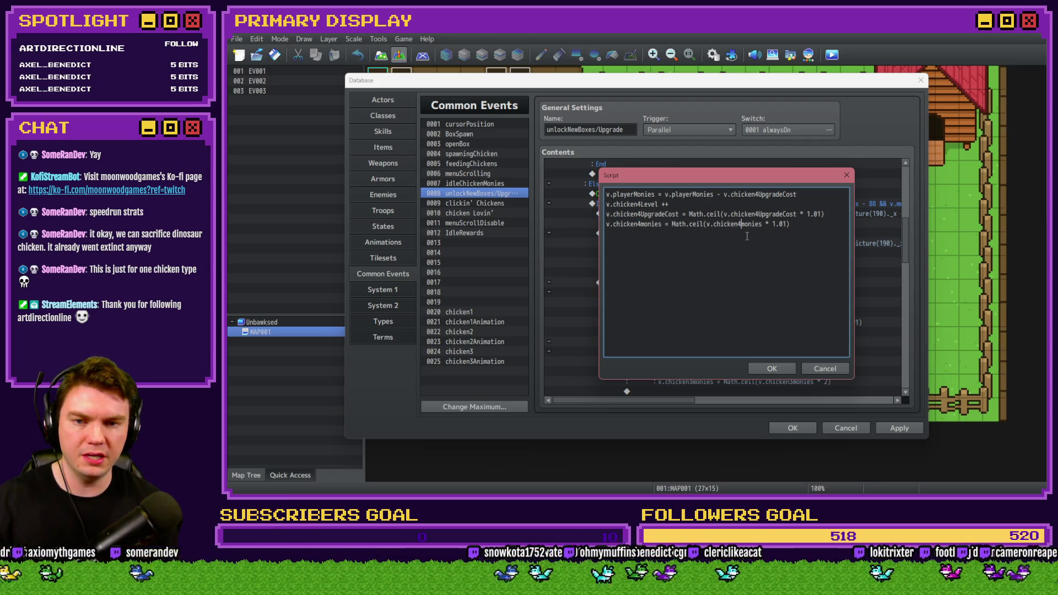
left_click(769, 367)
double_click(737, 343)
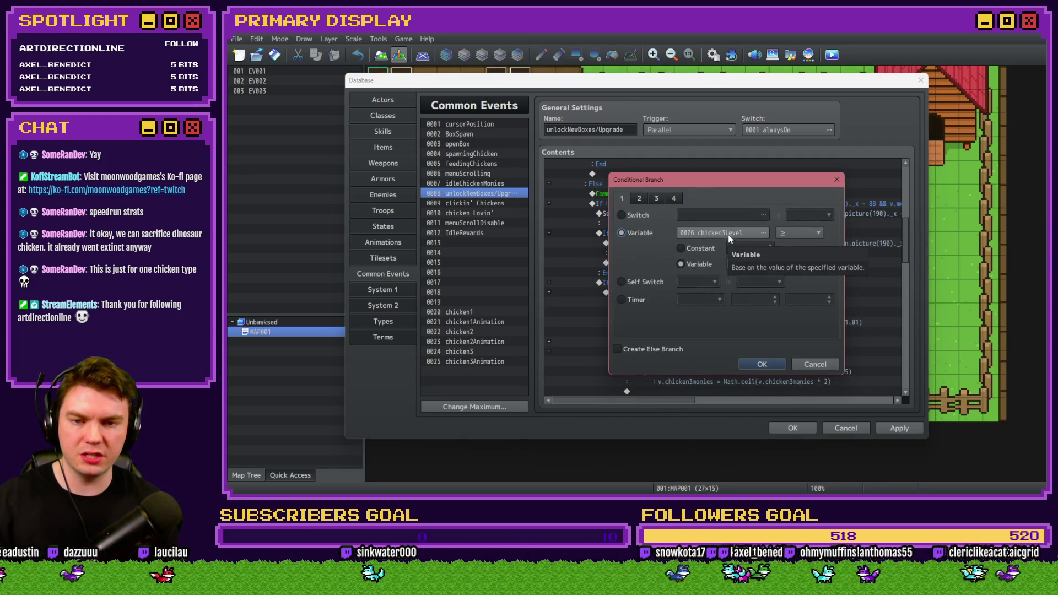
Step: Make the level-cap branch test 0082 chicken4Level ≥ 0083 chicken4LevelMax
left_click(728, 233)
left_click(678, 225)
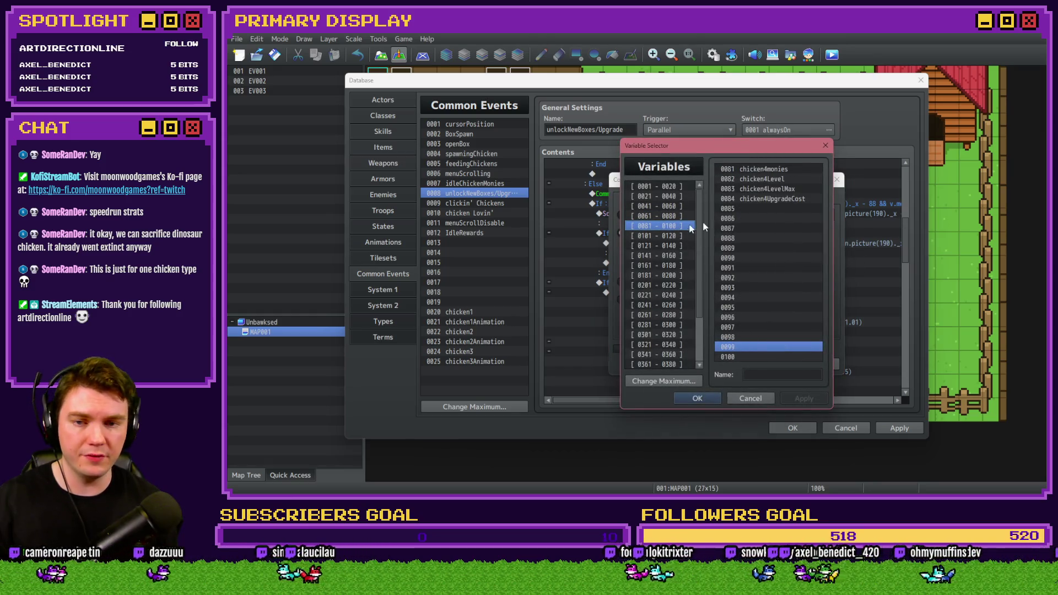
double_click(763, 178)
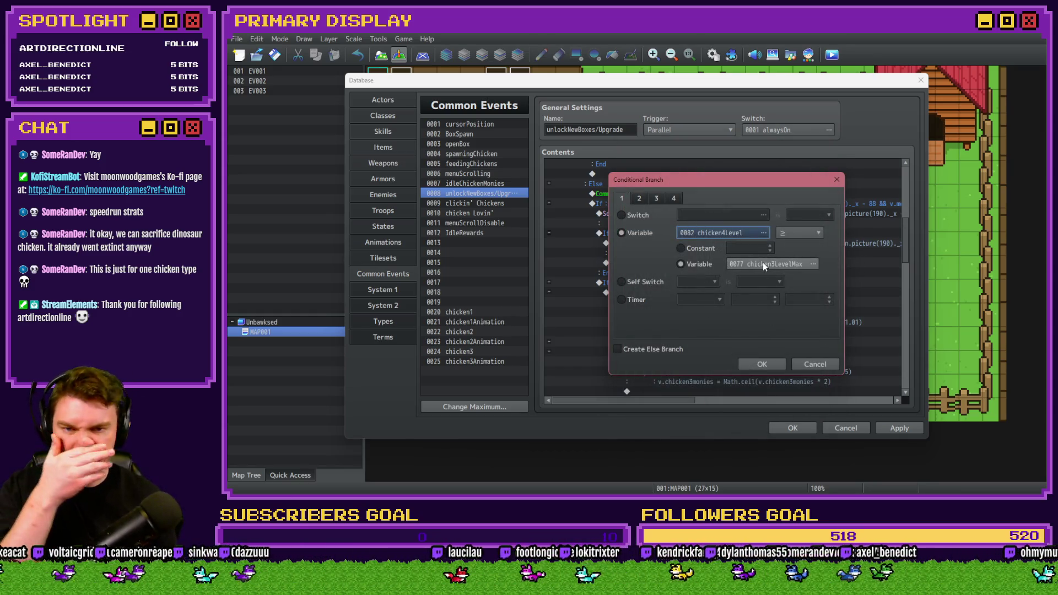
left_click(791, 265)
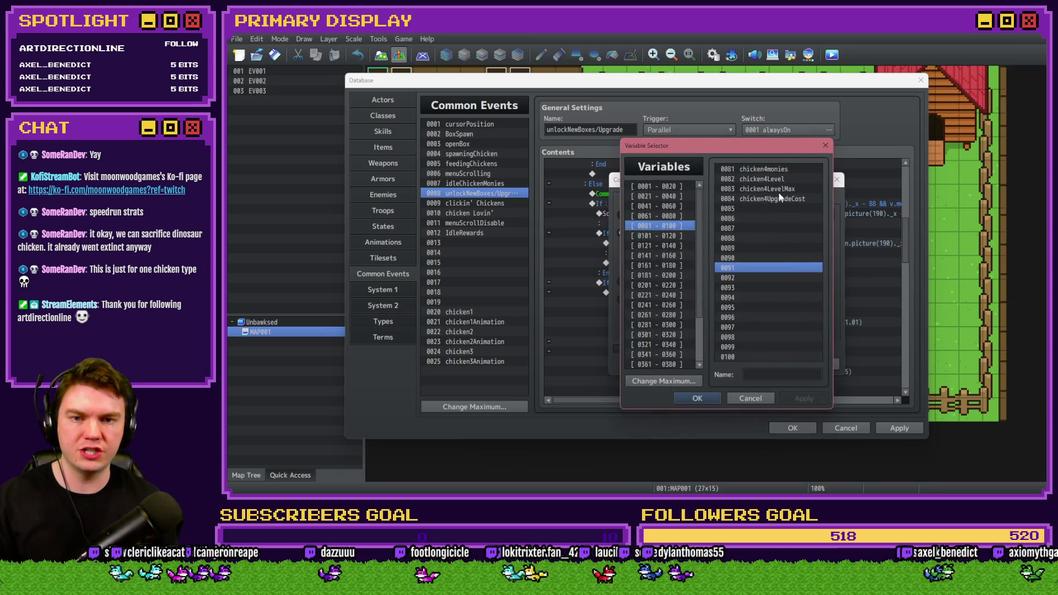
double_click(778, 193)
left_click(760, 363)
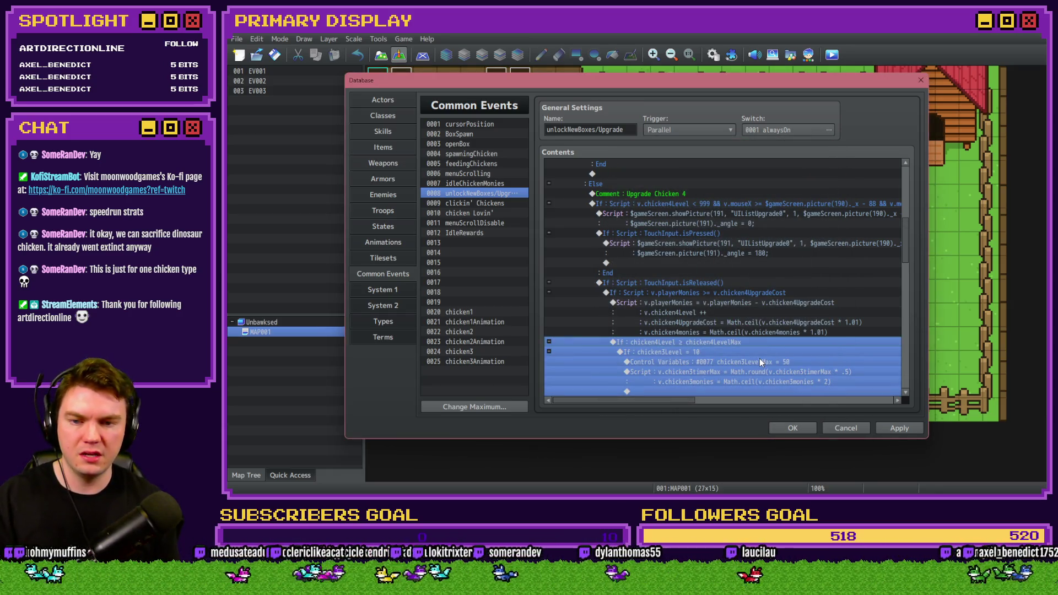
Step: Switch the nested level-10 branch to test chicken4LevelMax = 10
double_click(755, 353)
left_click(726, 231)
double_click(766, 185)
left_click(761, 363)
double_click(715, 308)
left_click(738, 236)
double_click(776, 190)
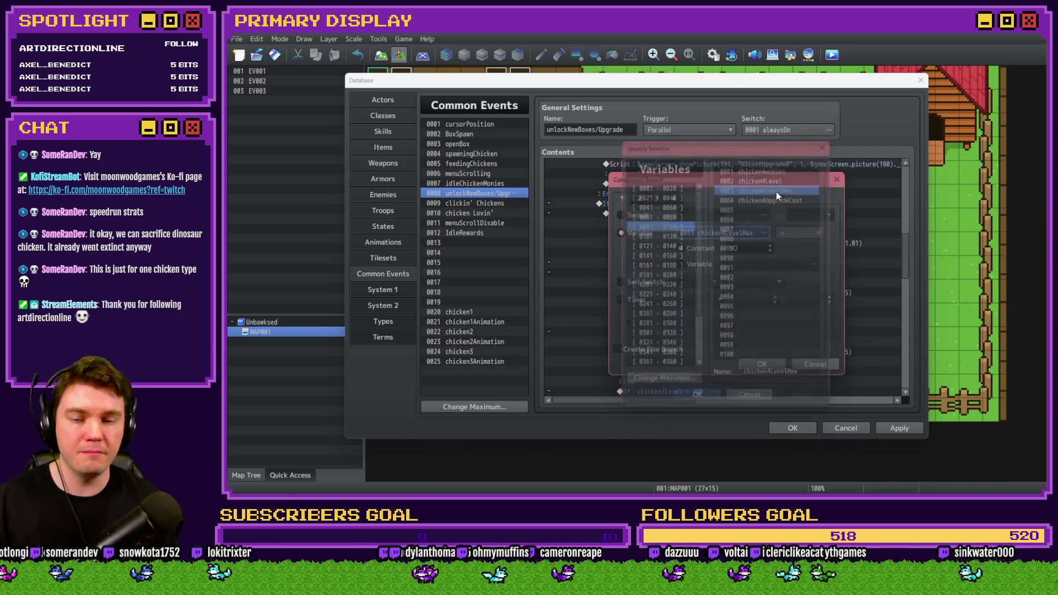
left_click(759, 366)
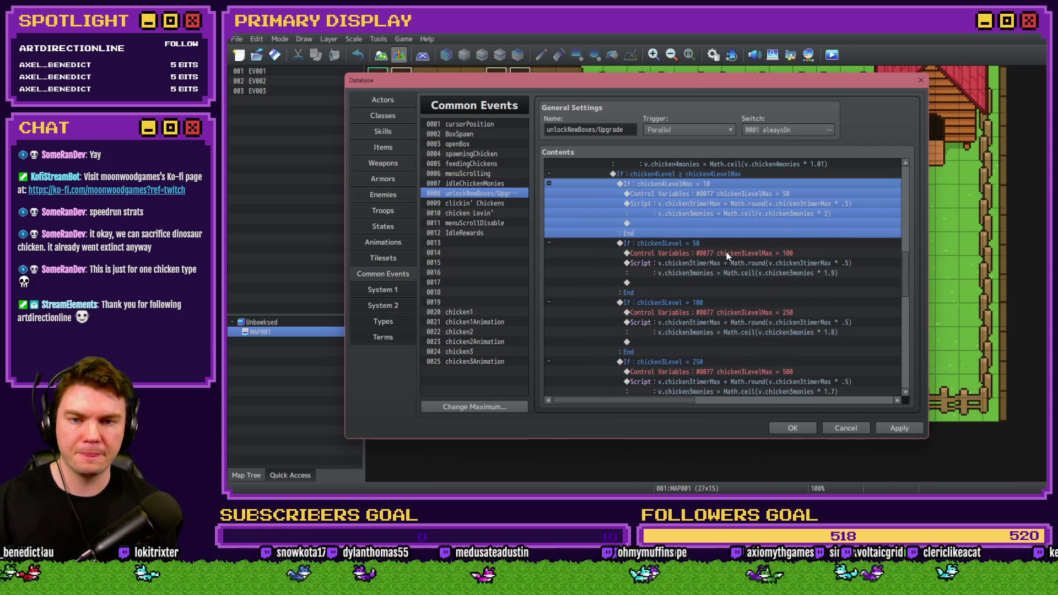
Step: Make the level-10 branch test chicken4Level = 10
left_click(725, 193)
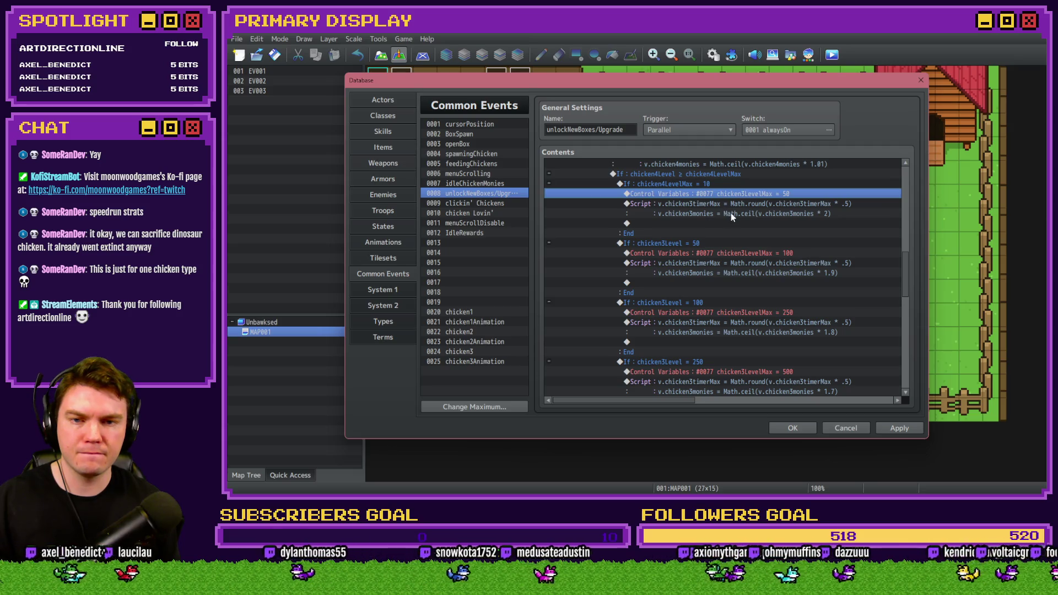
left_click(708, 186)
double_click(708, 185)
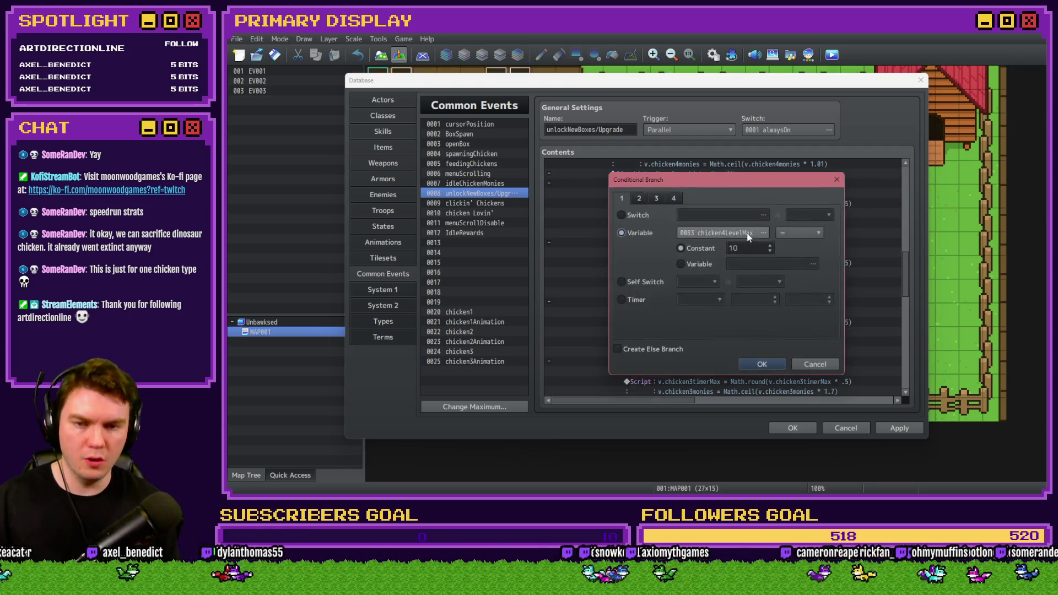
left_click(763, 233)
double_click(781, 178)
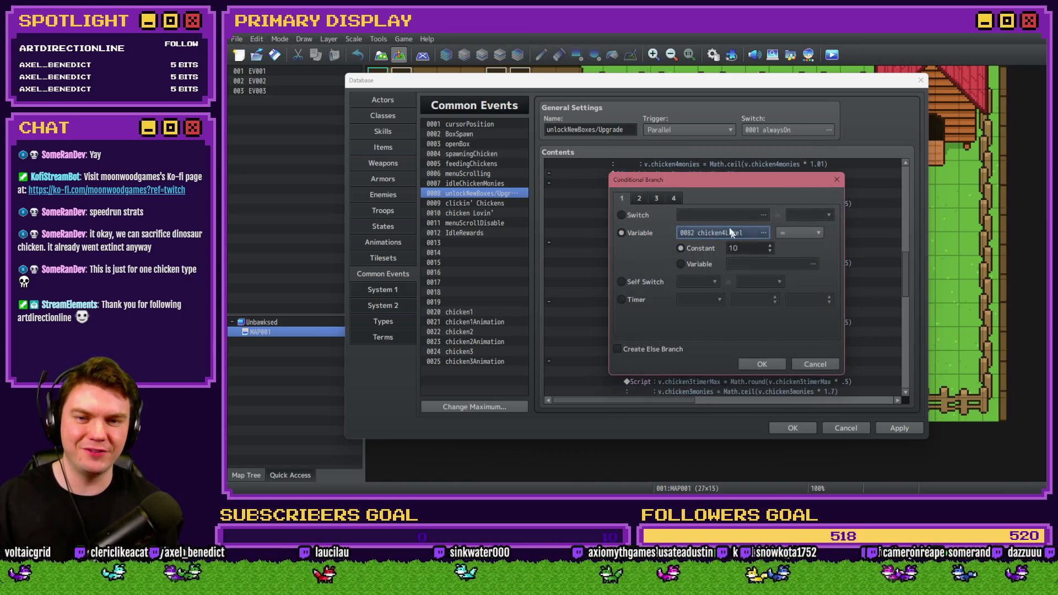
left_click(761, 364)
Step: Set 0083 chicken4LevelMax to 50 in the level-cap assignment
left_click(748, 194)
double_click(748, 194)
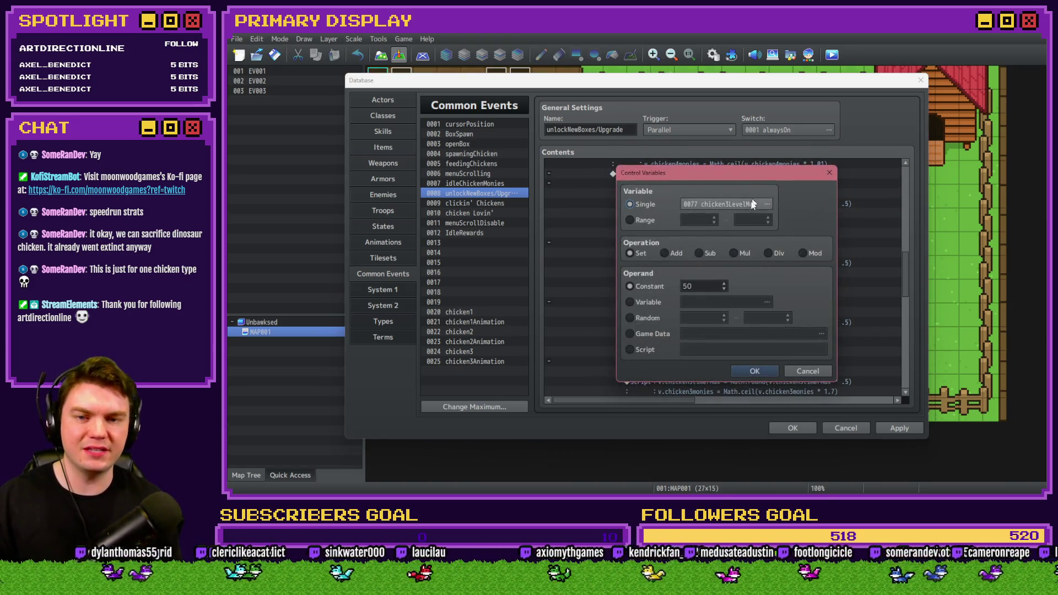
left_click(748, 206)
double_click(792, 190)
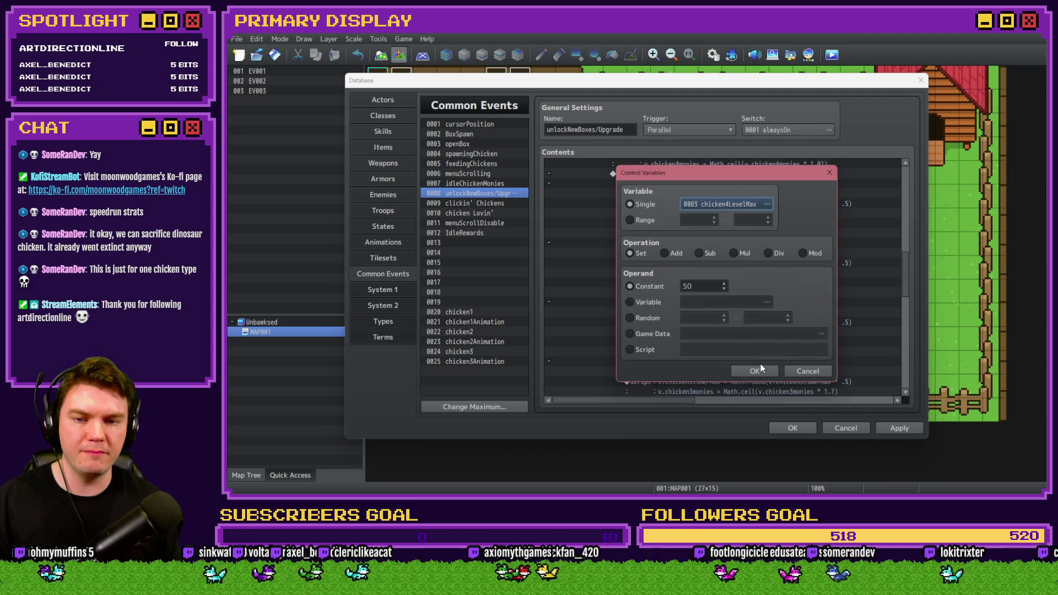
left_click(755, 371)
Step: Make the script halve chicken4timerMax and double chicken4monies
double_click(740, 207)
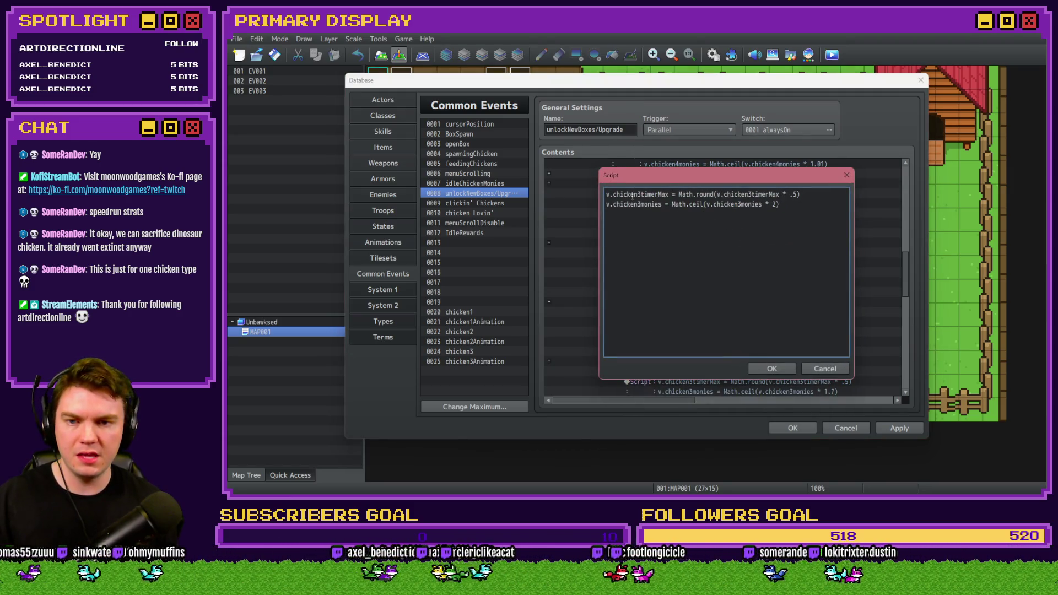
type("4")
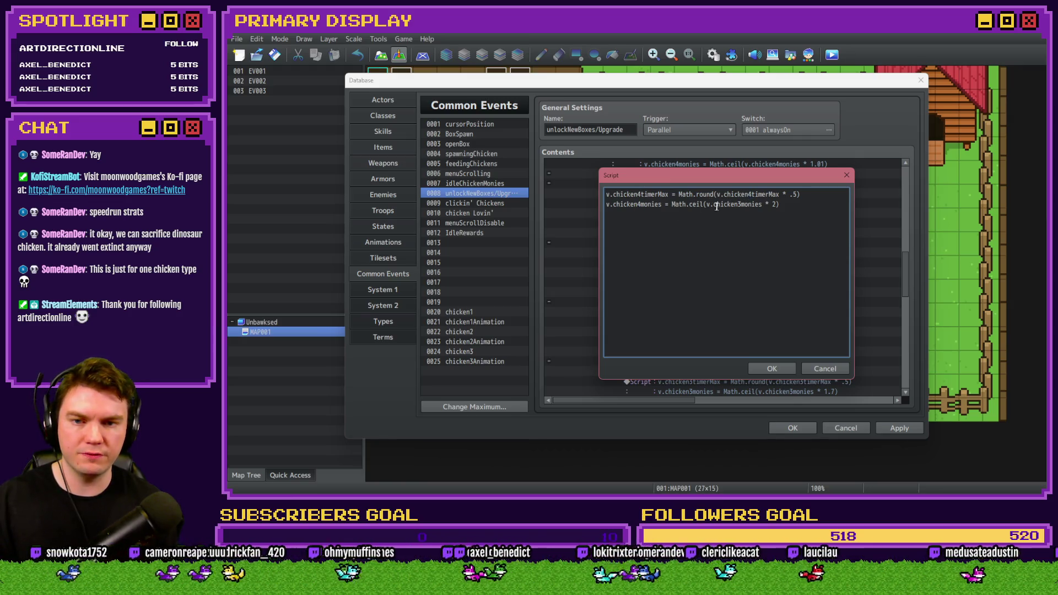
type("4")
key("ctrl+Return")
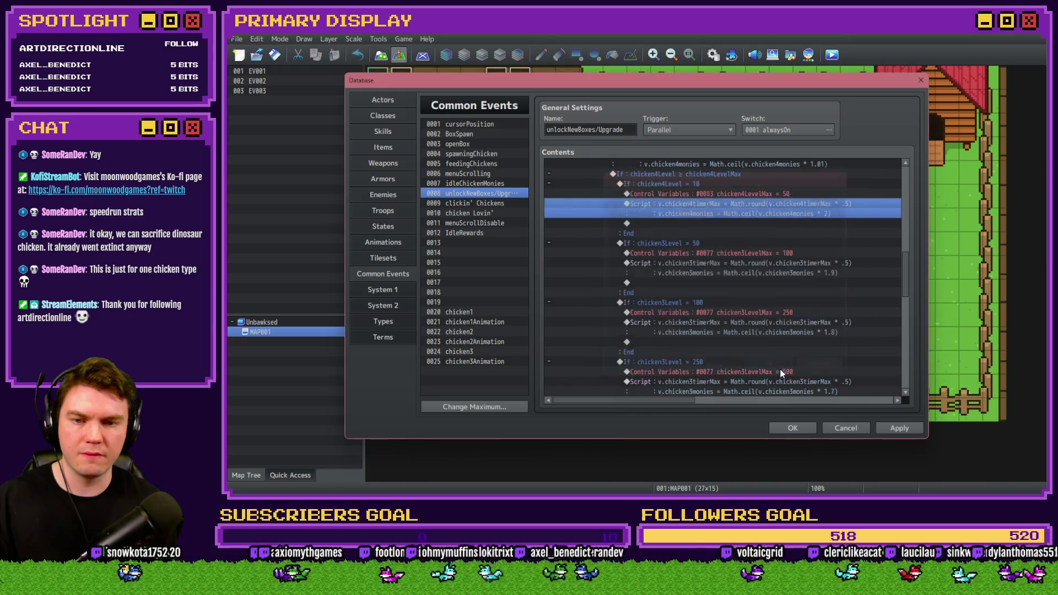
double_click(689, 245)
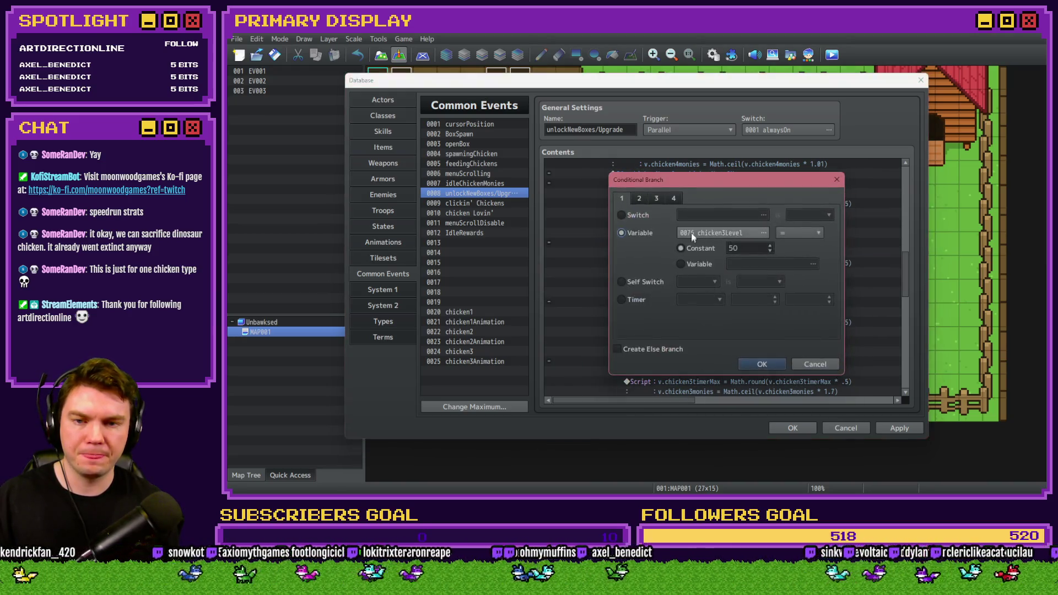
Step: Make the level-50 branch test chicken4Level and set chicken4LevelMax to 100
left_click(721, 233)
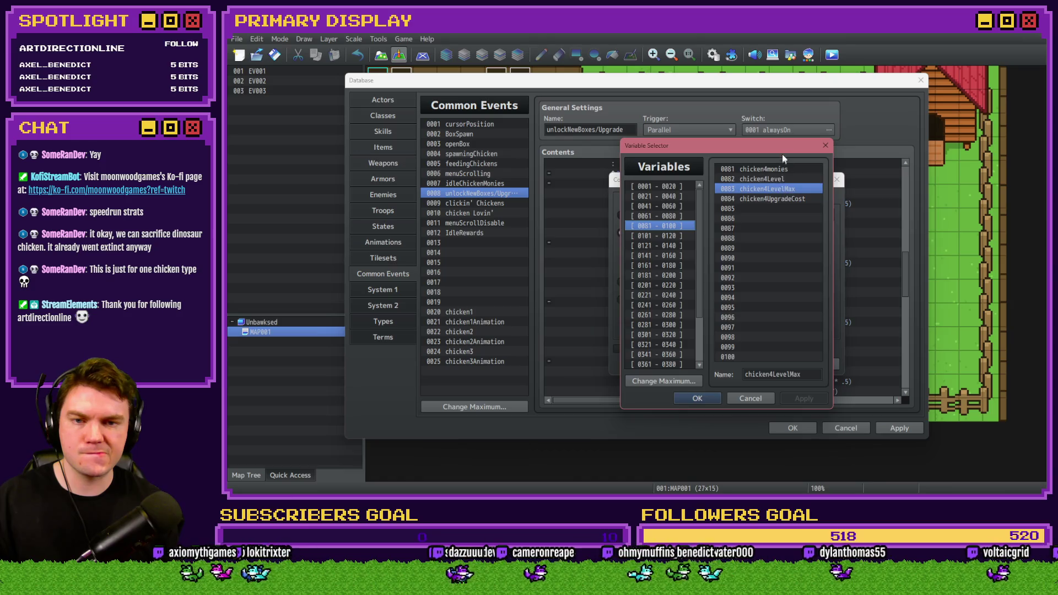
left_click_drag(783, 145, 728, 256)
double_click(694, 288)
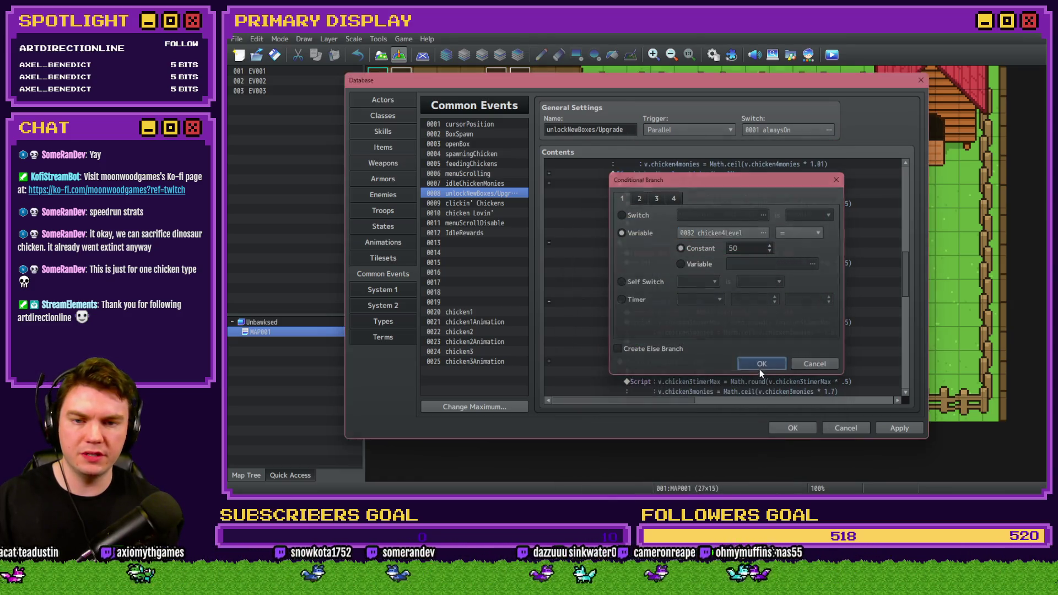
left_click(760, 364)
double_click(734, 252)
left_click(735, 210)
double_click(764, 189)
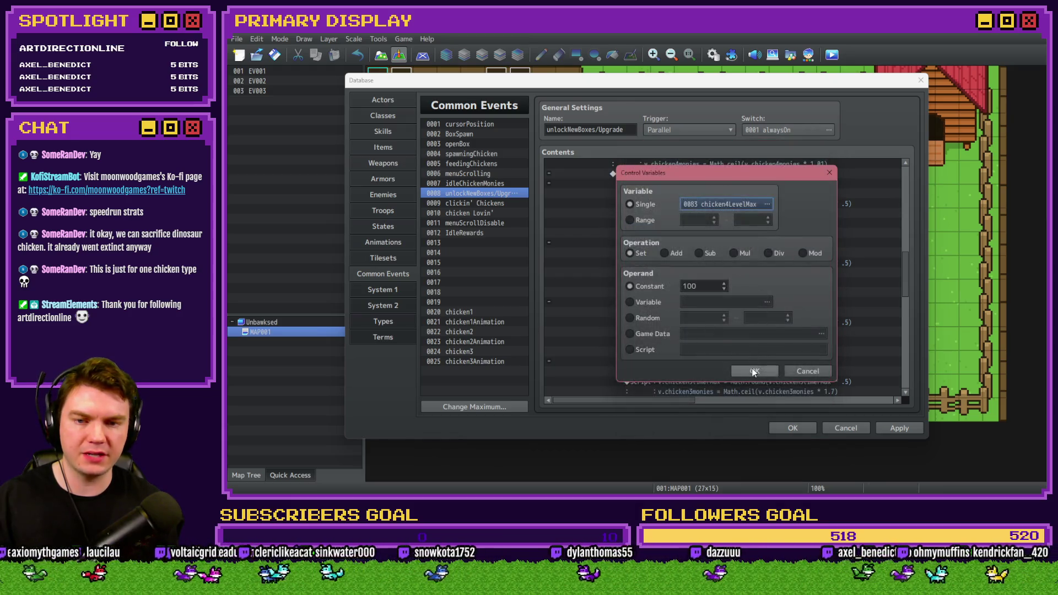
left_click(763, 359)
Step: Switch the level-50 upgrade script to chicken4timerMax and chicken4monies
double_click(737, 263)
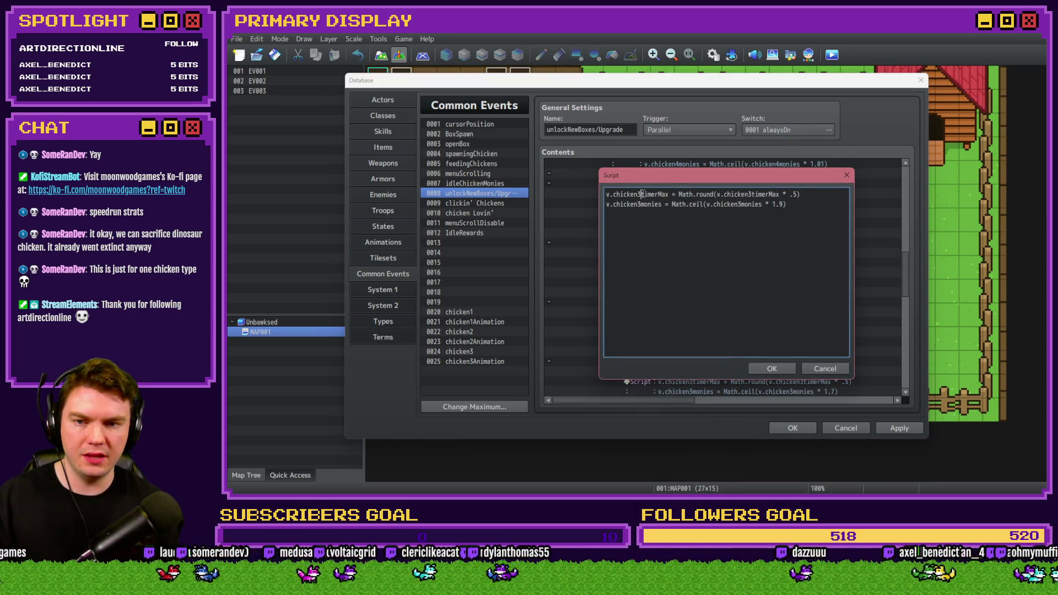
left_click(750, 193)
key("Delete")
type("4")
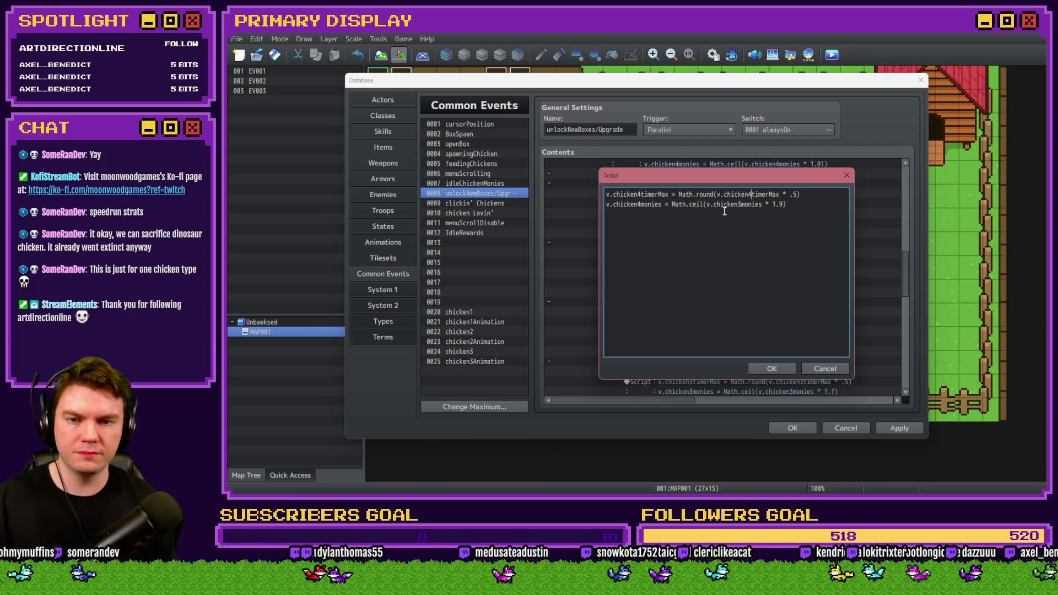
left_click(740, 204)
key("BackSpace")
type("4")
left_click(778, 370)
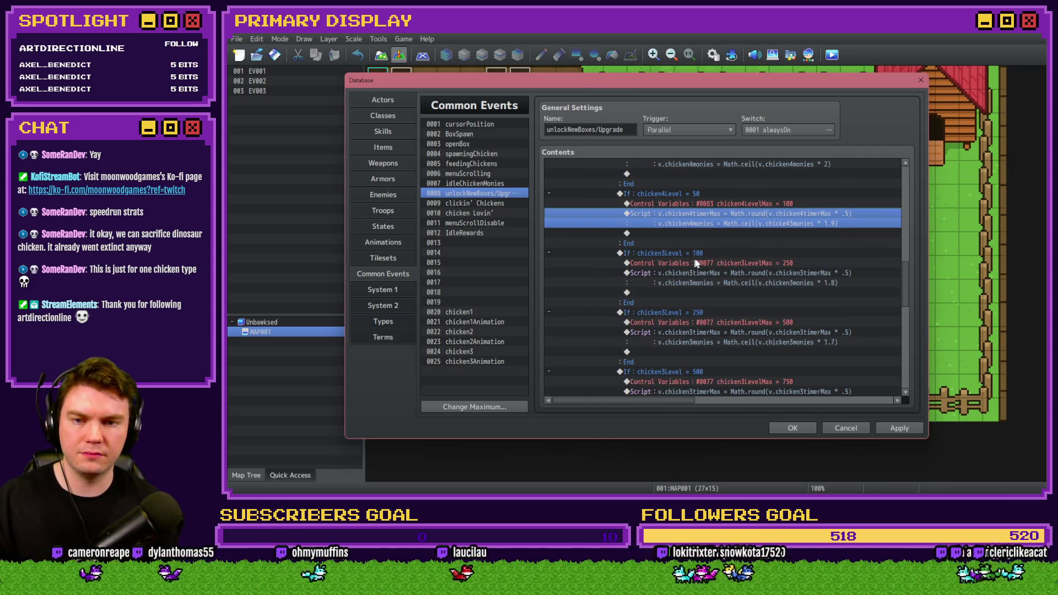
Step: Make the level-100 branch test chicken4Level and set chicken4LevelMax to 250
double_click(716, 263)
left_click(721, 237)
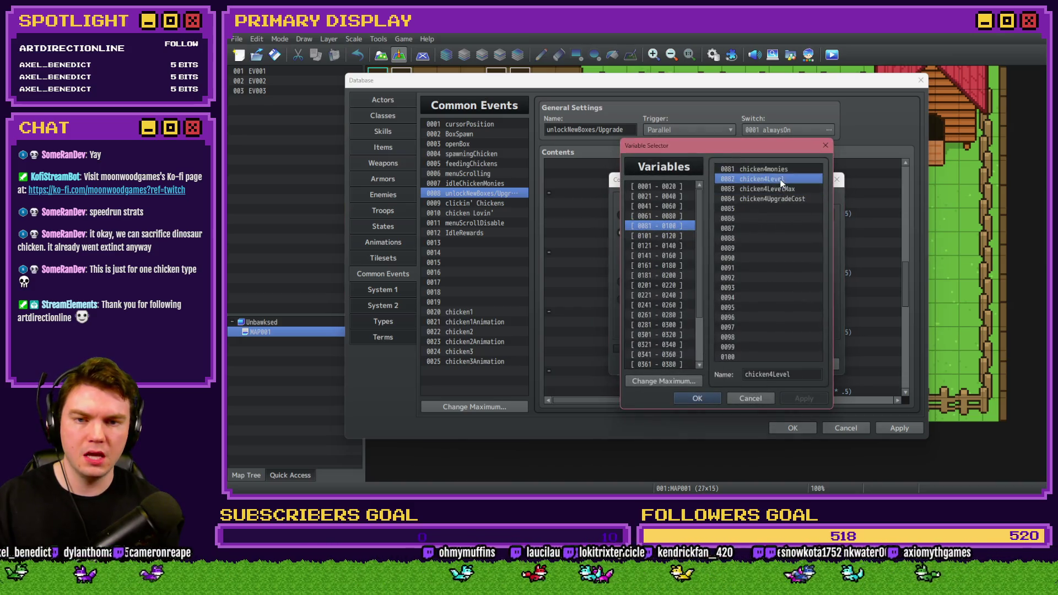
double_click(767, 188)
left_click(751, 366)
double_click(746, 274)
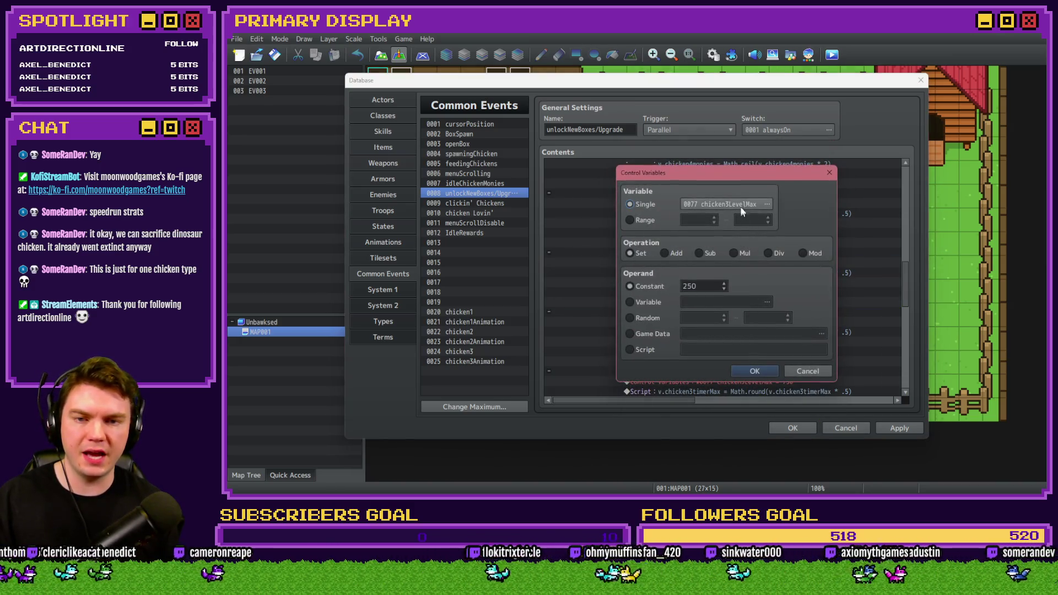
left_click(740, 207)
double_click(777, 191)
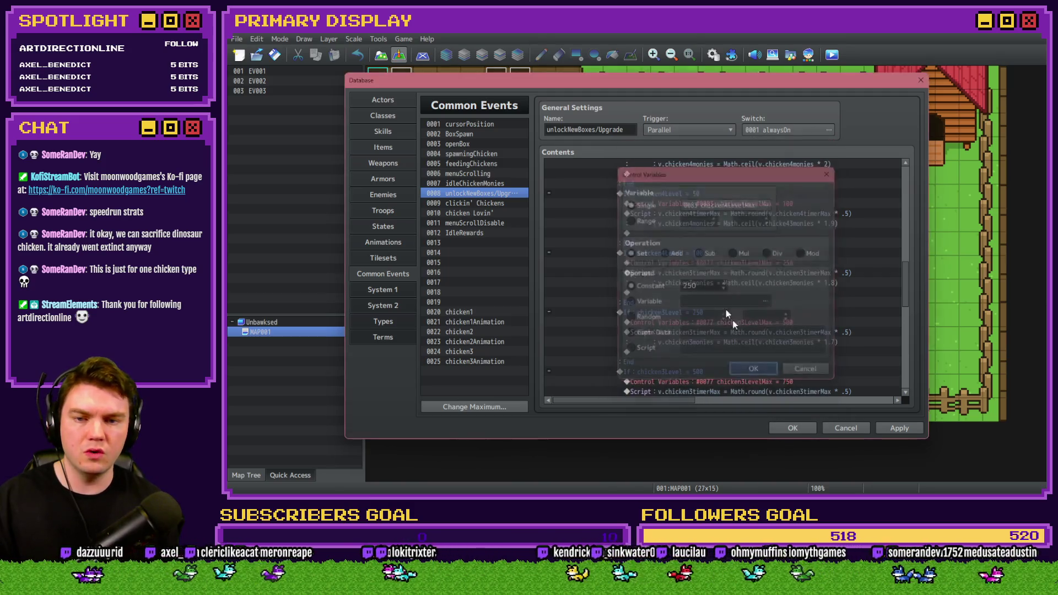
left_click(754, 371)
Step: Have the level-100 script halve chicken4timerMax and multiply chicken4monies by 1.8
double_click(725, 272)
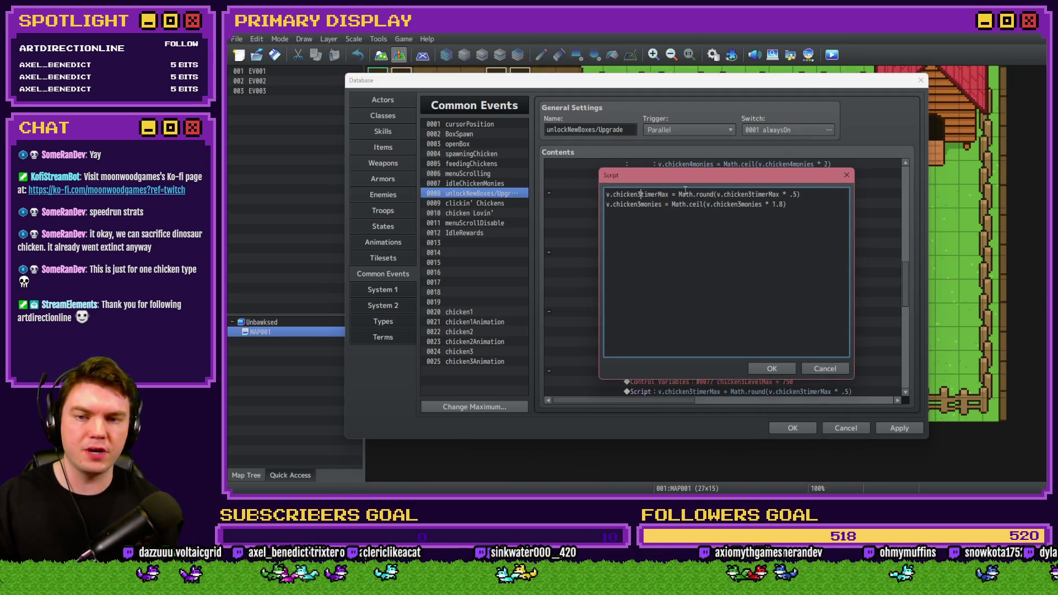
key("BackSpace")
type("4")
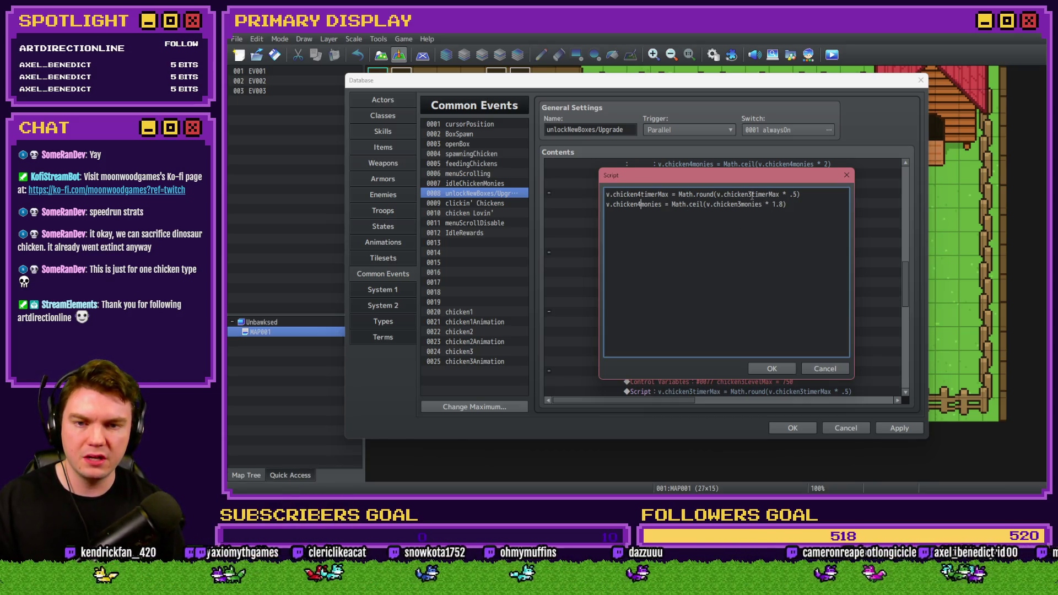
key("BackSpace")
type("4")
left_click(742, 205)
key("BackSpace")
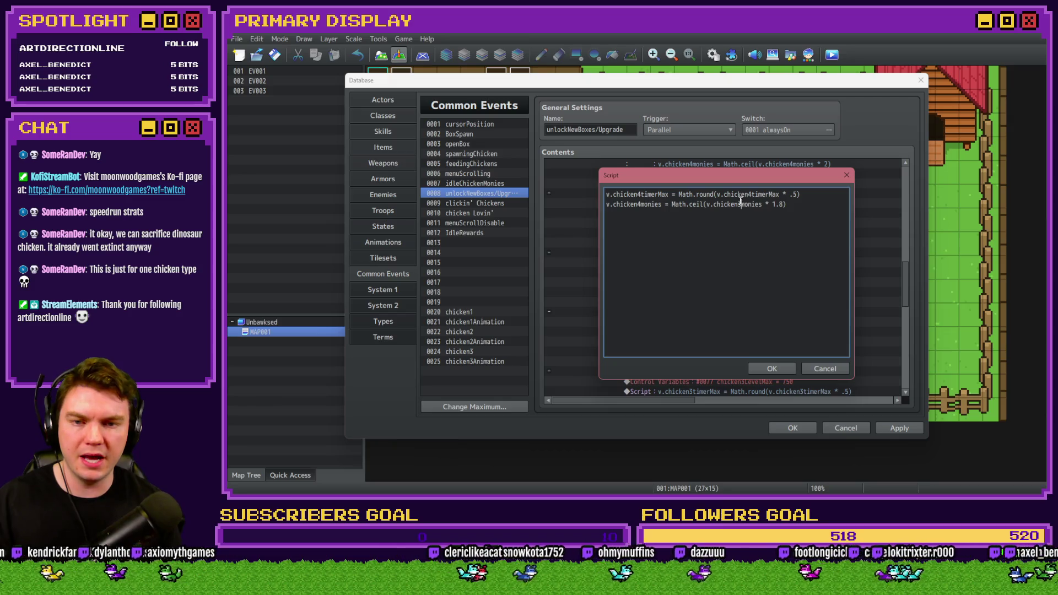
type("4")
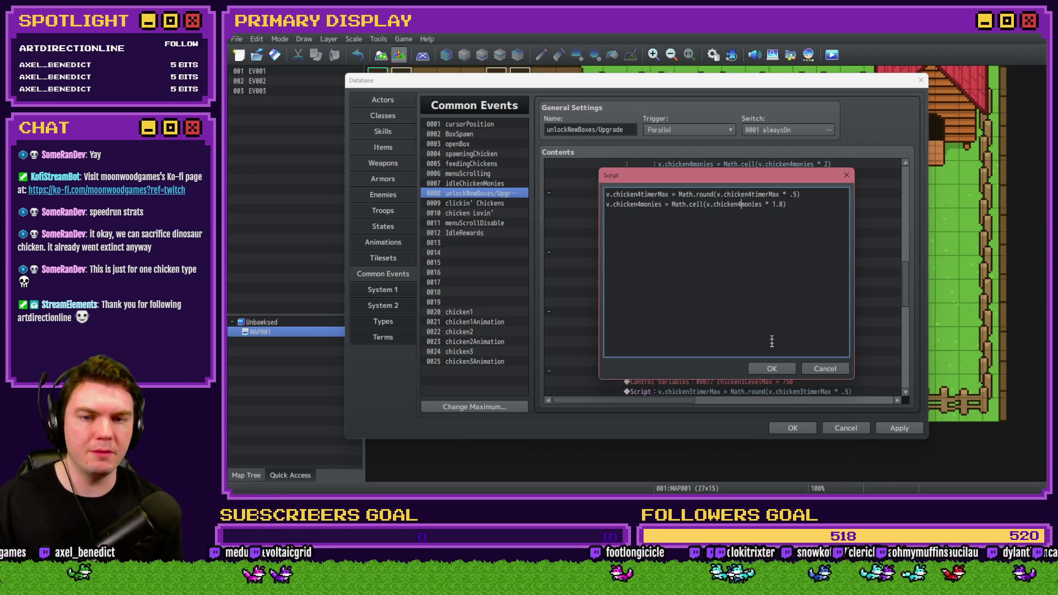
left_click(771, 368)
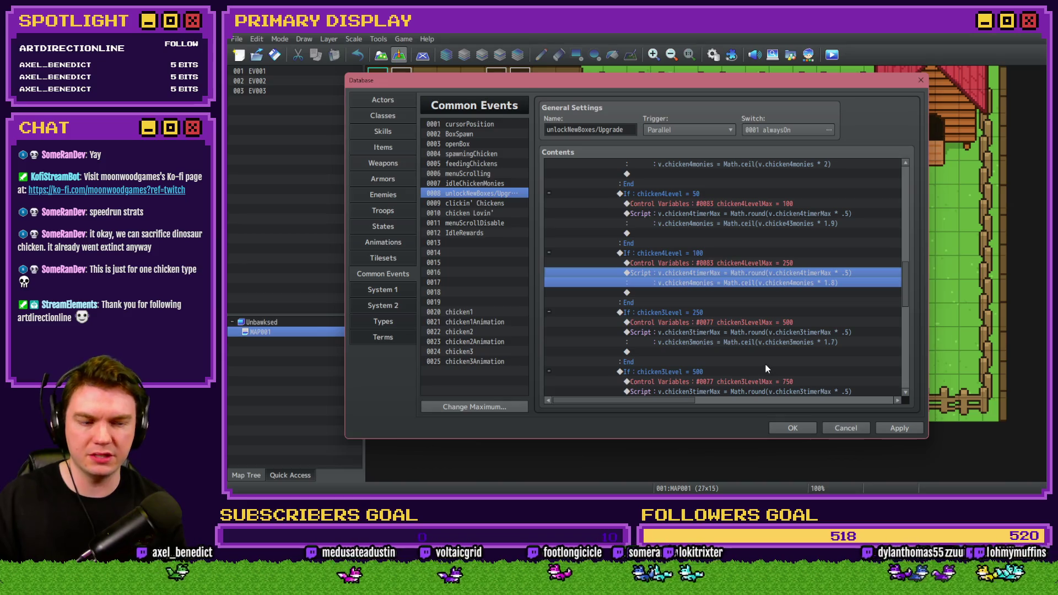
Step: Change the three picture(13) references in the click-area condition to picture(14)
double_click(731, 313)
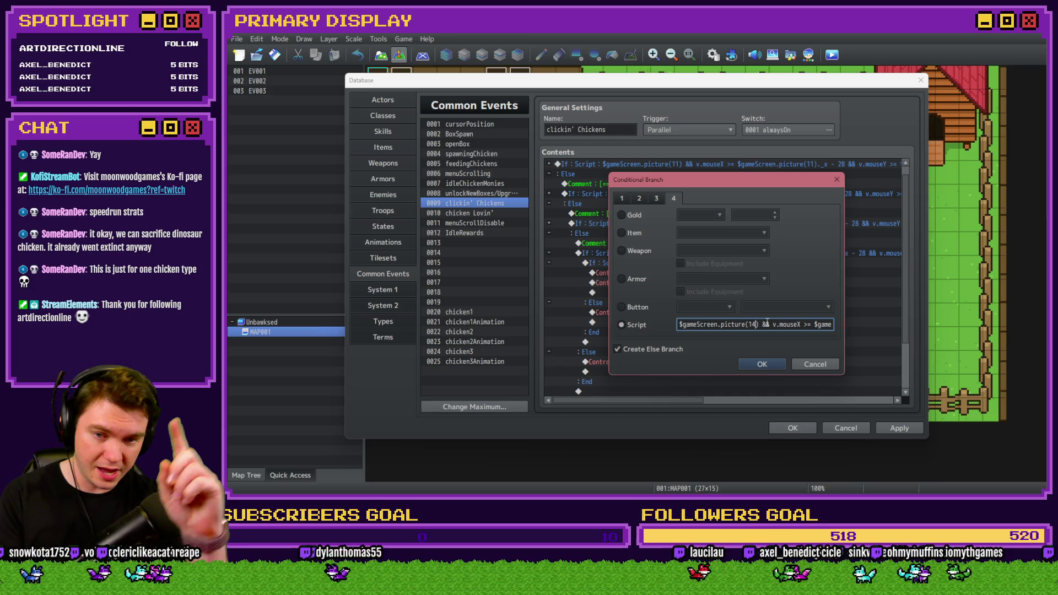
key("Right")
key("Right")
key("Right")
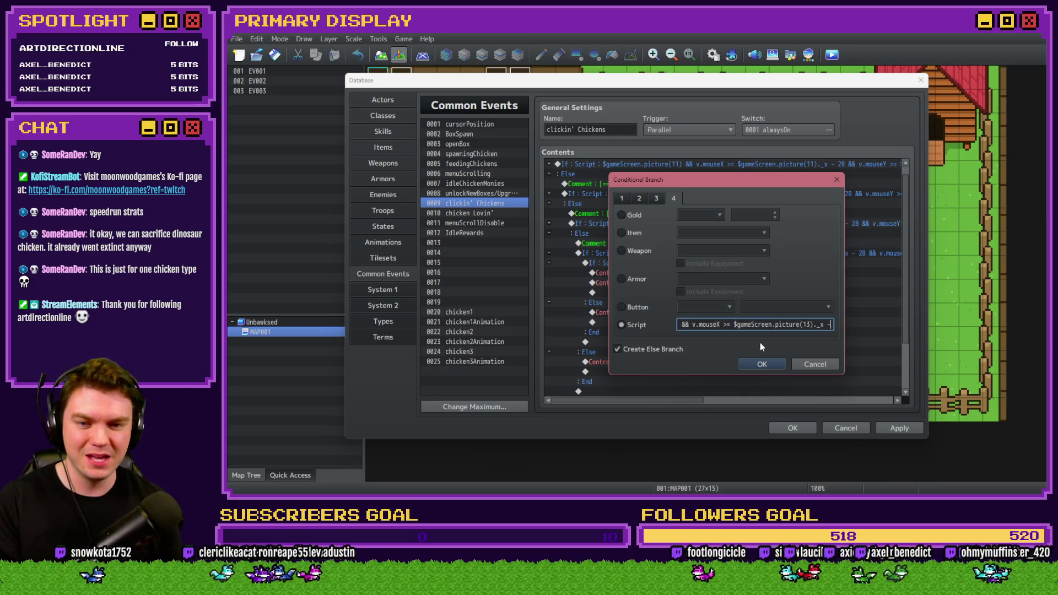
key("BackSpace")
type("4")
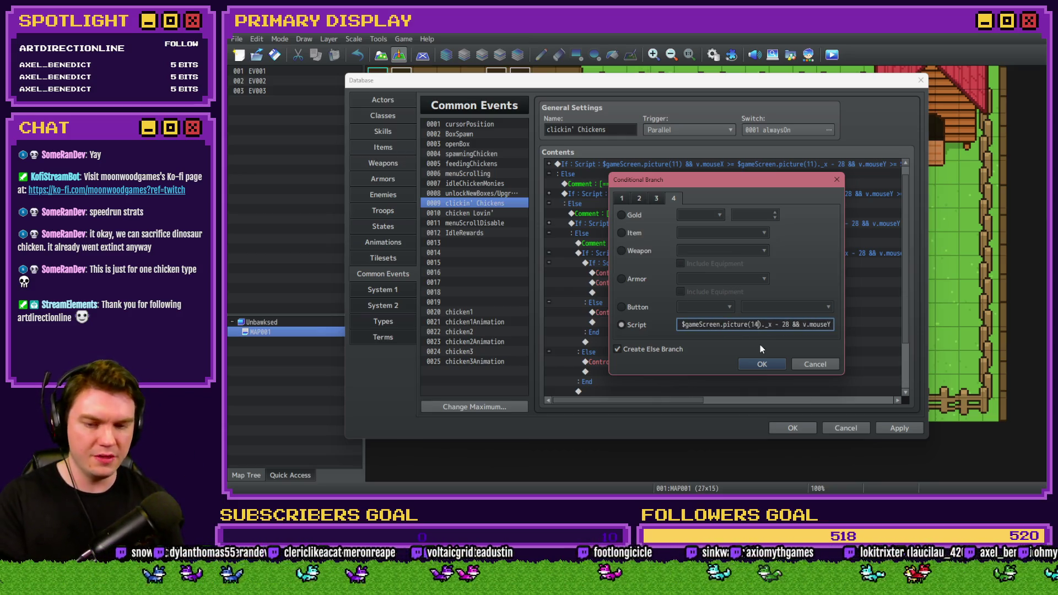
key("Right")
key("Right")
key("Right")
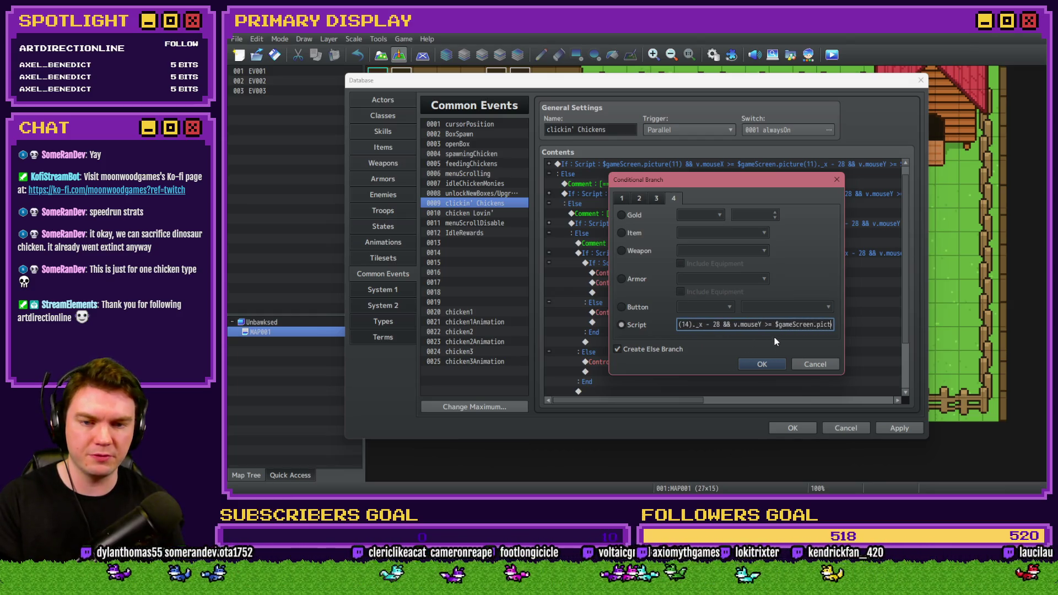
left_click(789, 323)
key("BackSpace")
type("4)._y - 56 &&")
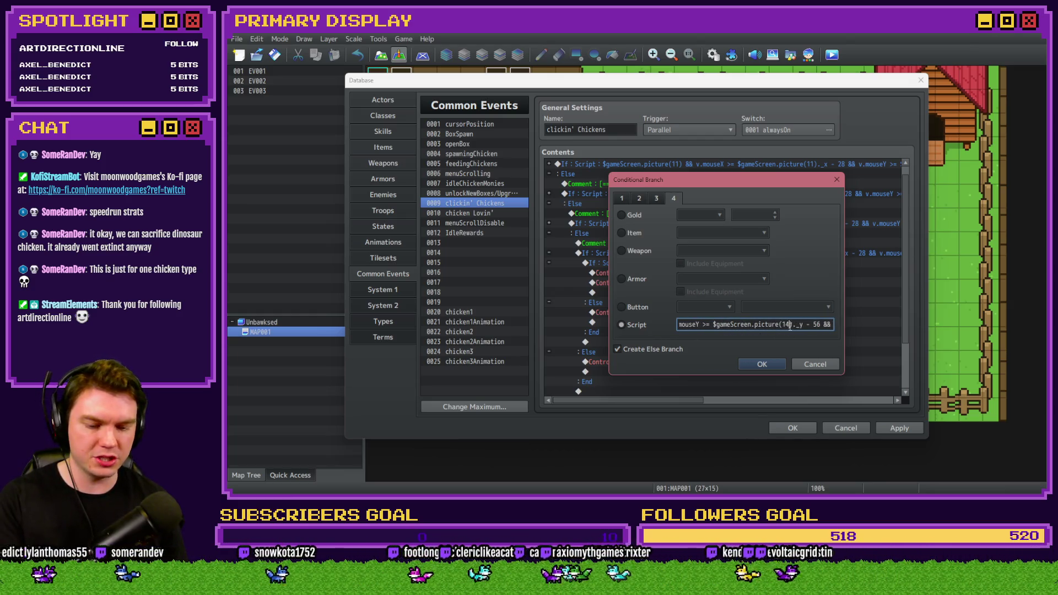
key("Right")
key("Right")
key("Right")
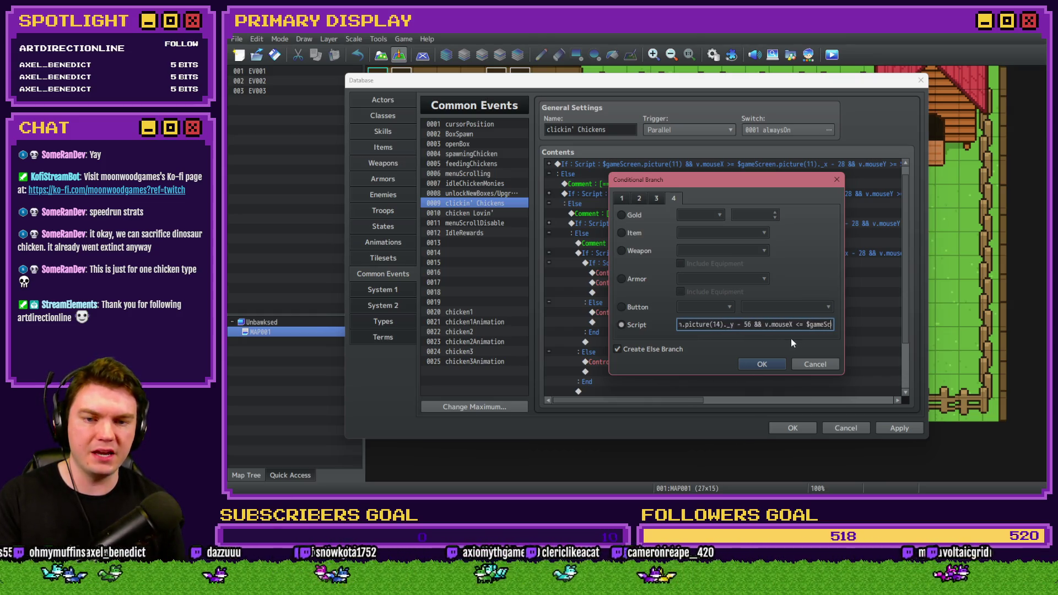
left_click(787, 325)
key("BackSpace")
type("4")
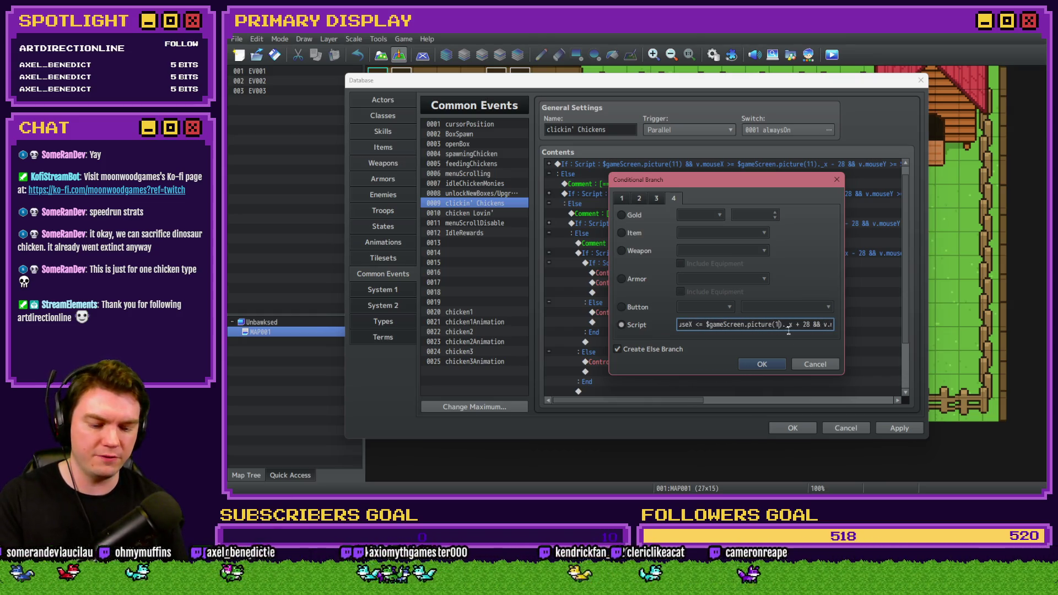
key("Right")
key("Right")
key("Right")
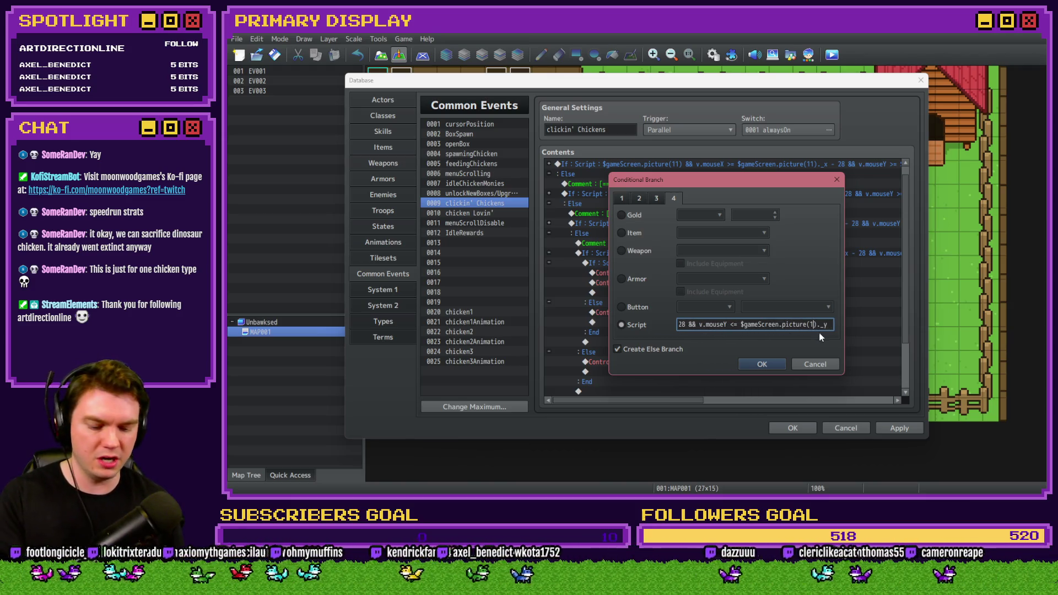
left_click(744, 364)
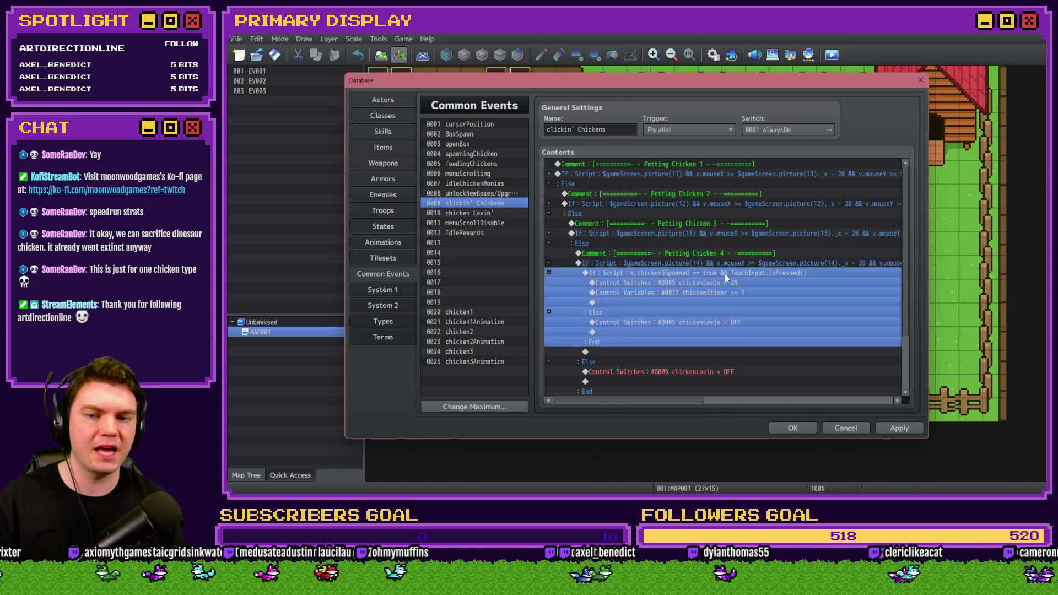
Step: Switch the touch check to chicken4Spawned, add 1 to chicken4timer, and apply the changes
double_click(724, 273)
left_click(716, 325)
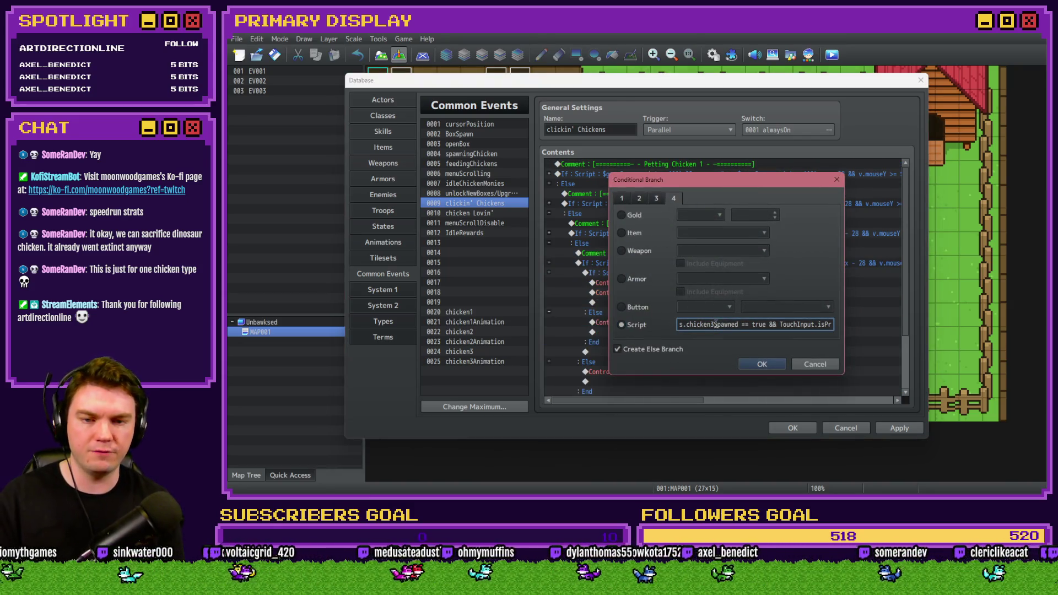
left_click(762, 364)
left_click(706, 283)
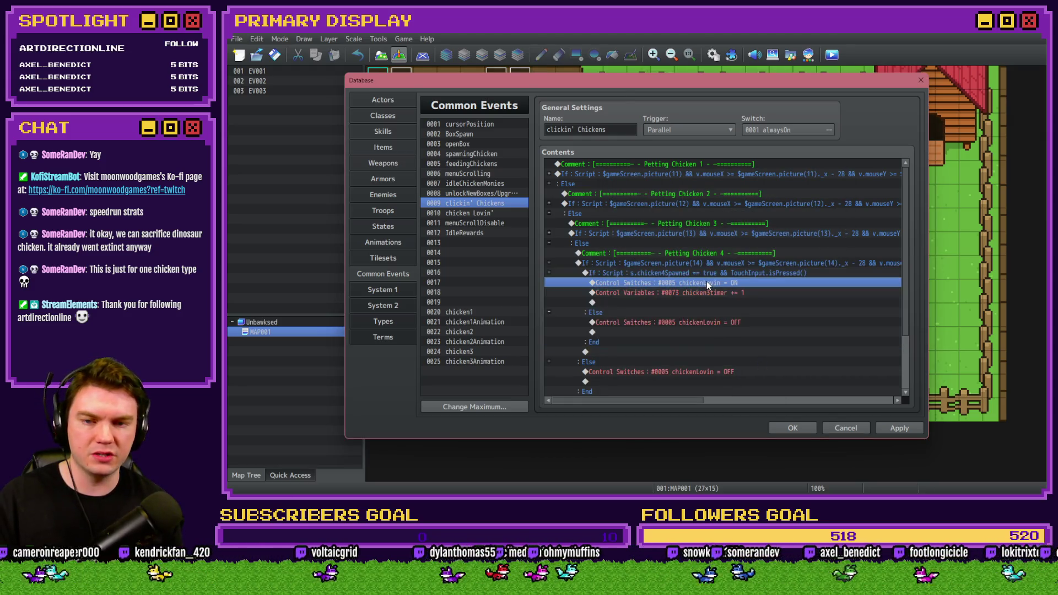
double_click(723, 290)
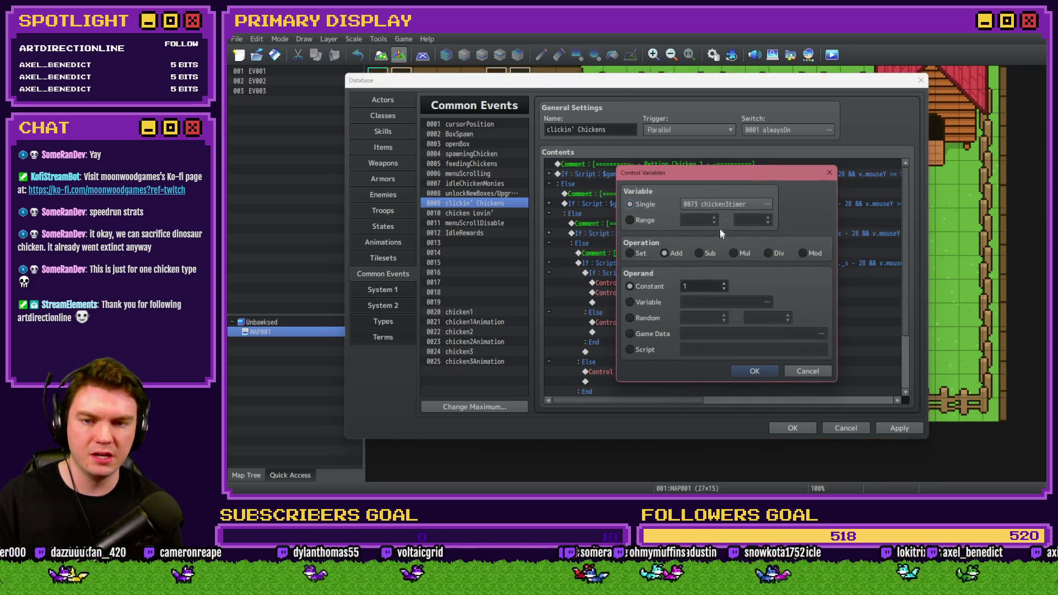
left_click(721, 204)
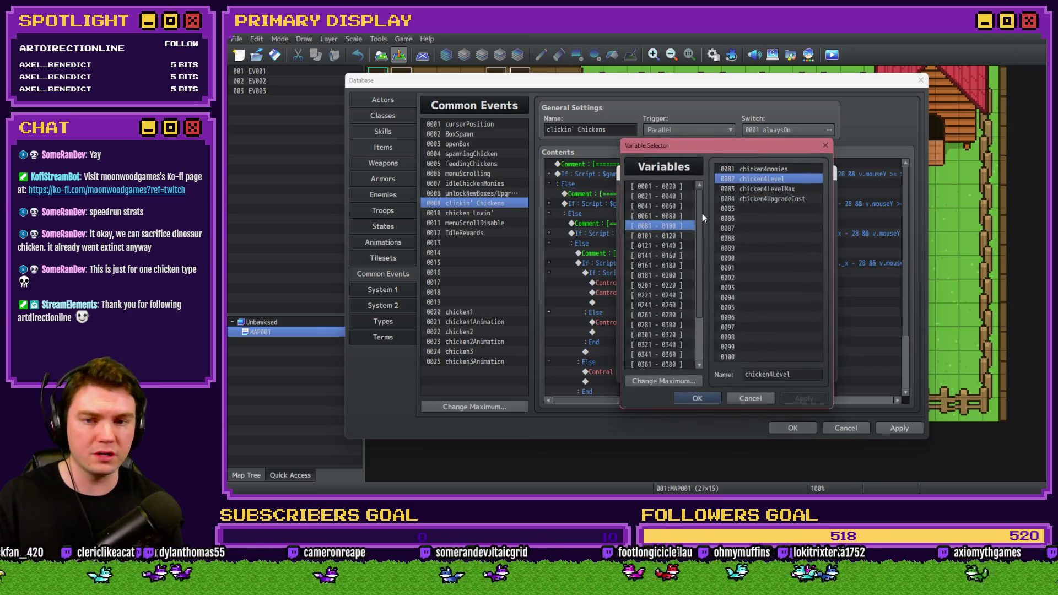
left_click(656, 215)
double_click(758, 346)
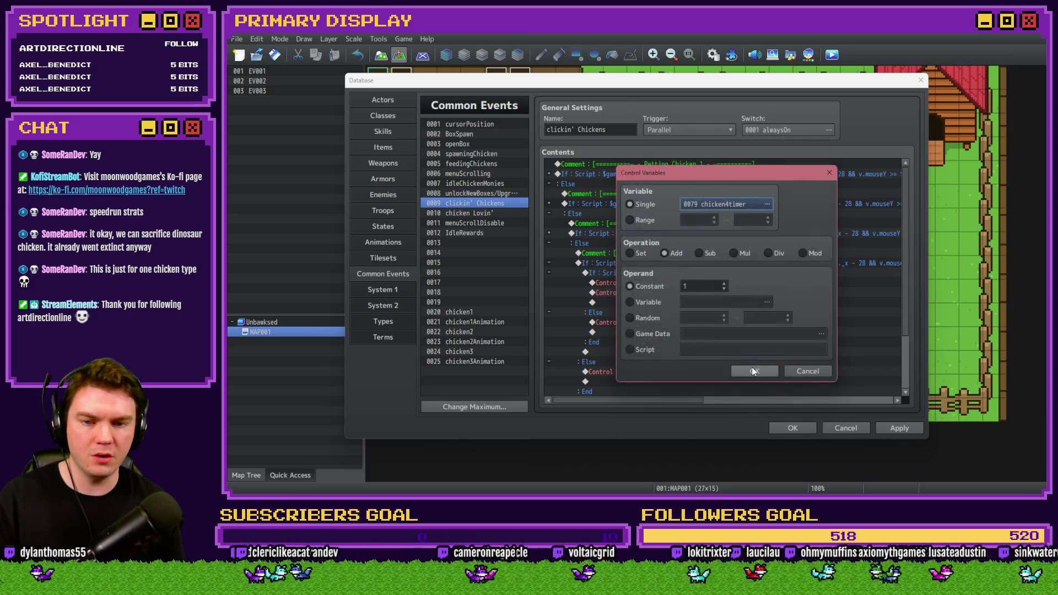
left_click(743, 361)
scroll(689, 334, "down", 3)
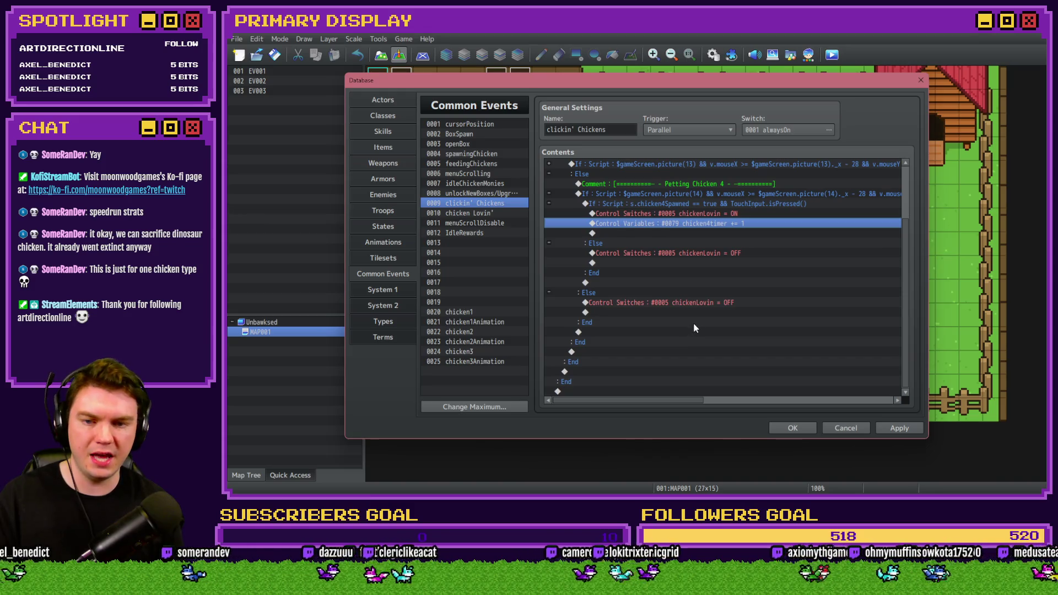
left_click(890, 429)
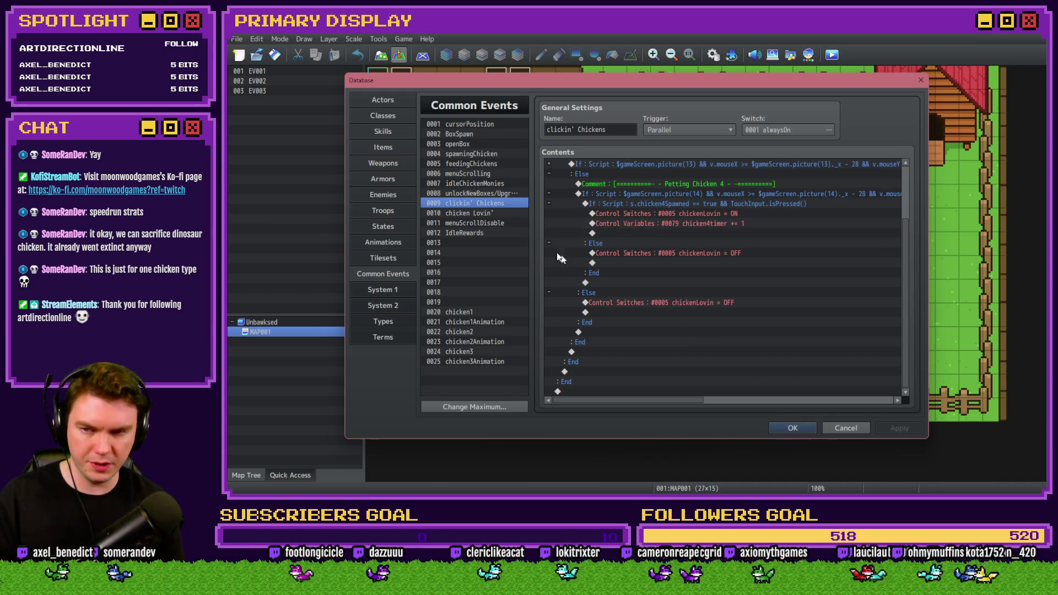
Step: Raise the common event maximum to 27 and paste the chicken3 copies into slots 0026–0027
left_click(486, 215)
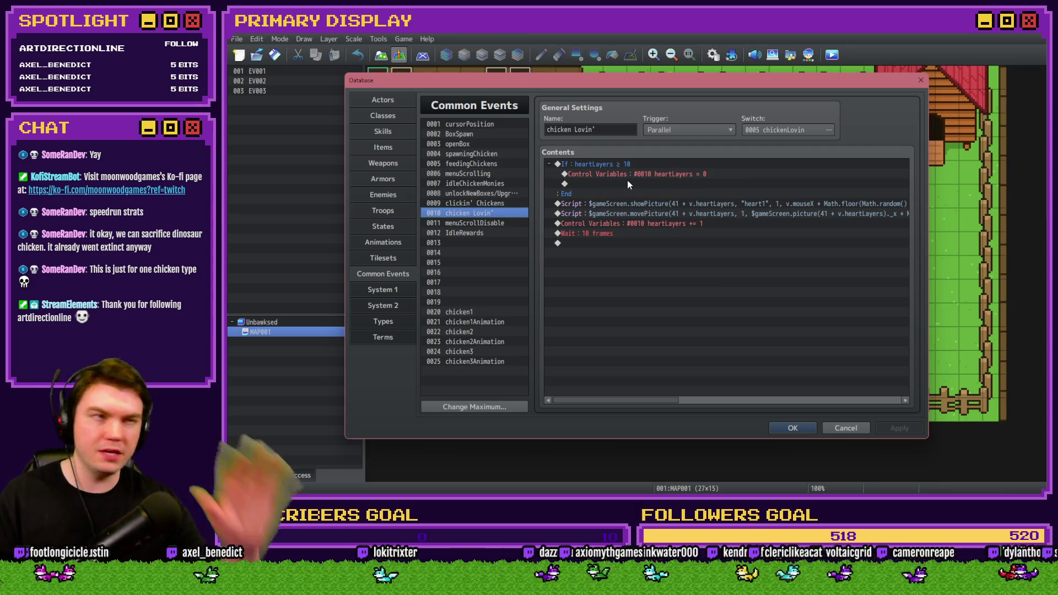
left_click(493, 224)
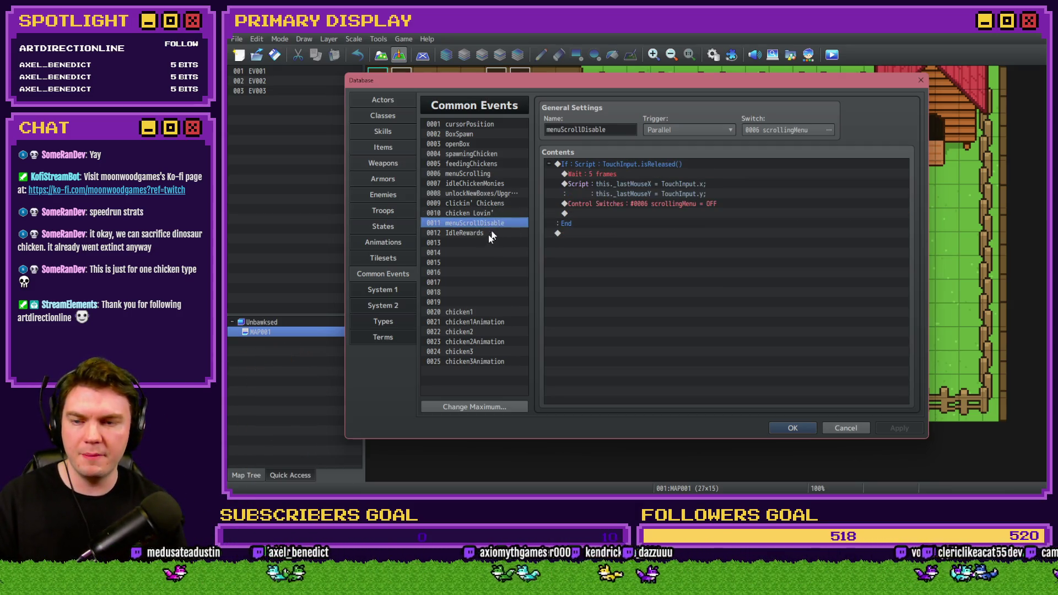
left_click(488, 234)
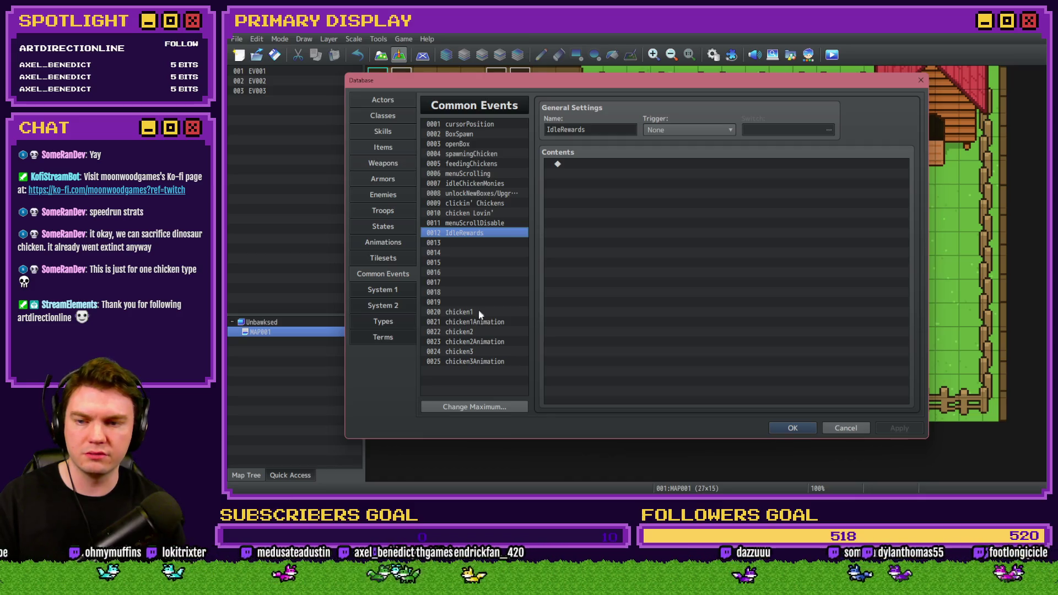
left_click(482, 407)
left_click(462, 401)
left_click(462, 401)
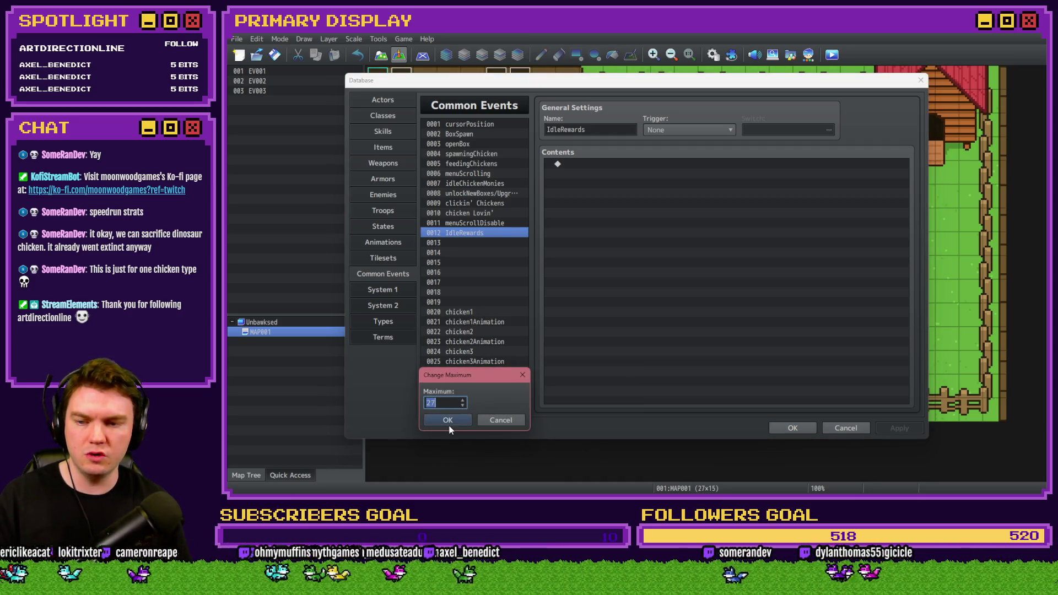
left_click(447, 421)
left_click(468, 373)
key("ctrl+v")
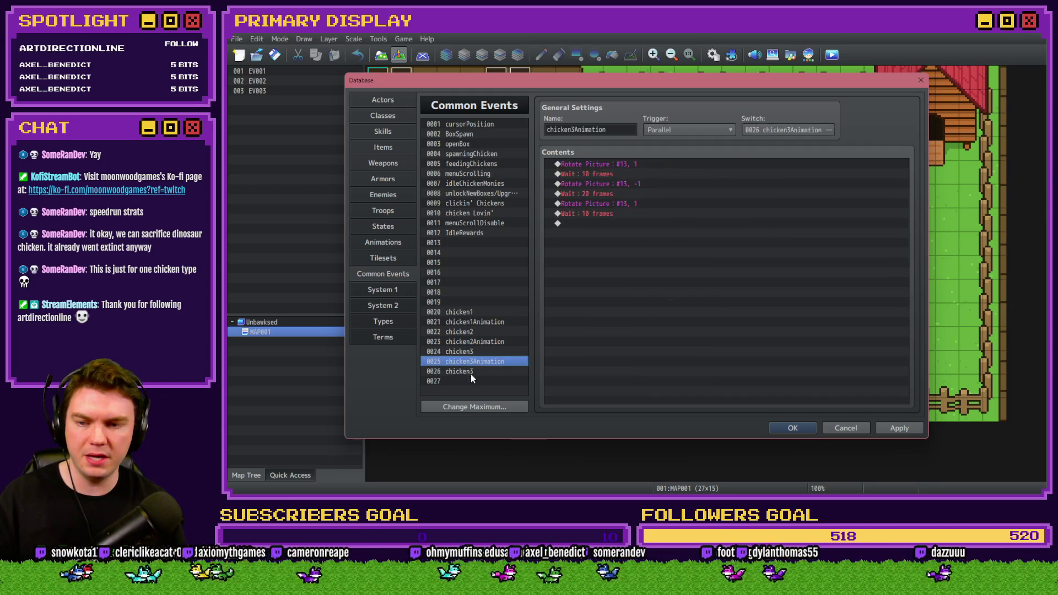
Step: Make chicken4Spawned the trigger switch and retarget the food-deployed position commands to chicken4X and chicken4Y
left_click(657, 167)
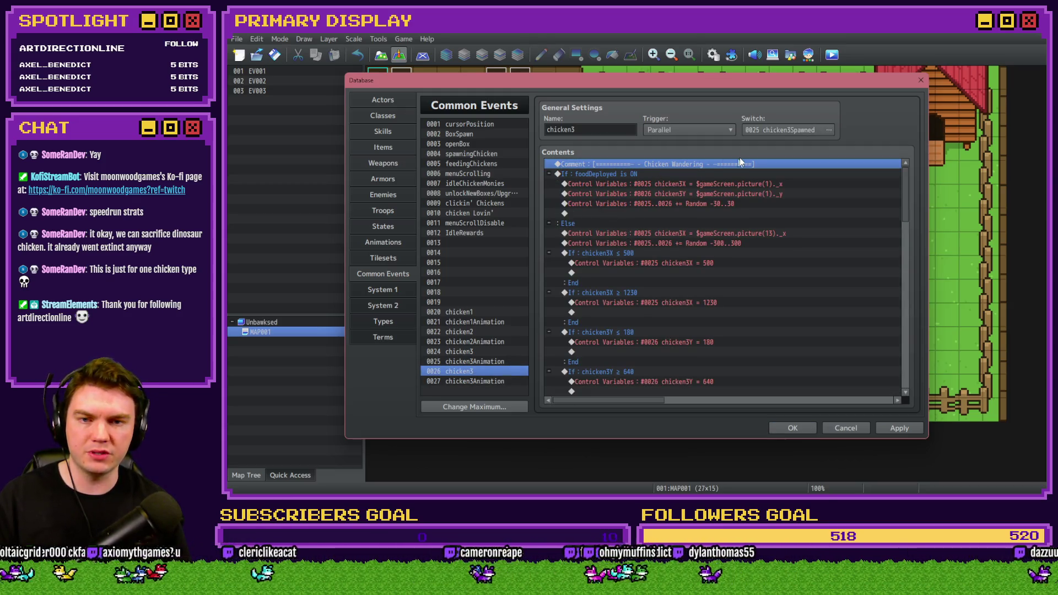
left_click(766, 129)
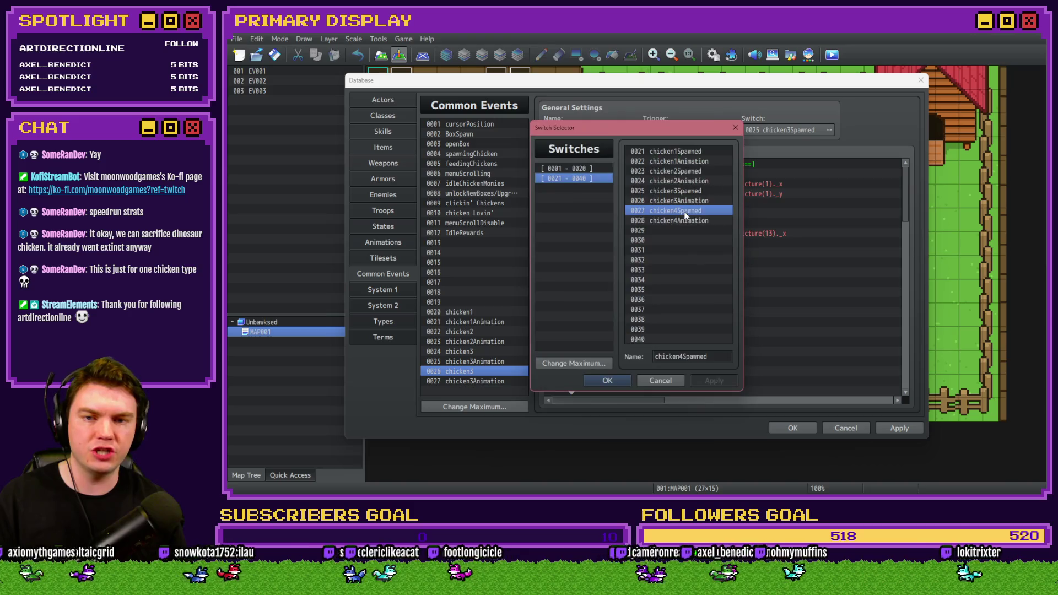
double_click(714, 212)
left_click(642, 182)
double_click(643, 193)
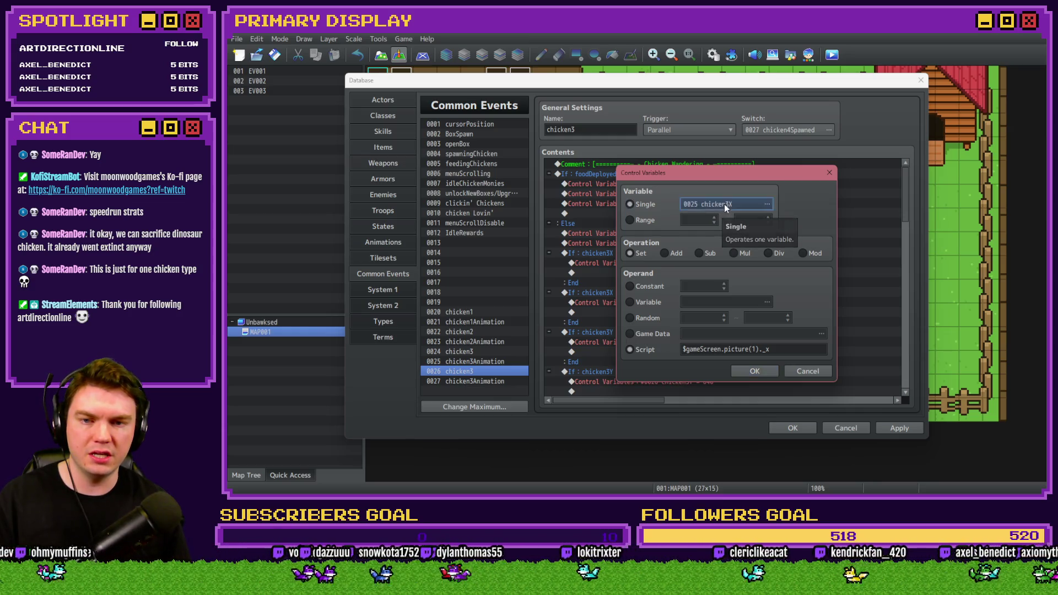
left_click(724, 204)
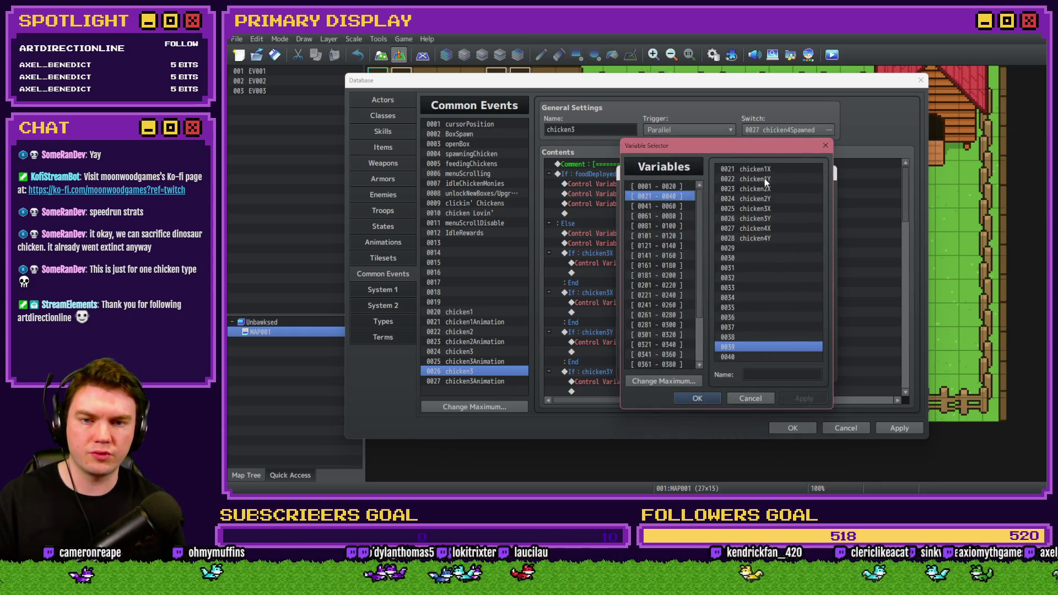
double_click(769, 227)
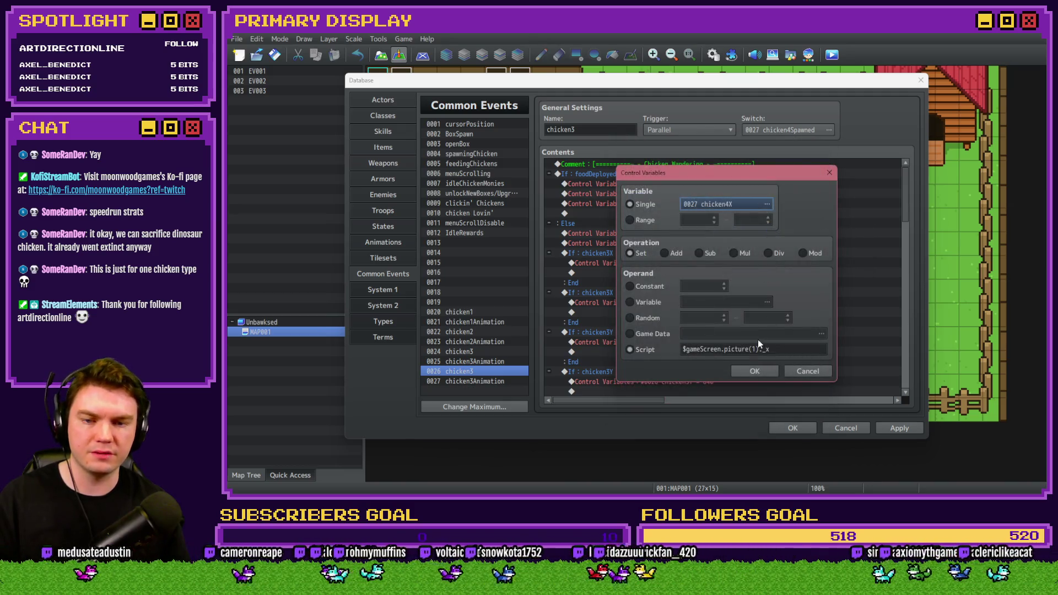
left_click(754, 369)
double_click(726, 196)
left_click(766, 204)
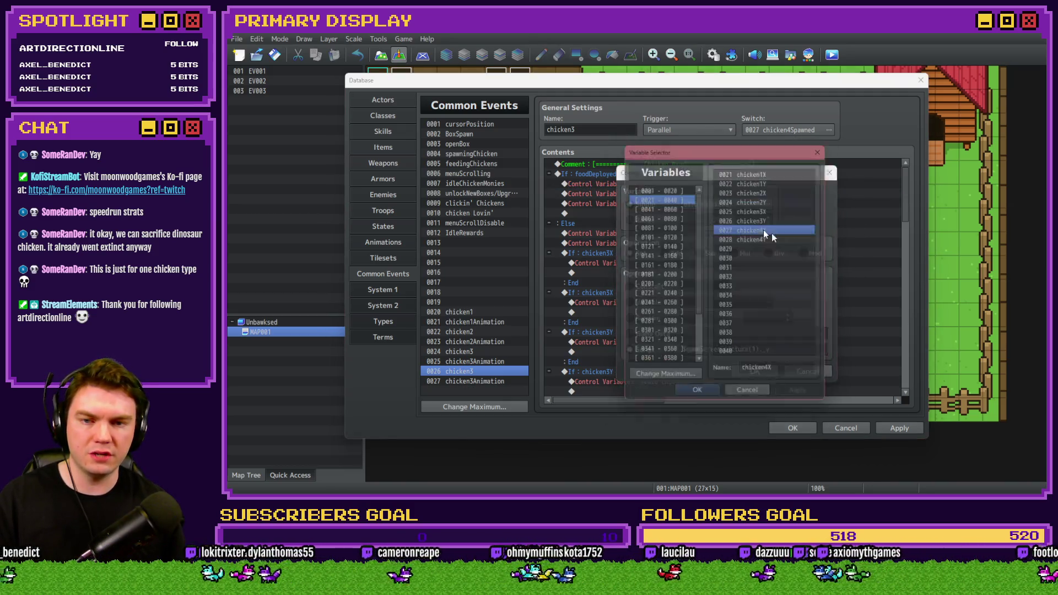
double_click(760, 238)
key("Return")
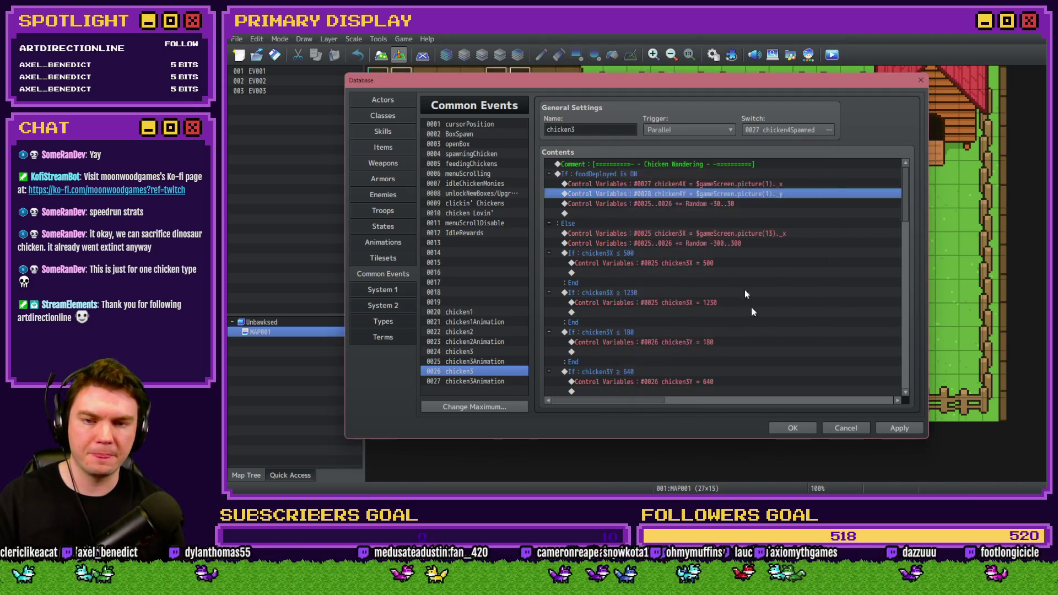
Step: Apply the -30..30 jitter to variables 27–28 and read picture(14) into chicken4X in the else branch
double_click(720, 206)
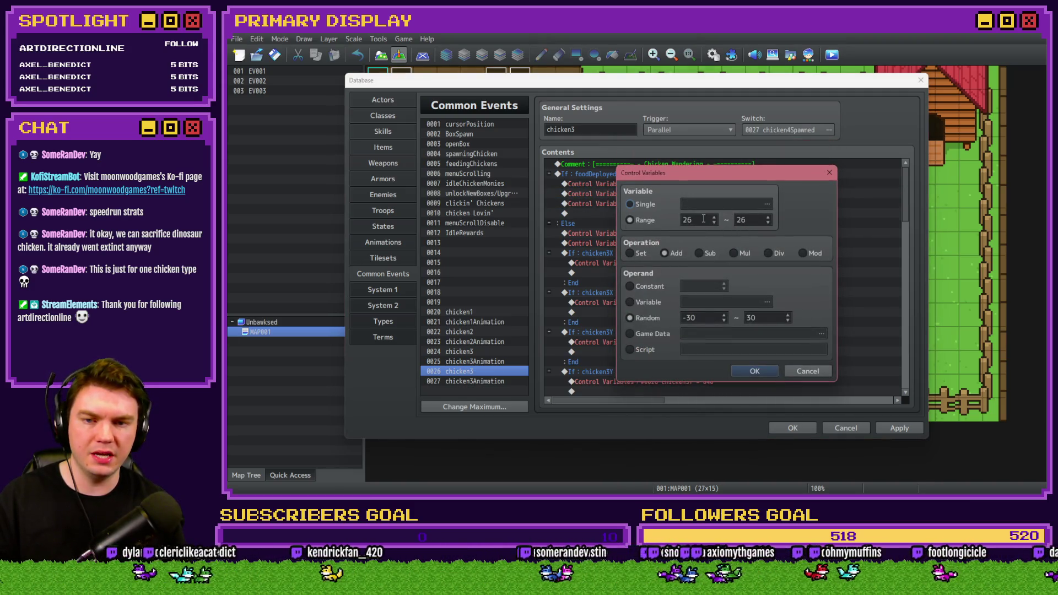
left_click(755, 368)
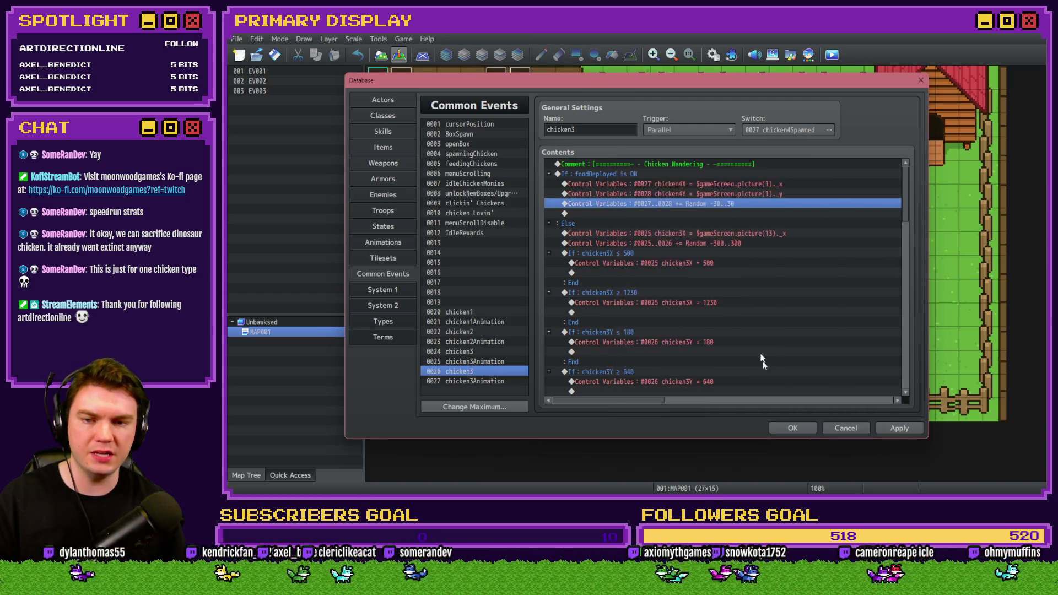
left_click(665, 275)
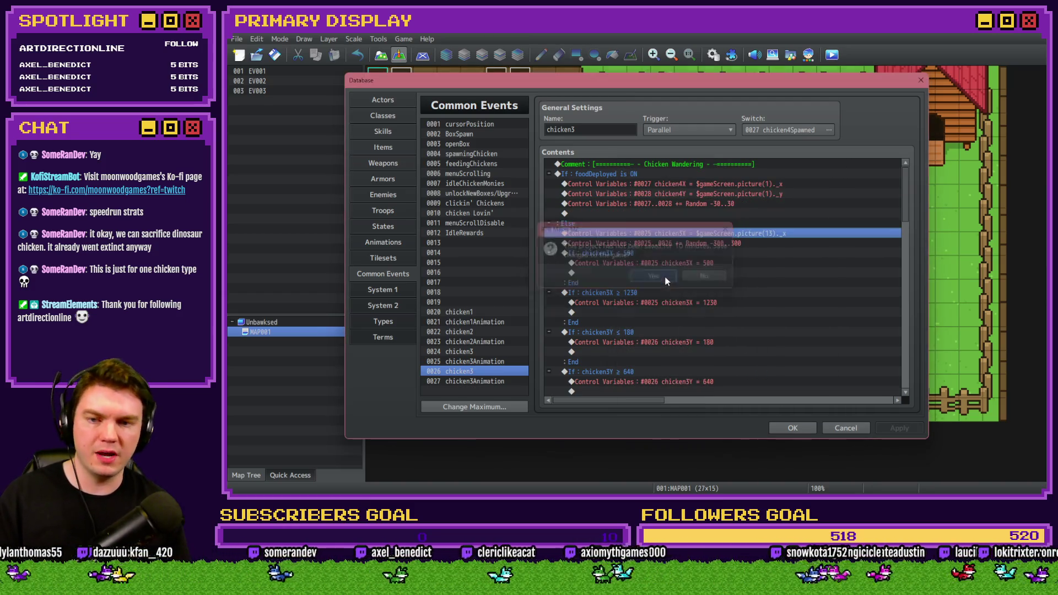
double_click(666, 232)
left_click(716, 205)
left_click(769, 230)
left_click(769, 380)
left_click(755, 370)
double_click(748, 345)
left_click(759, 349)
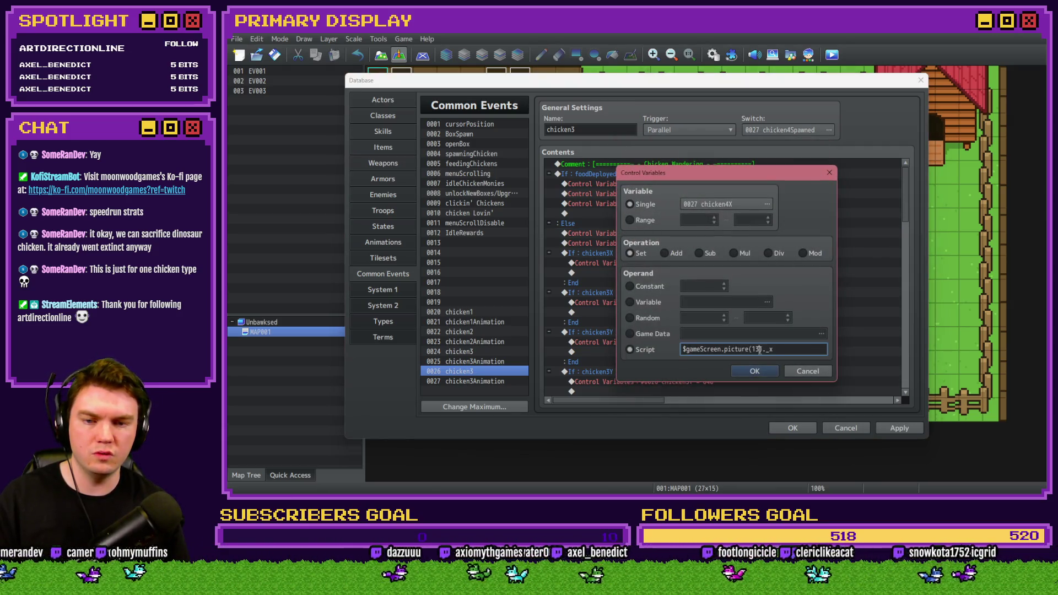
key("BackSpace")
type("4")
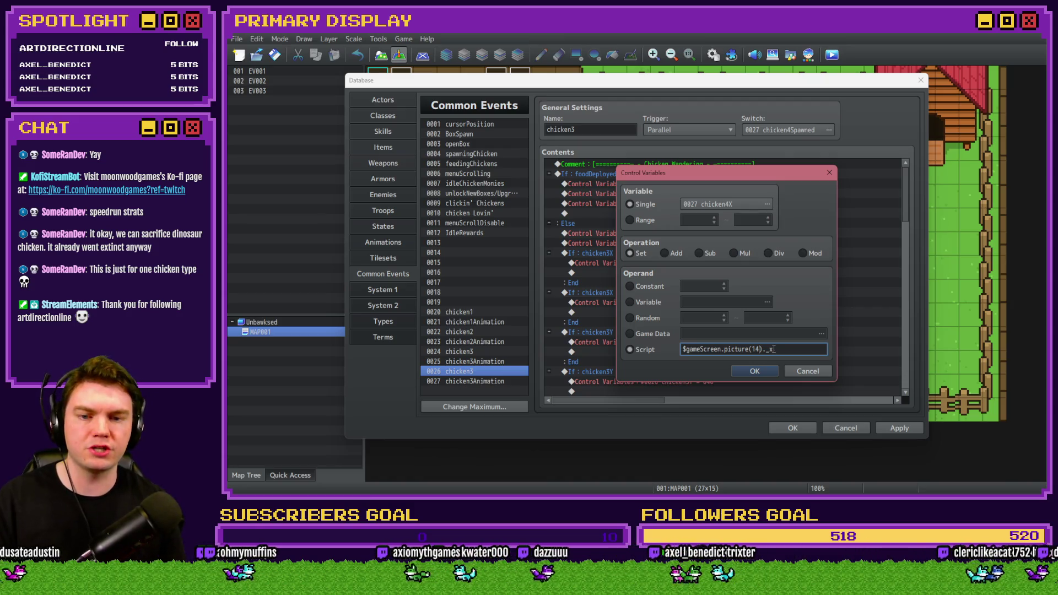
left_click(763, 371)
Step: Edit the Random wander range and apply it to variables 27–28
left_click(693, 244)
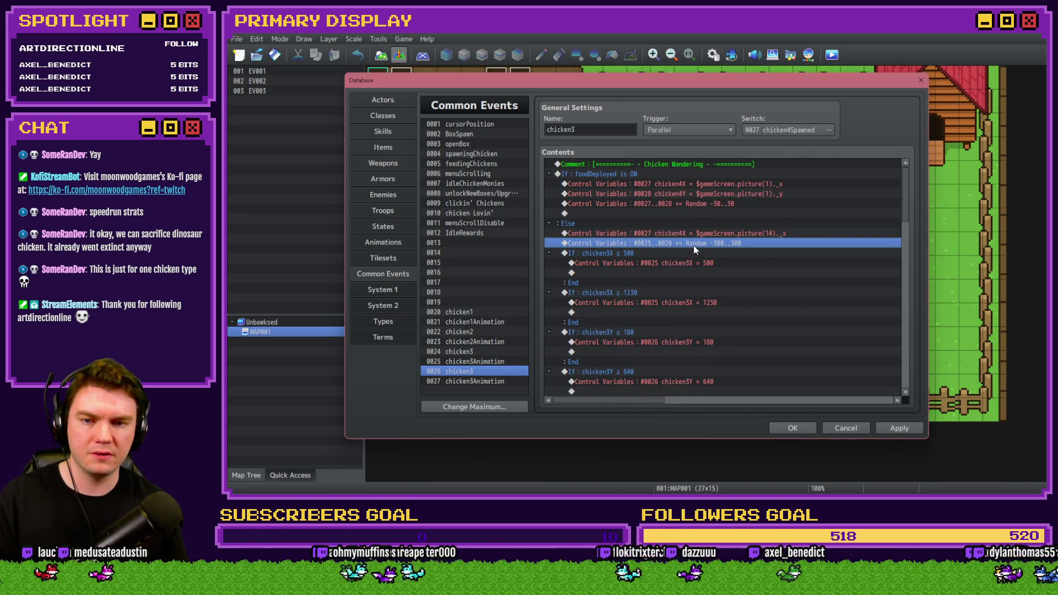
double_click(693, 244)
key("BackSpace")
type("8")
left_click(763, 370)
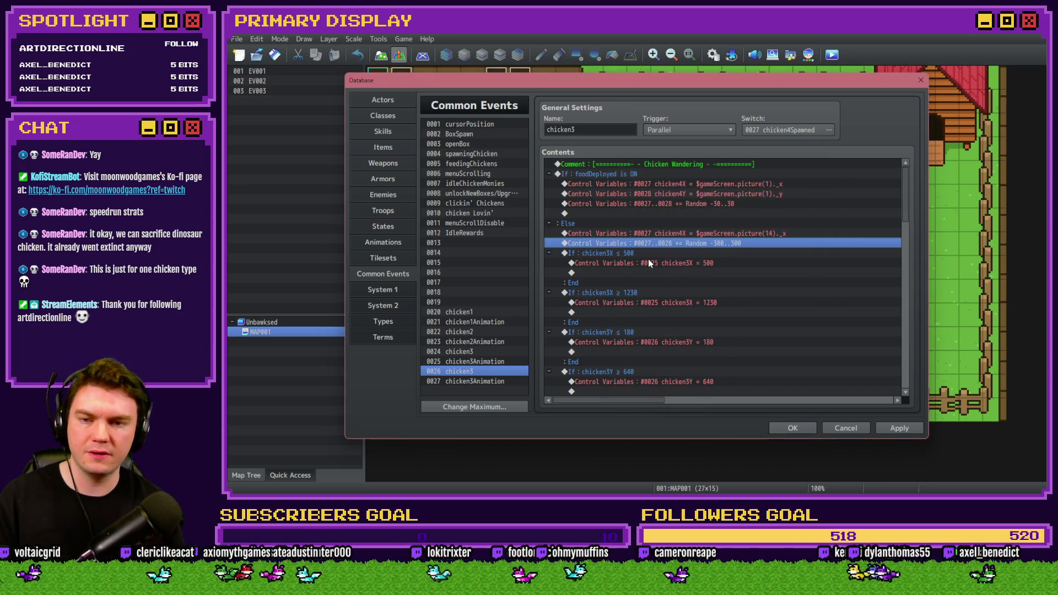
Step: Clamp the left edge so chicken4X ≤ 500 sets chicken4X to 500
double_click(650, 264)
left_click(722, 230)
left_click(767, 228)
double_click(767, 228)
left_click(756, 363)
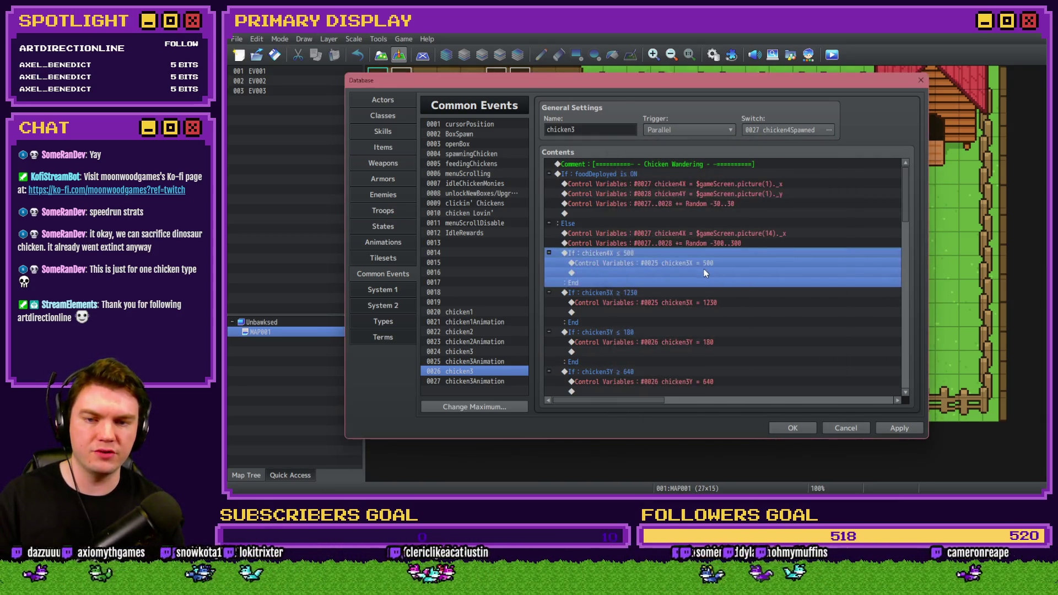
double_click(704, 269)
left_click(730, 206)
double_click(758, 231)
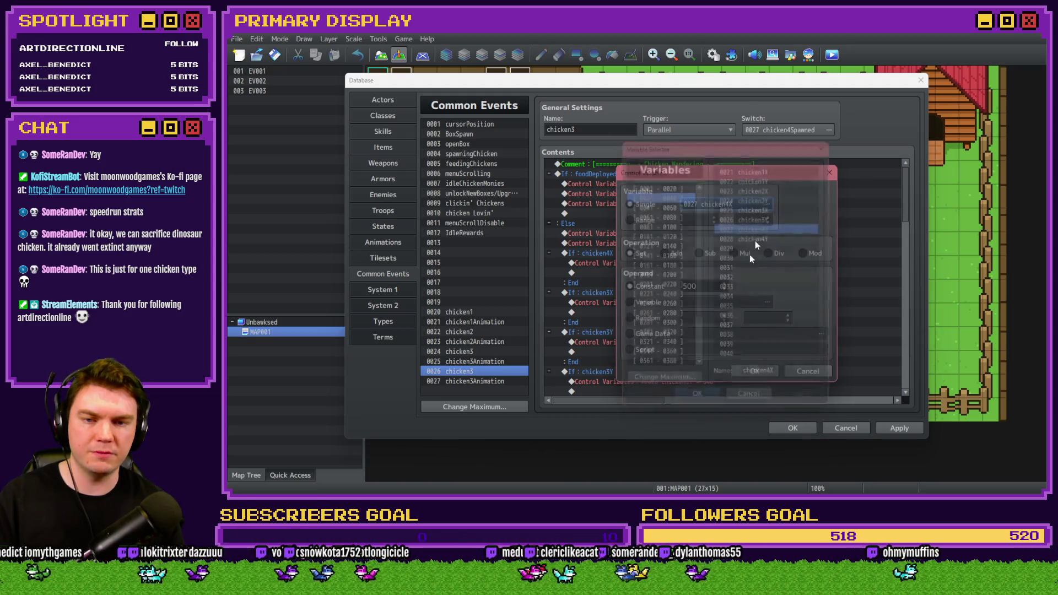
left_click(754, 365)
Step: Clamp the right edge so chicken4X ≥ 1230 sets chicken4X to 1230
double_click(652, 259)
left_click(764, 232)
double_click(777, 225)
left_click(761, 363)
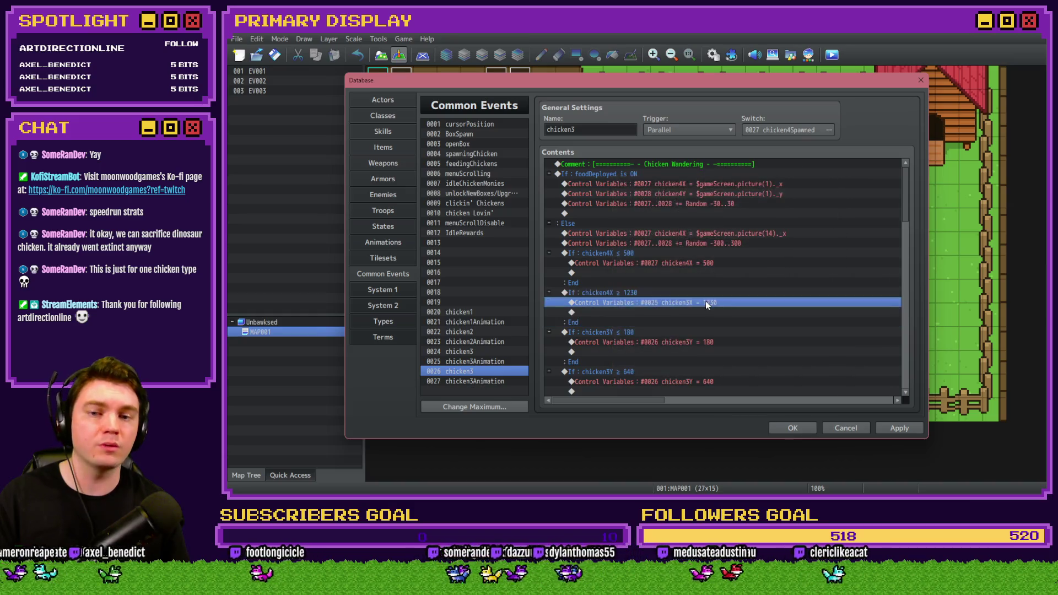
double_click(705, 303)
left_click(766, 204)
left_click(777, 226)
left_click(686, 398)
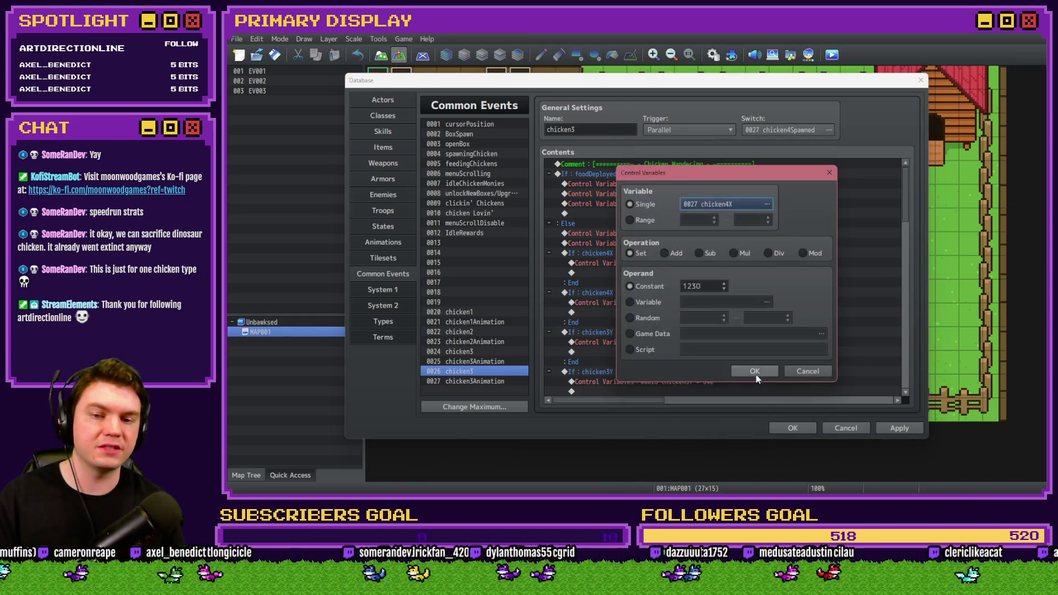
left_click(754, 371)
Step: Clamp the top edge so chicken4Y ≤ 180 sets chicken4Y to 180
double_click(650, 273)
left_click(766, 204)
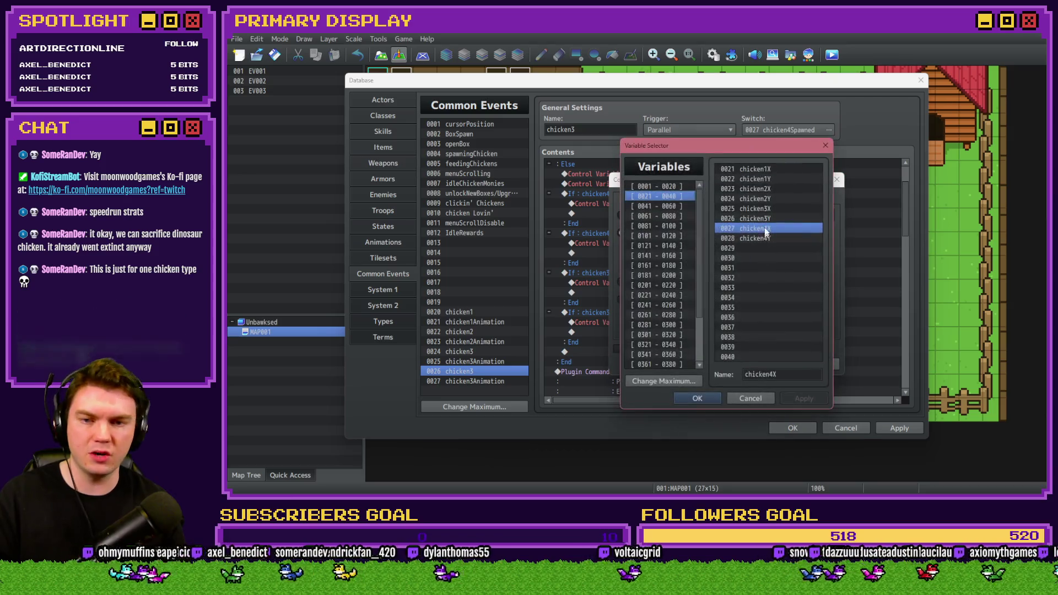
double_click(764, 238)
left_click(760, 362)
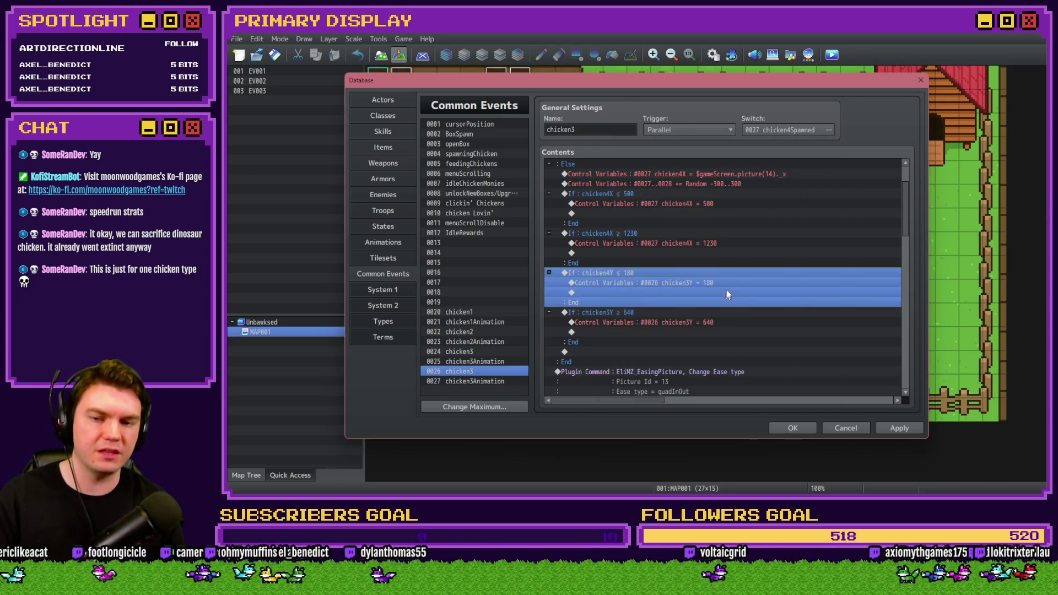
double_click(726, 284)
left_click(767, 204)
double_click(779, 234)
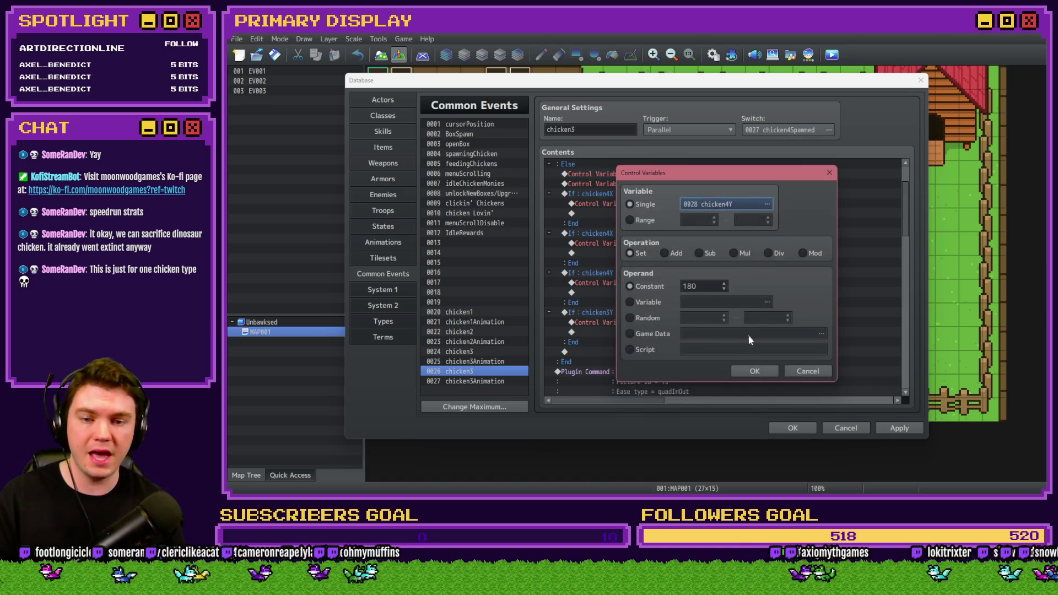
left_click(754, 370)
Step: Clamp the bottom edge so chicken4Y ≥ 640 sets chicken4Y to 640
double_click(684, 310)
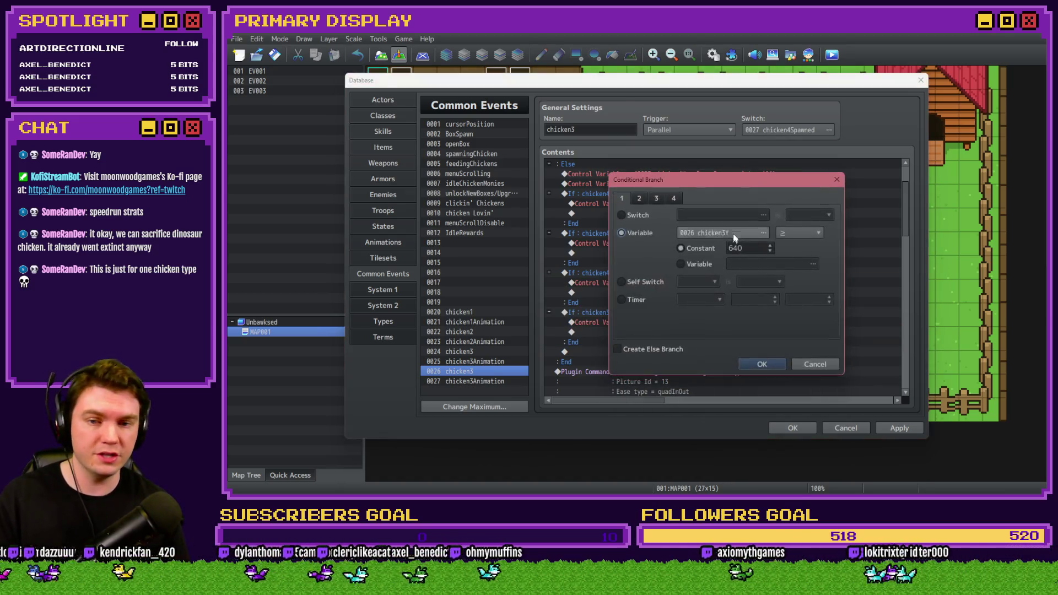
left_click(763, 233)
double_click(765, 238)
left_click(762, 363)
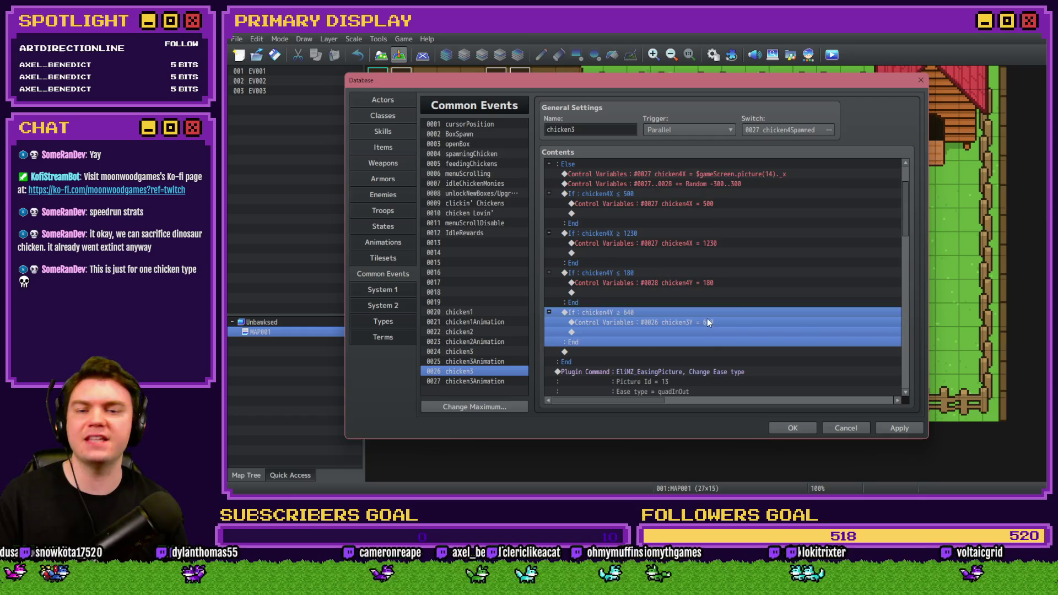
double_click(707, 322)
left_click(766, 204)
double_click(762, 239)
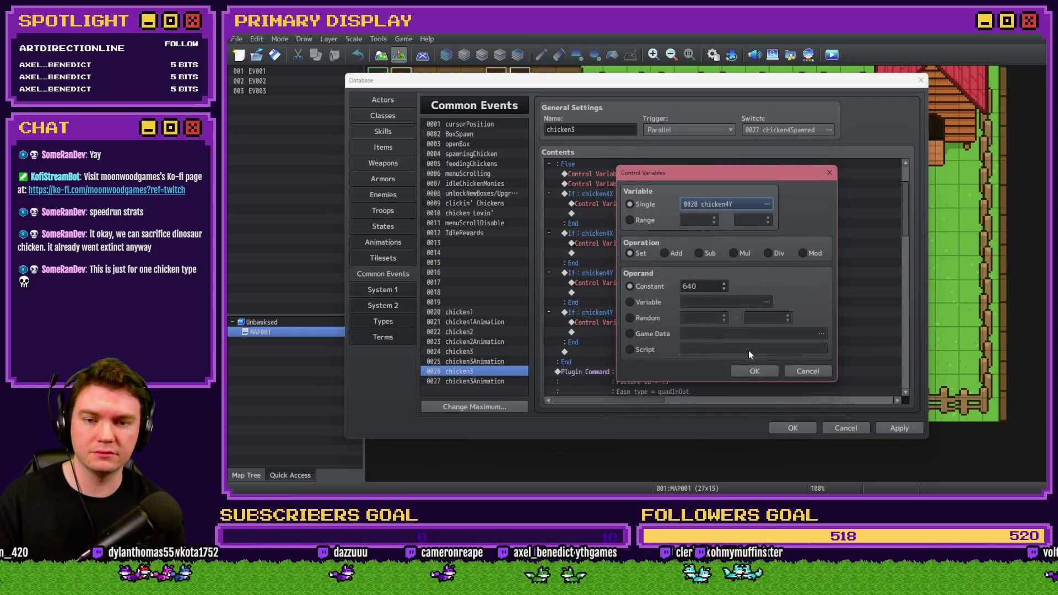
left_click(754, 371)
scroll(650, 280, "down", 4)
left_click(666, 256)
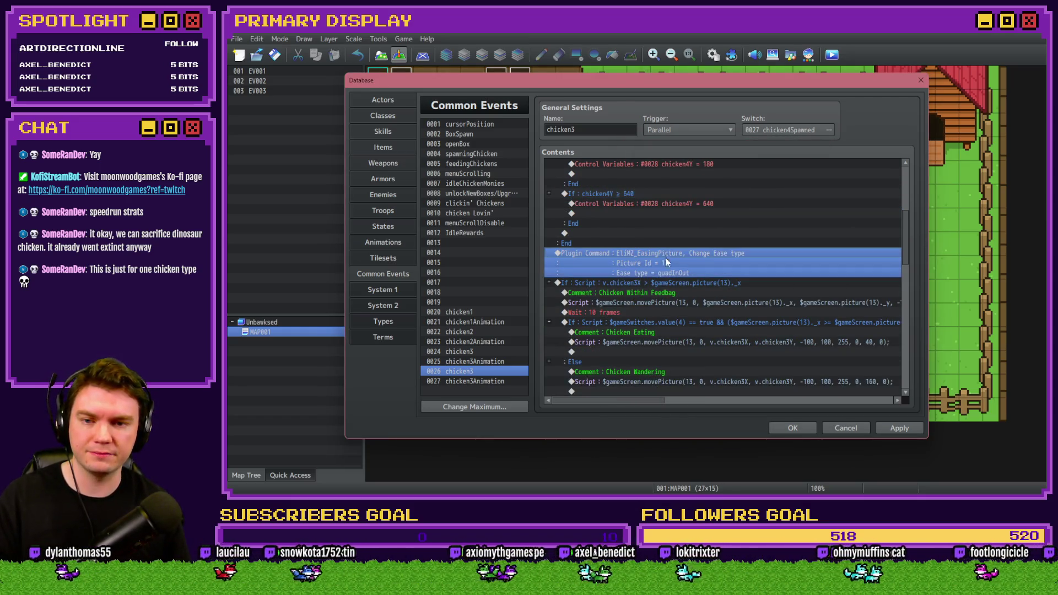
Step: Set the easing plugin command's Picture Id to 14 and open the feedbag check for editing
double_click(666, 253)
double_click(720, 260)
type("14")
key("Return")
key("Return")
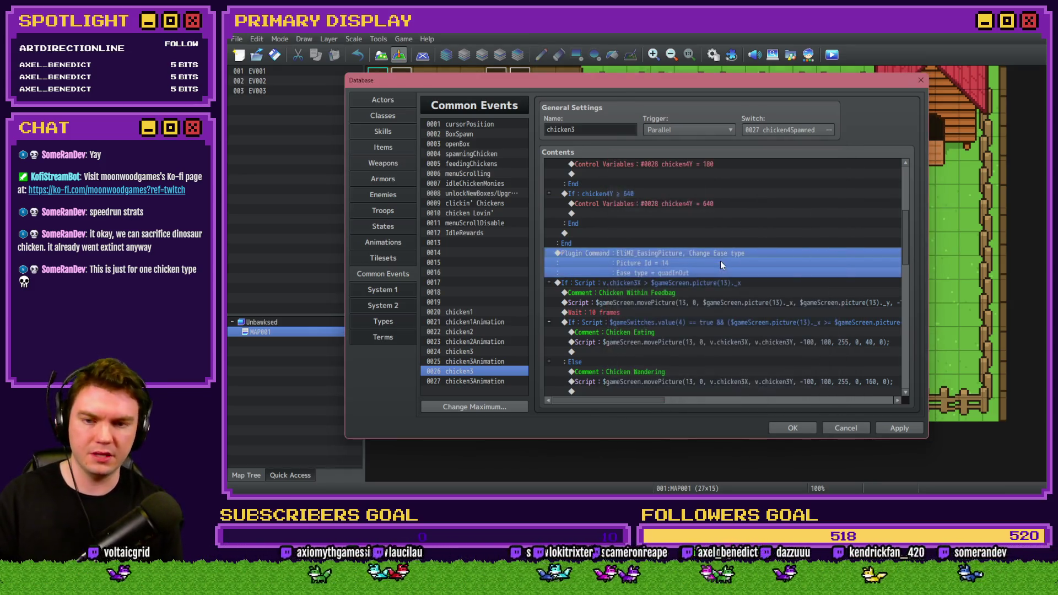
double_click(718, 283)
left_click(804, 325)
key("Return")
Step: Change the within-feedbag move script from picture(13) to picture(14)
scroll(729, 279, "down", 3)
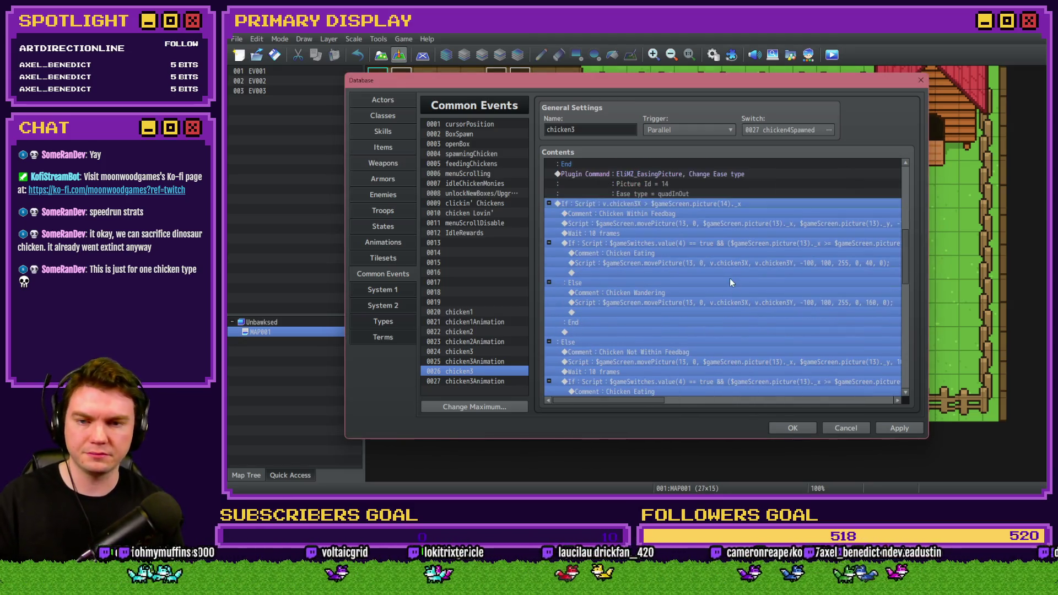
left_click(679, 215)
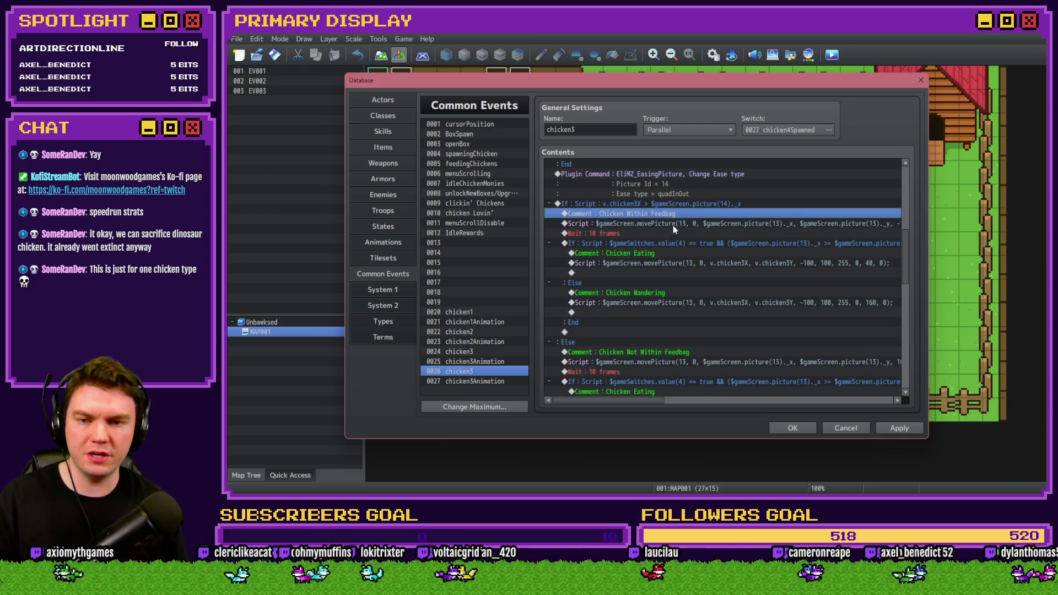
double_click(672, 226)
left_click(665, 194)
key("shift+Home")
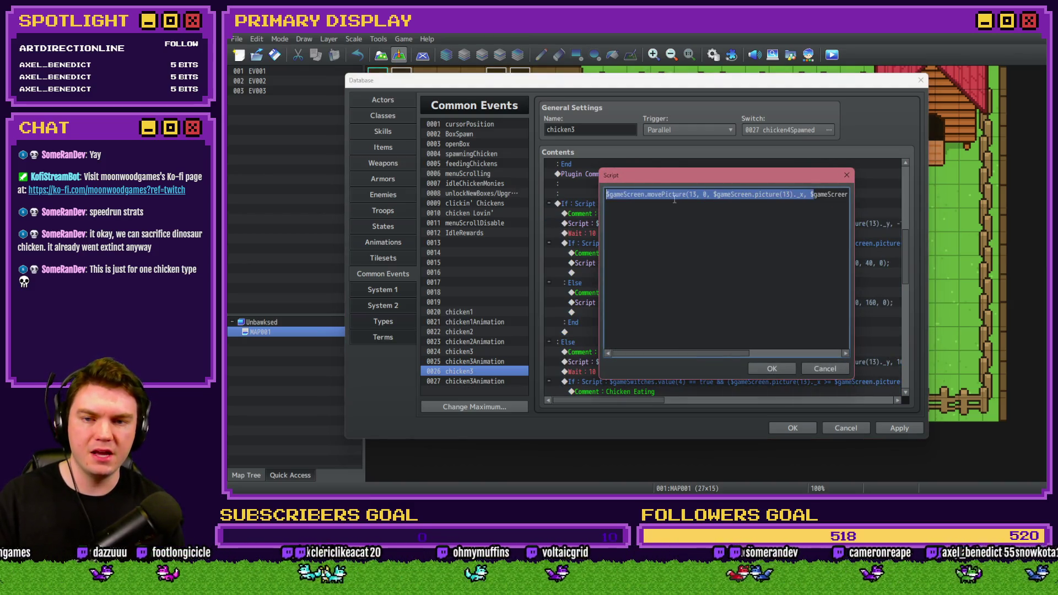
left_click(694, 193)
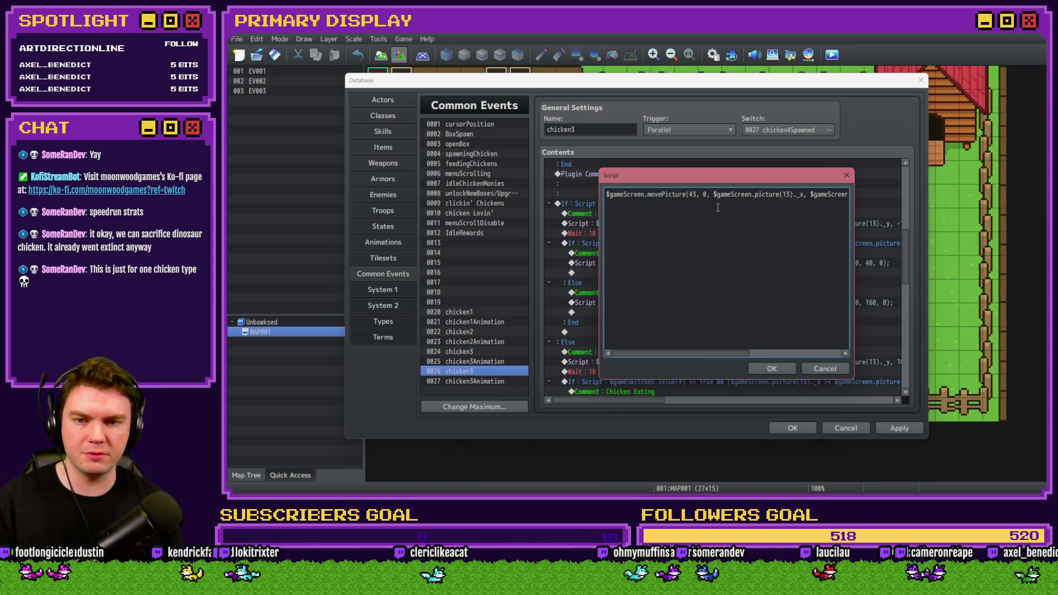
key("Delete")
type("4")
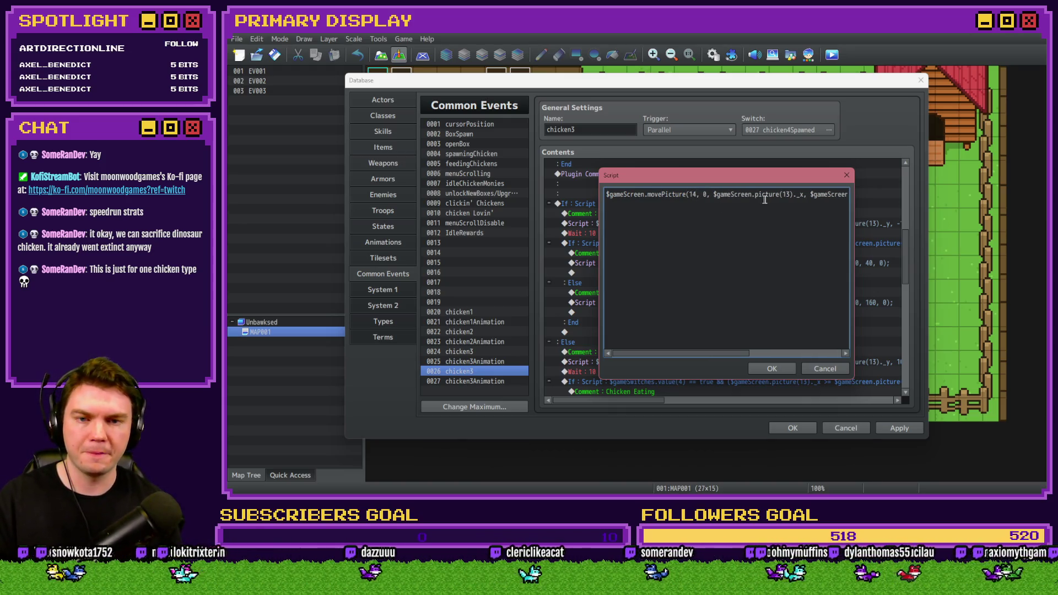
left_click_drag(833, 194, 855, 197)
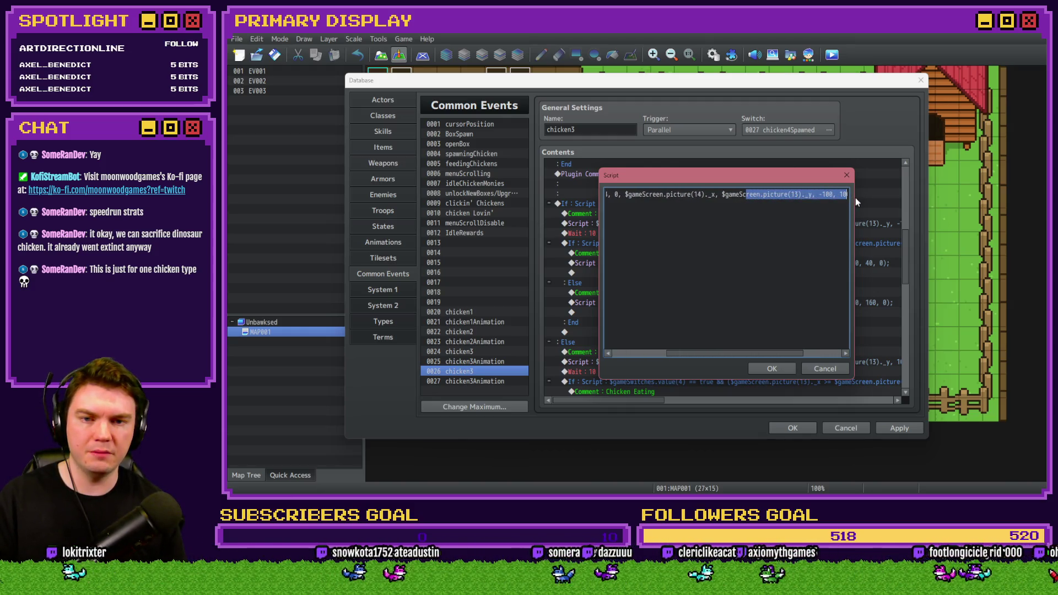
left_click(798, 194)
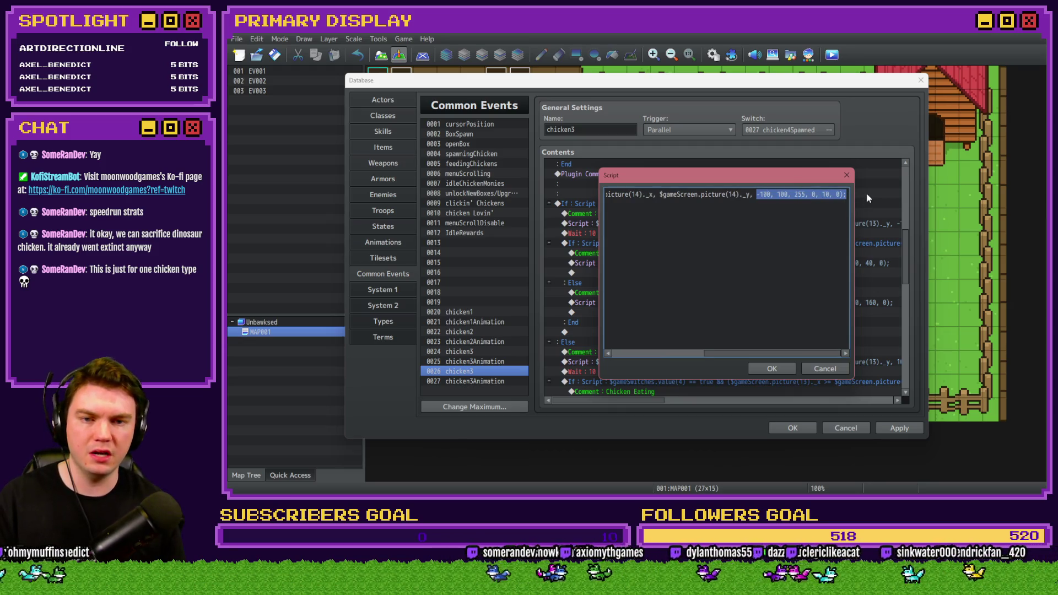
left_click(771, 368)
left_click(647, 233)
double_click(645, 243)
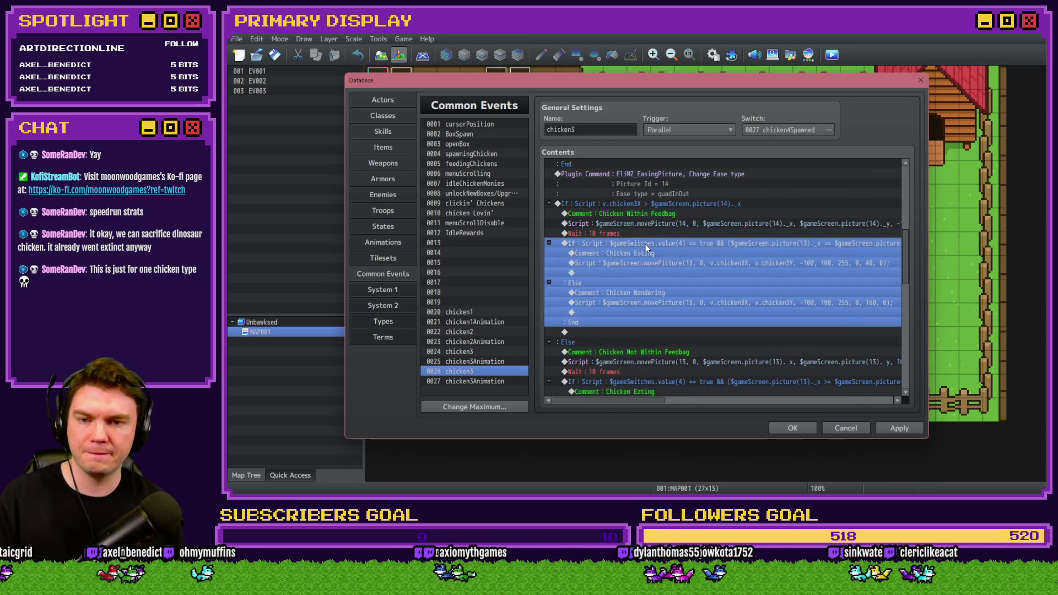
Step: Change the first two picture(13) references in the eating condition, including picture(13)._y, to picture(14)
left_click(753, 325)
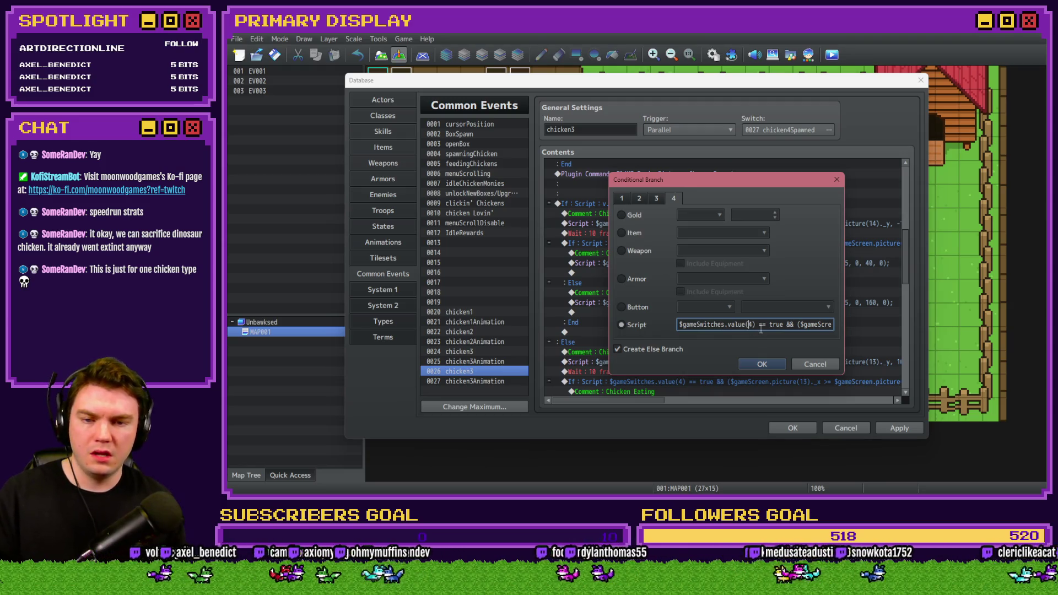
key("Right")
key("Right")
key("Right")
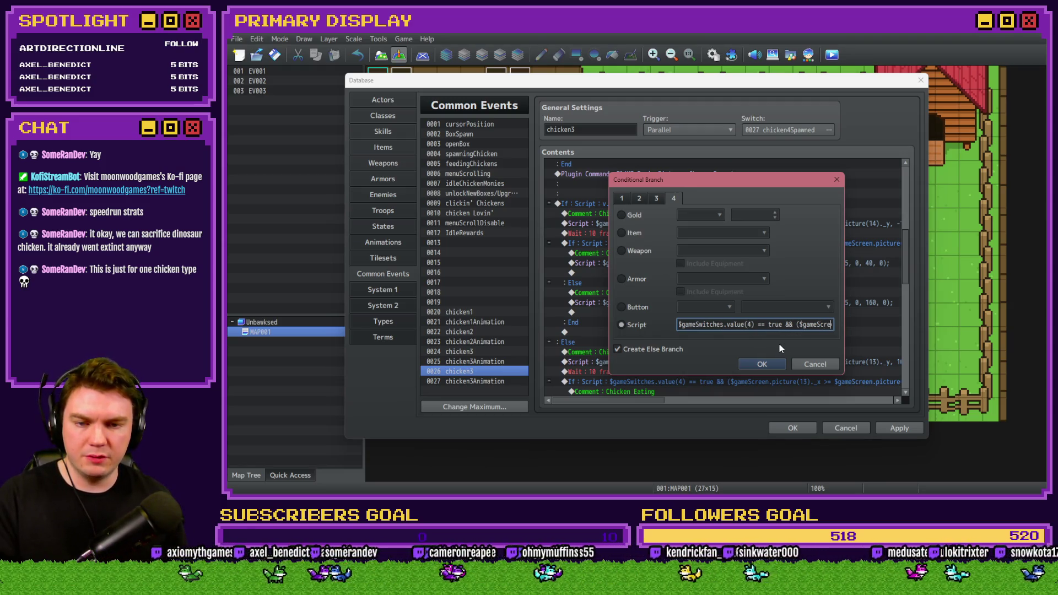
left_click(769, 324)
key("BackSpace")
type("4")
key("Right")
key("Right")
key("Right")
key("Right")
key("Right")
key("Right")
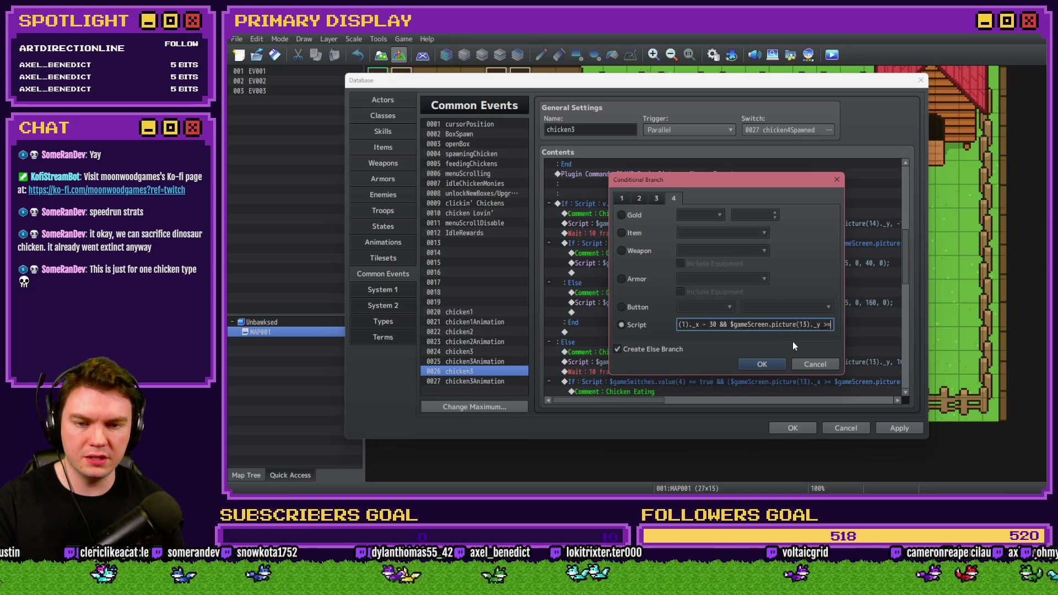
left_click(759, 325)
key("BackSpace")
type("4")
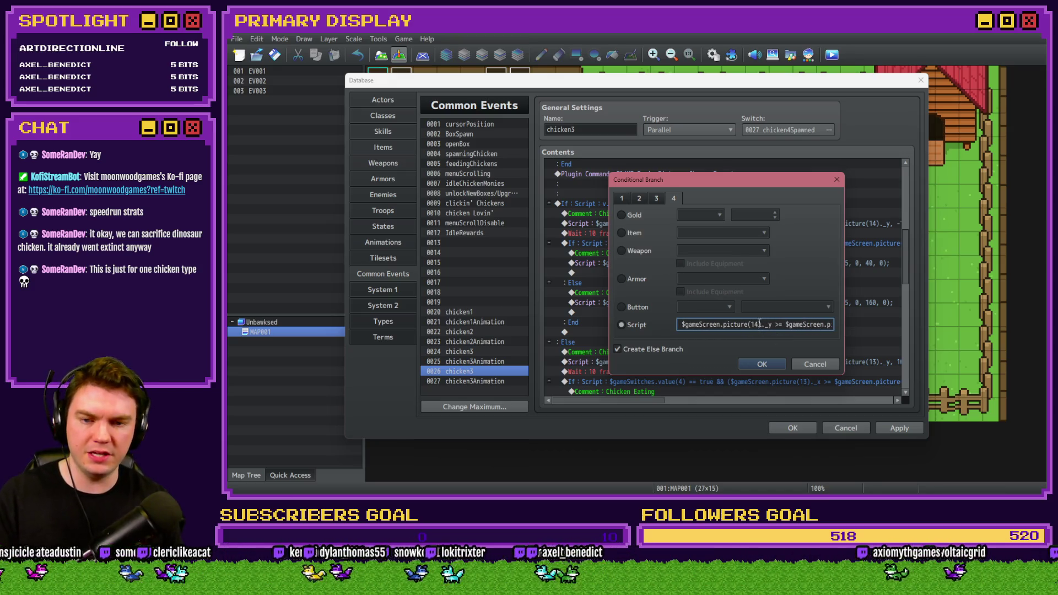
Step: Change the remaining two picture(13) references to picture(14) and confirm the condition
key("Right")
key("Right")
key("Right")
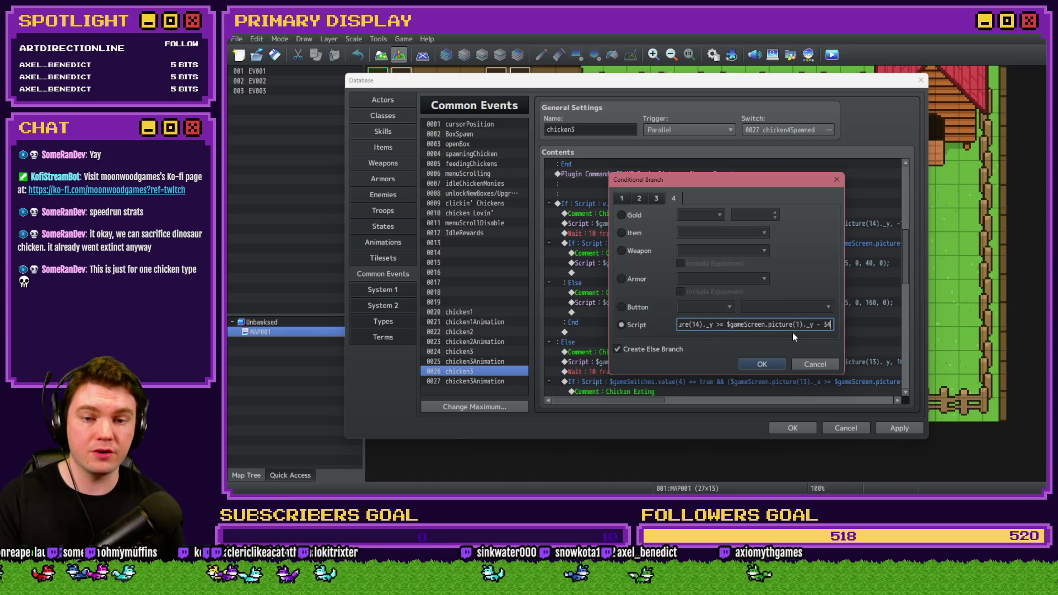
key("Right")
key("Right")
key("Right")
left_click(795, 324)
key("BackSpace")
type("4")
key("Right")
key("Right")
key("Right")
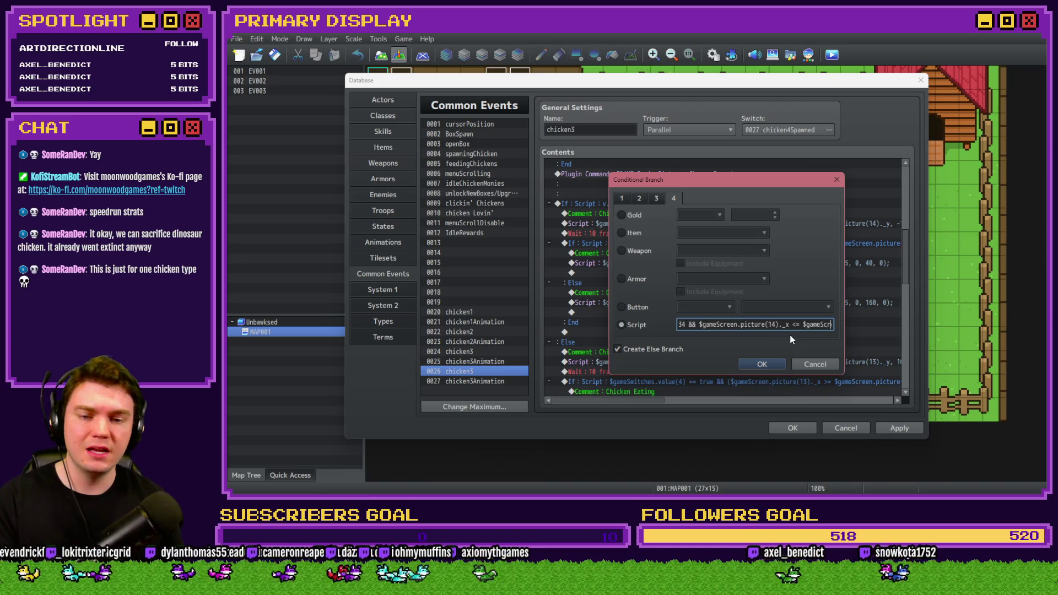
key("Right")
key("Right")
key("Right")
left_click(807, 324)
key("BackSpace")
type("4")
key("Right")
key("Right")
key("Right")
left_click(772, 364)
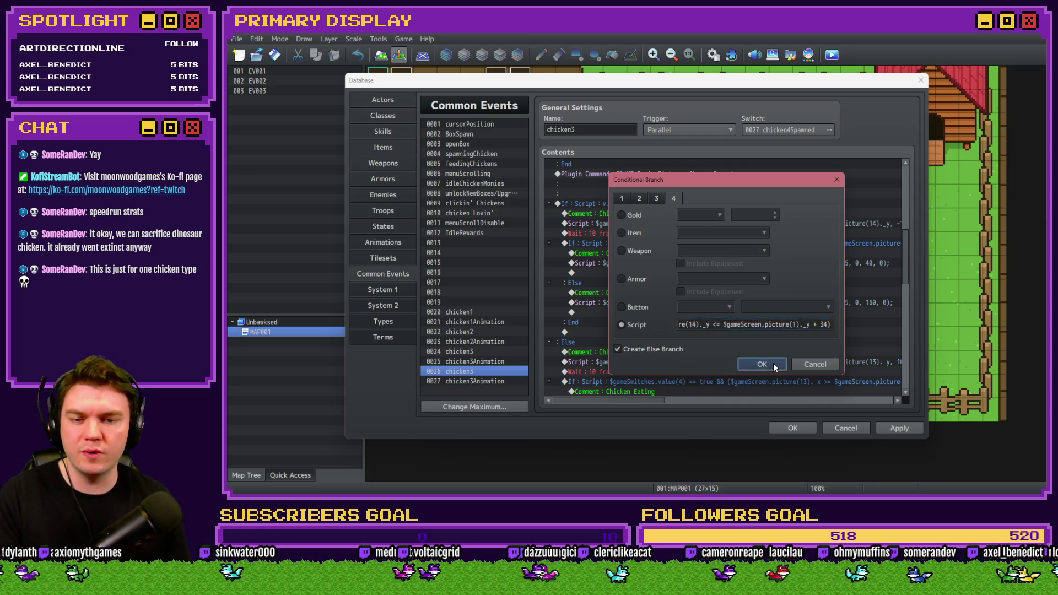
left_click(896, 428)
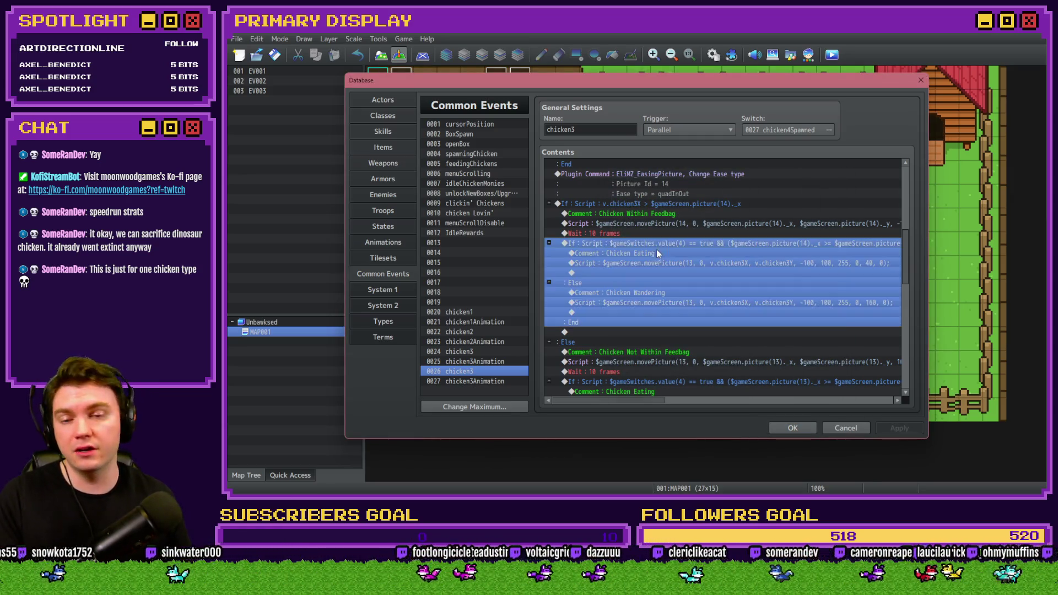
Step: Update the Chicken Eating move script to movePicture(14) using chicken4Y
double_click(658, 263)
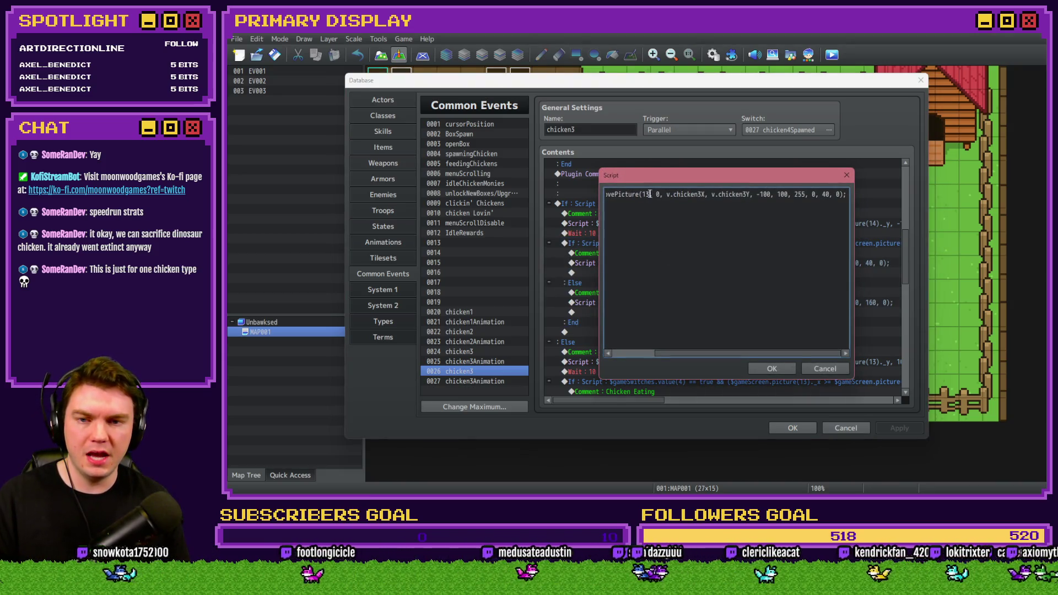
key("BackSpace")
type("4")
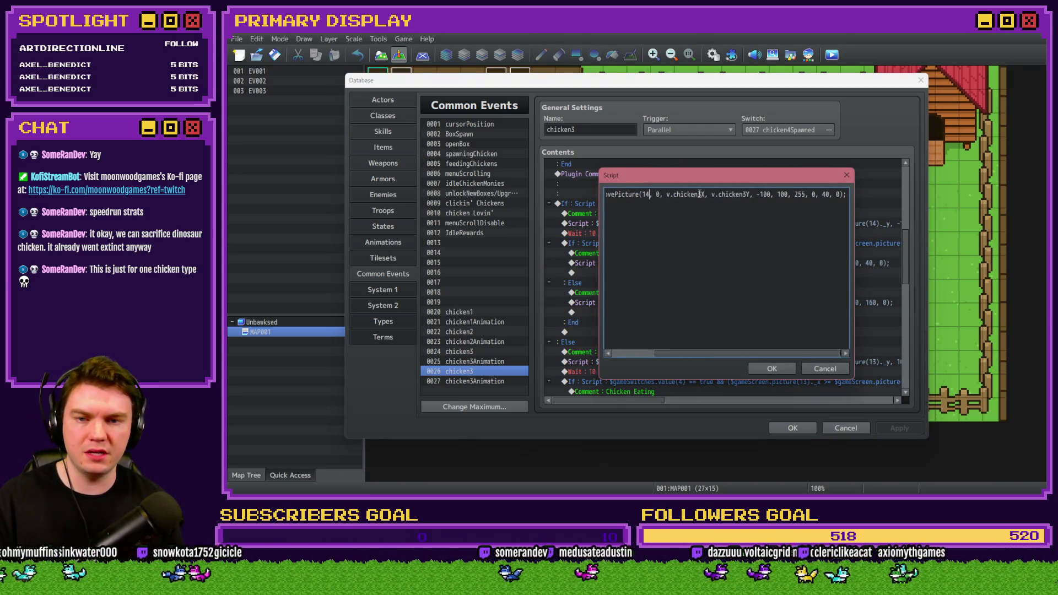
key("Delete")
type("4")
left_click(773, 369)
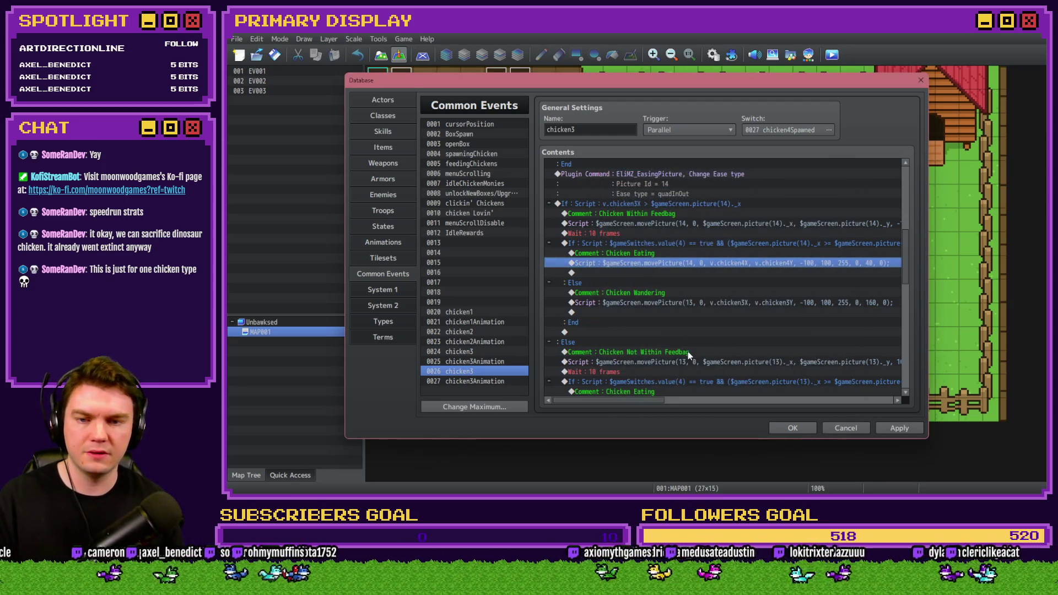
Step: Update the Chicken Wandering move script to movePicture(14) using chicken4X
double_click(679, 302)
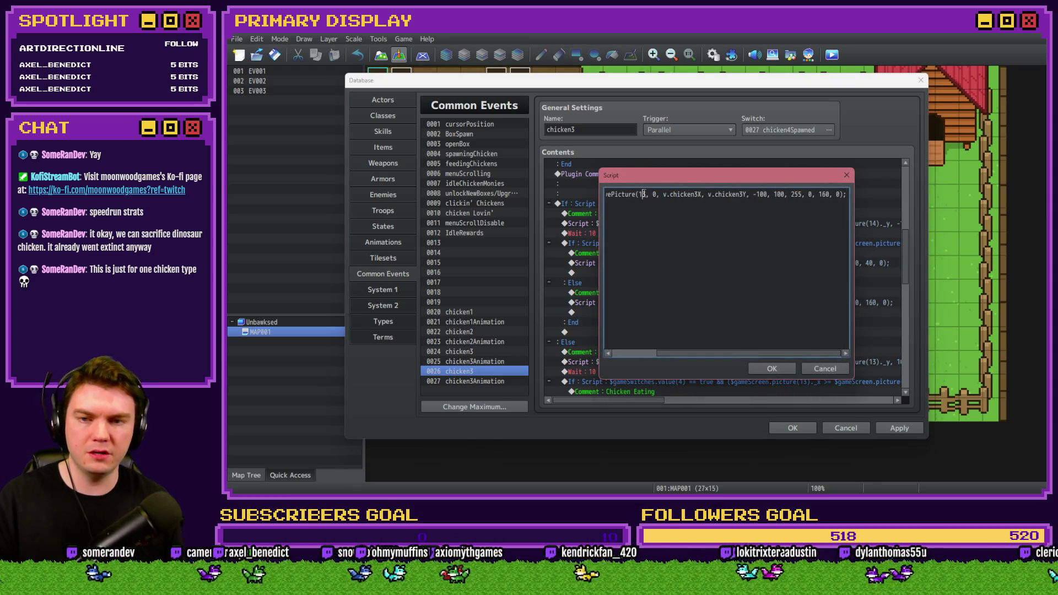
key("BackSpace")
type("4")
key("BackSpace")
type("4")
left_click(738, 194)
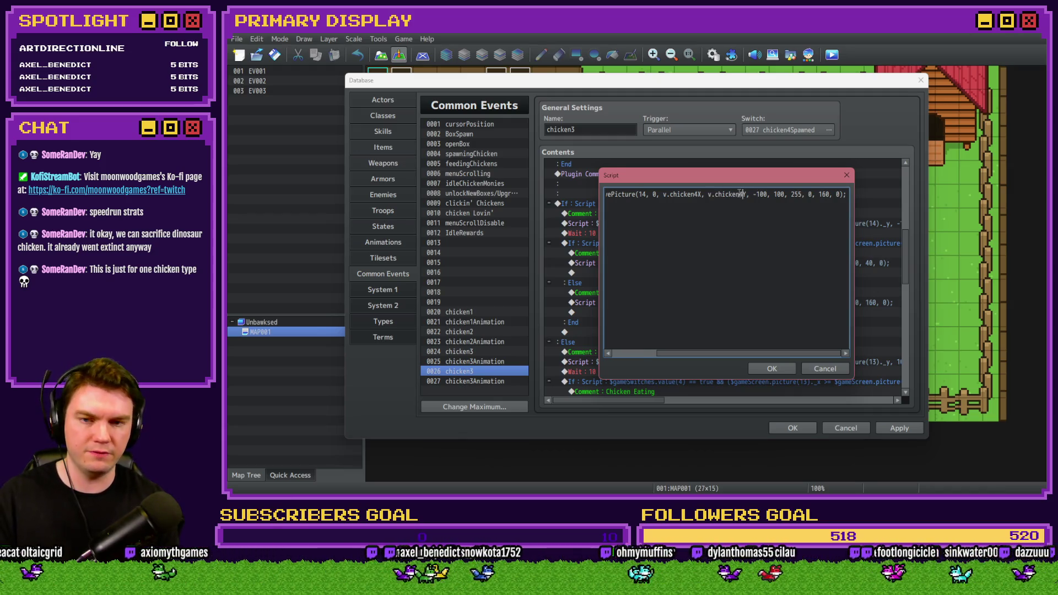
left_click(772, 369)
Step: Change the not-in-feedbag move script to move picture 14
scroll(652, 244, "down", 5)
left_click(650, 224)
double_click(650, 224)
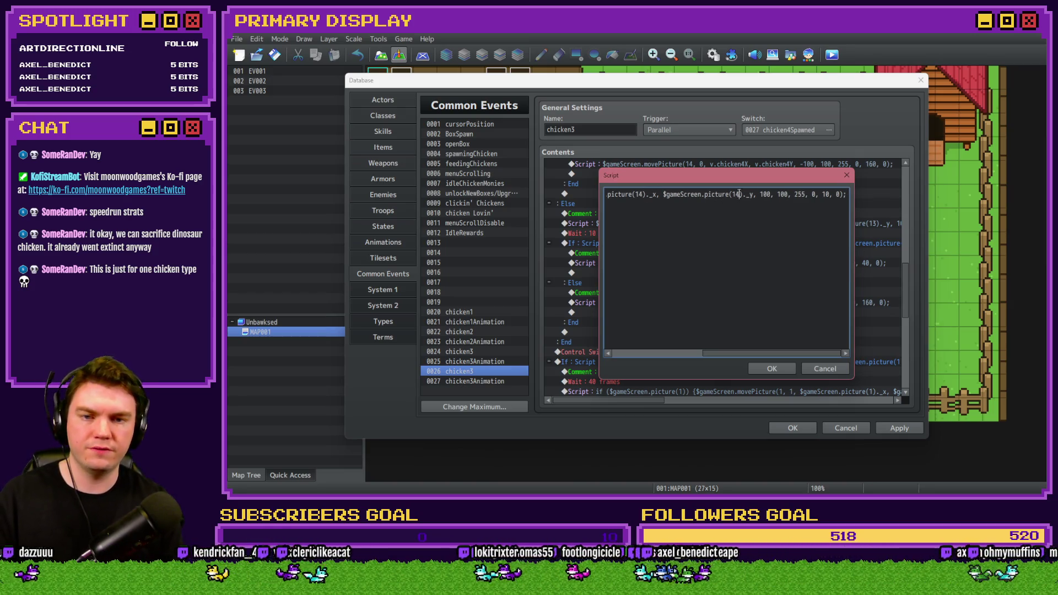
left_click_drag(679, 195, 608, 194)
left_click(696, 194)
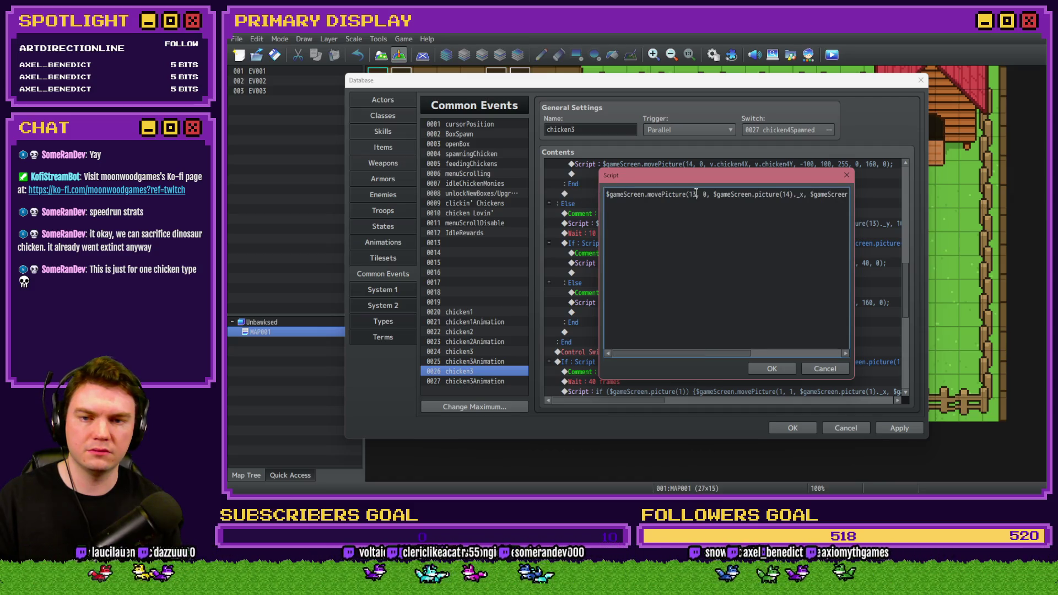
key("ctrl+Return")
Step: Start changing picture(13) to picture(14) in the next feedbag position condition
double_click(679, 246)
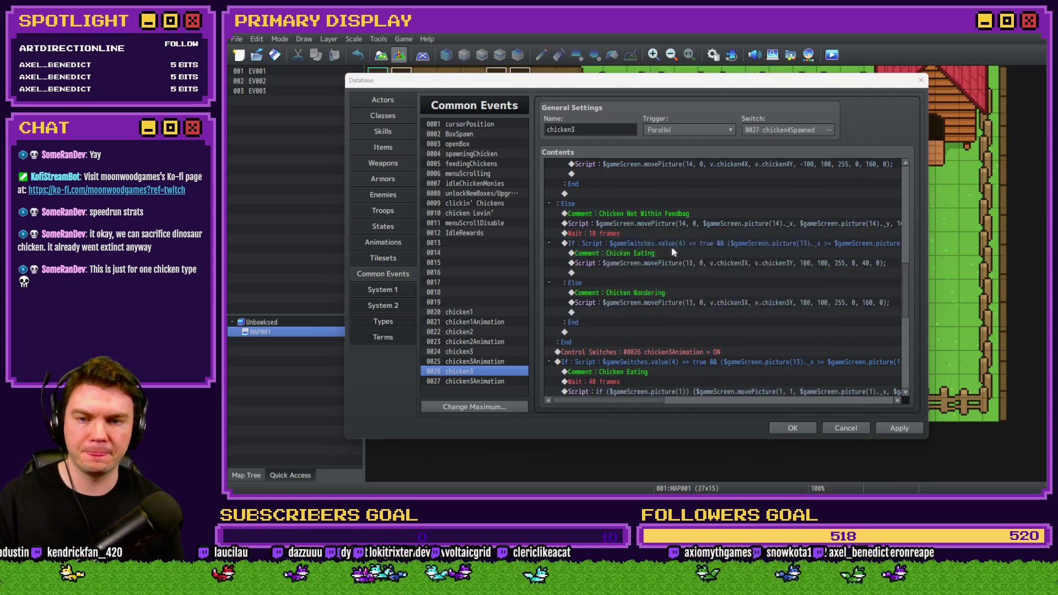
key("Right")
key("Right")
key("Right")
left_click(762, 325)
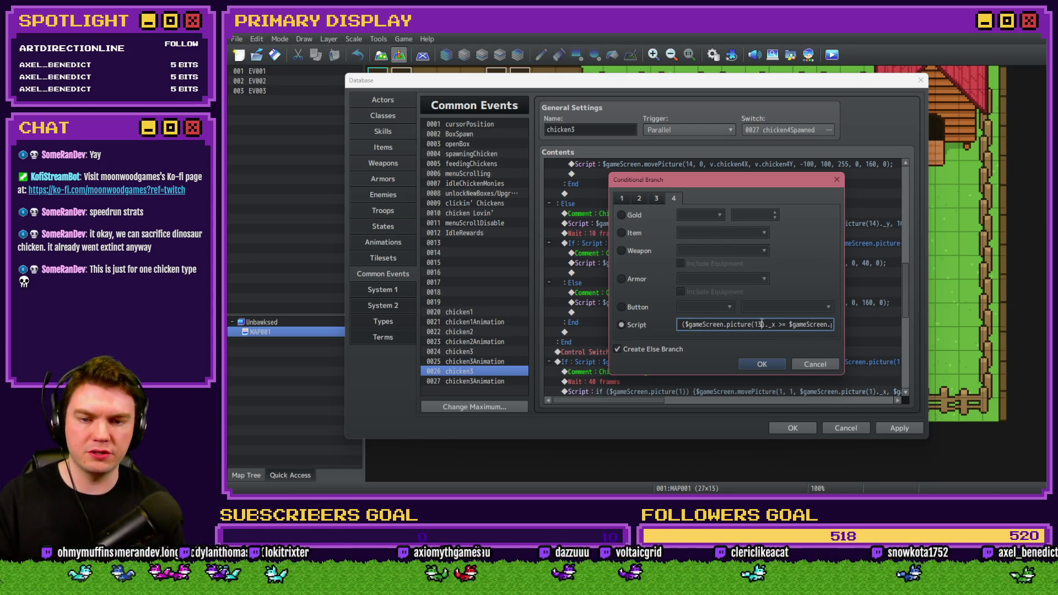
Step: Change both picture(13) references in the feedbag Conditional Branch script to picture(14)
key("Right")
key("Right")
key("Right")
type("$gam")
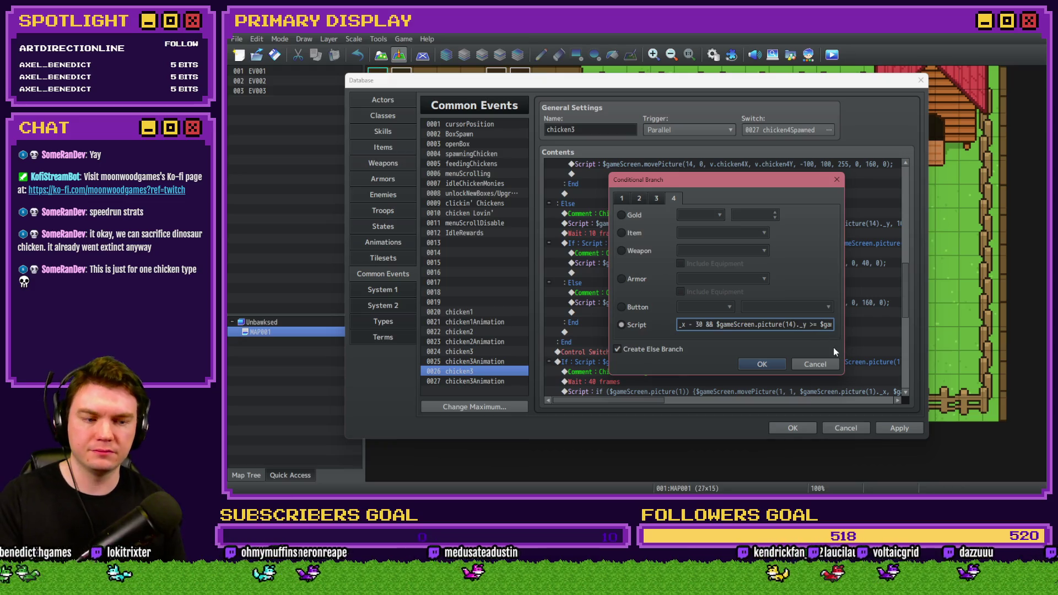
key("Right")
key("Right")
key("Right")
key("Right")
key("Right")
key("Right")
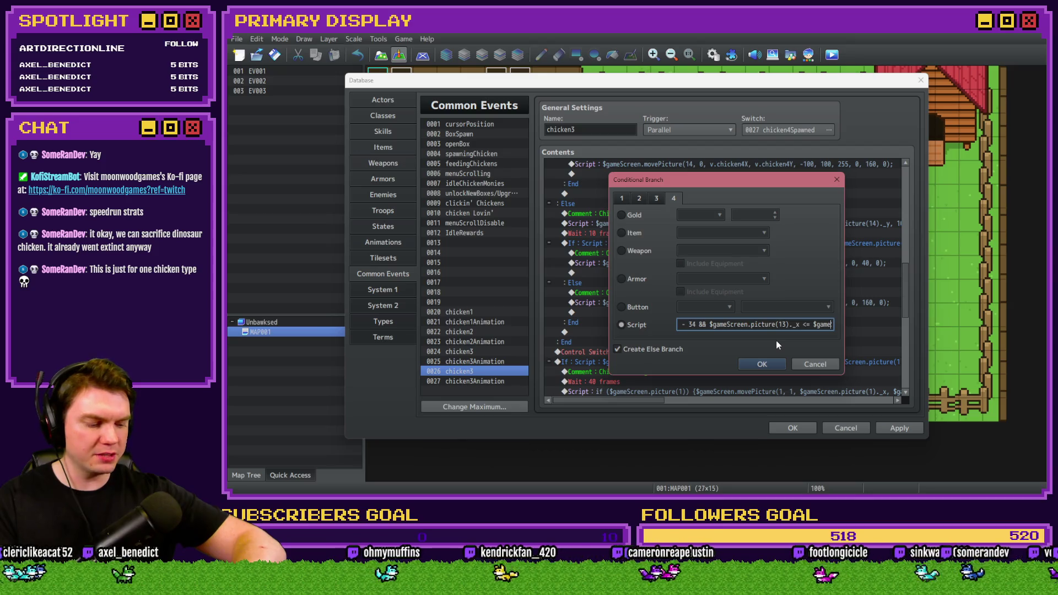
left_click(786, 324)
key("BackSpace")
type("4")
key("Right")
key("Right")
key("Right")
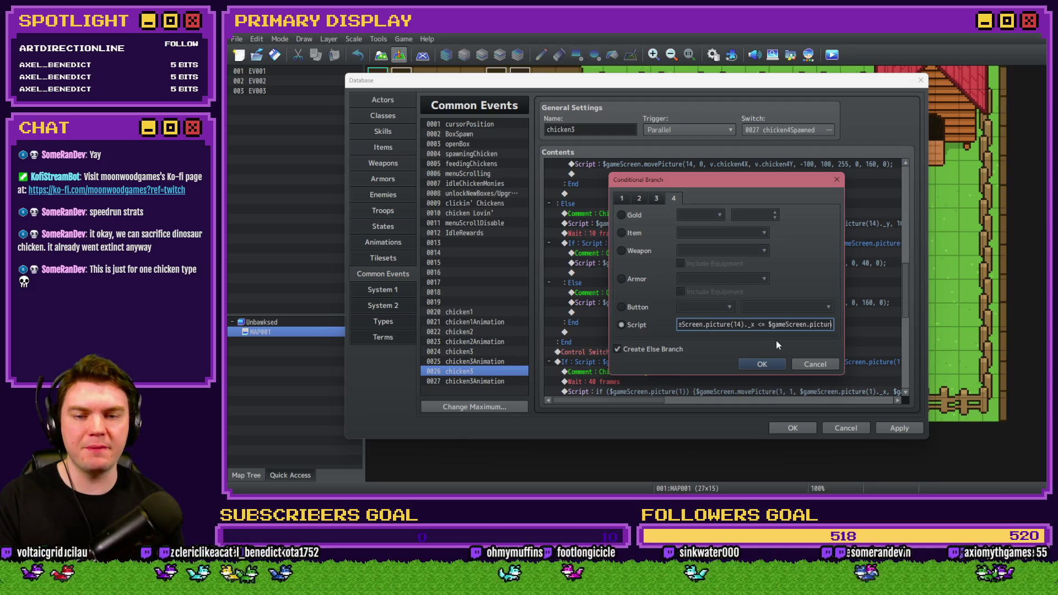
key("Right")
key("Right")
key("Right")
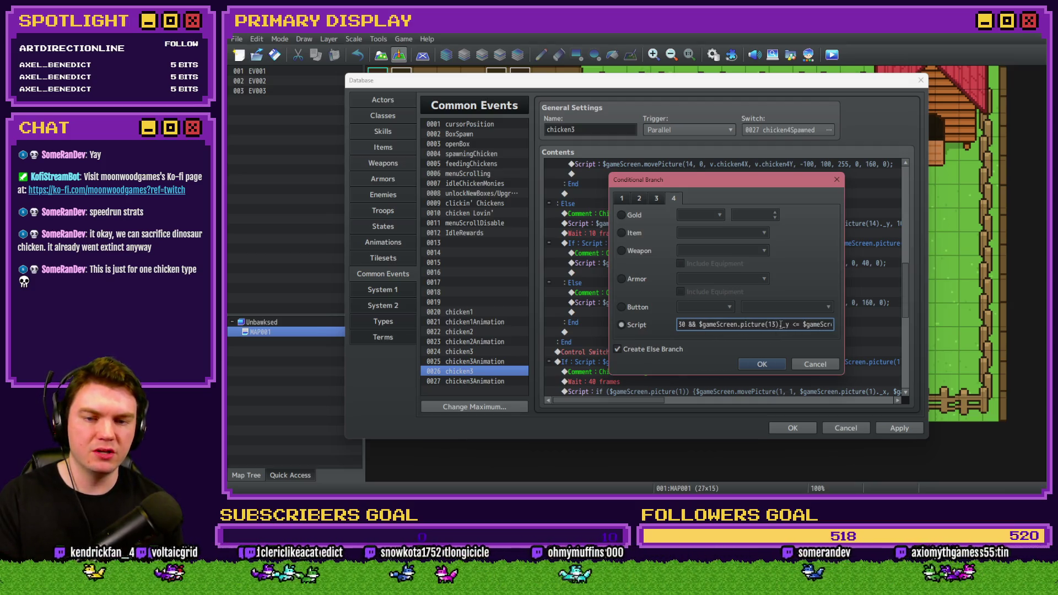
left_click(785, 324)
key("BackSpace")
type("4)._y")
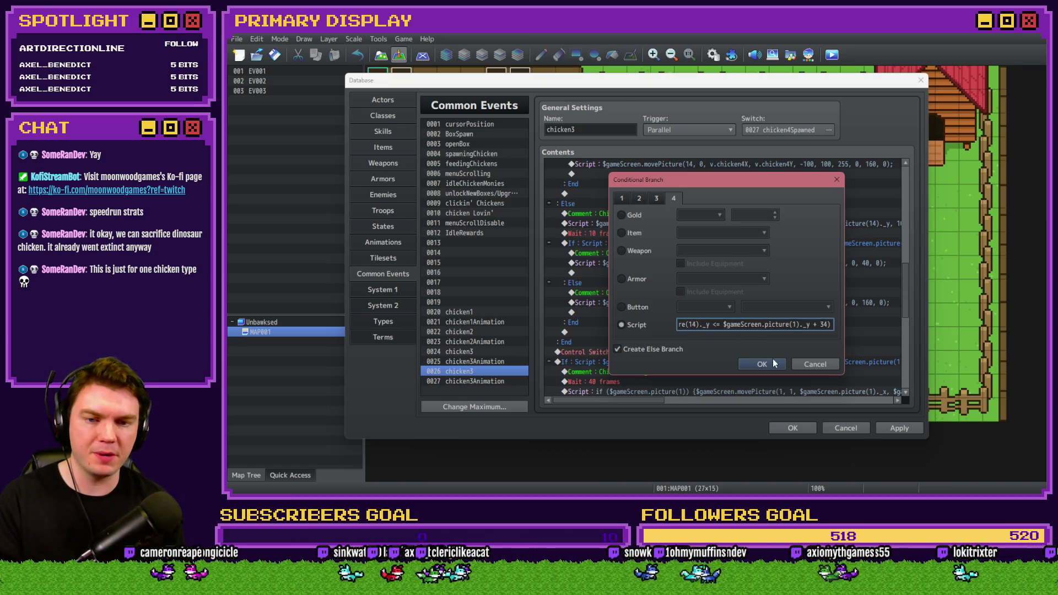
left_click(761, 363)
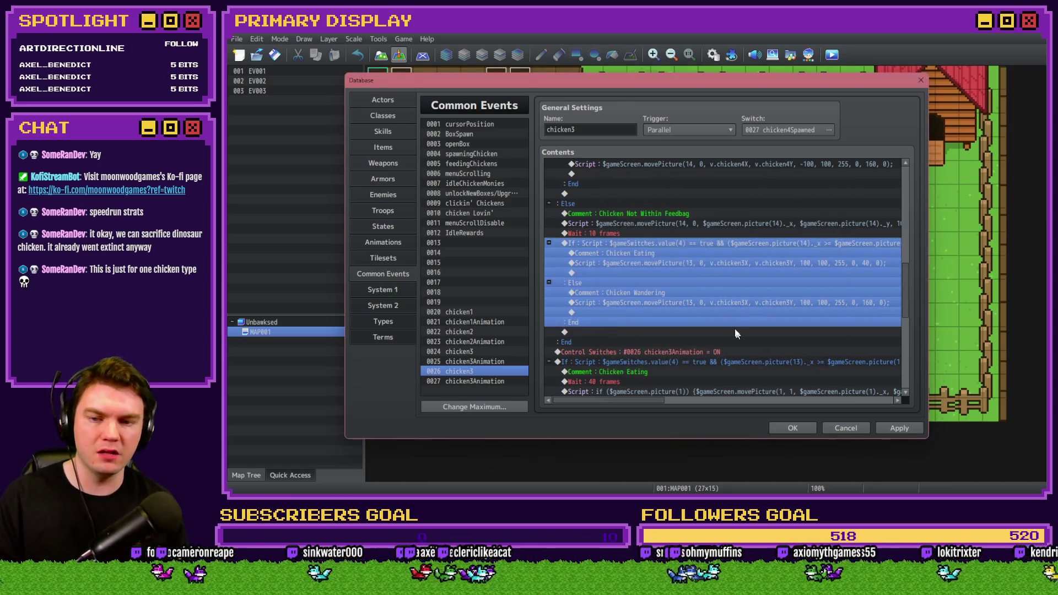
Step: Make the eating and wandering movePicture scripts use picture 14 with chicken4X and chicken4Y
left_click(682, 253)
double_click(692, 262)
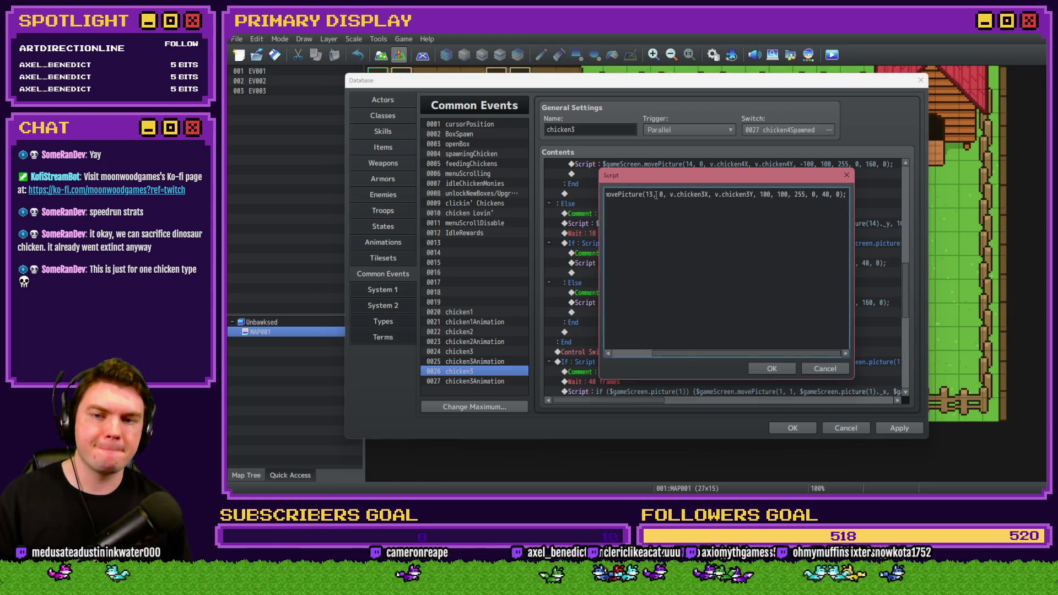
key("BackSpace")
type("4")
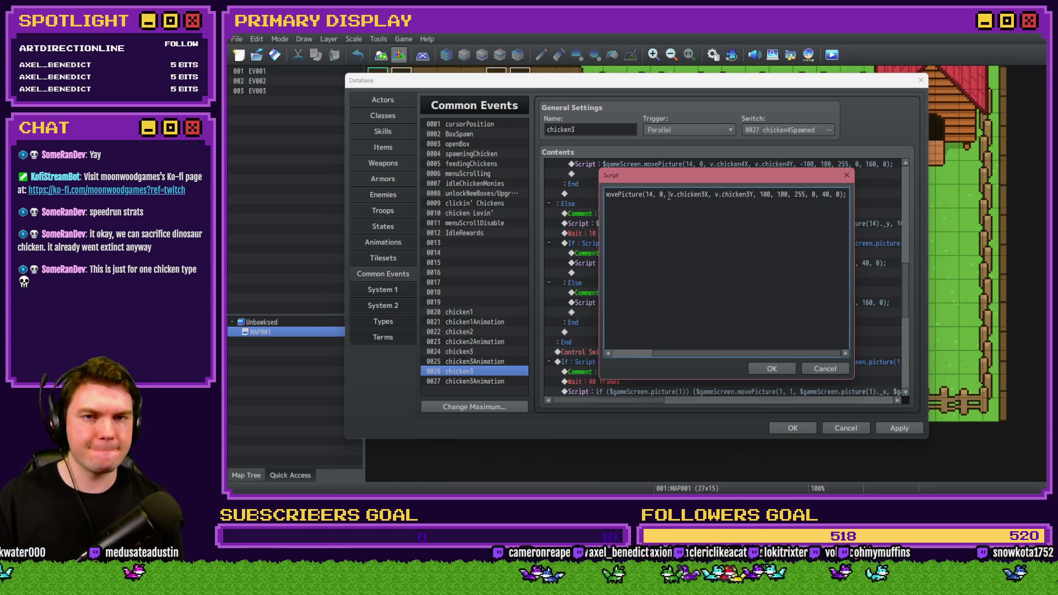
key("BackSpace")
type("4")
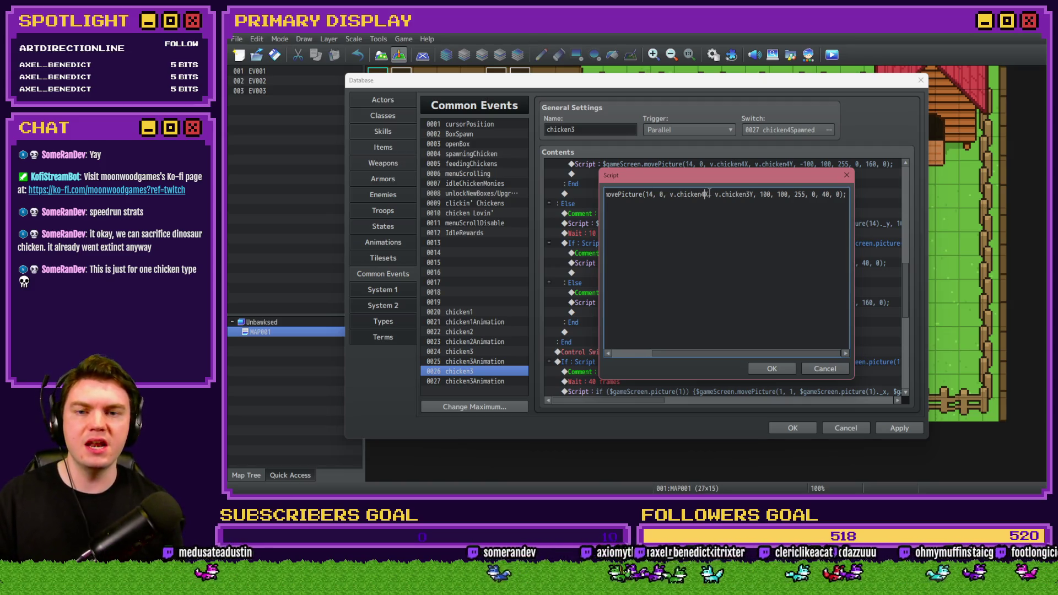
key("ctrl+Return")
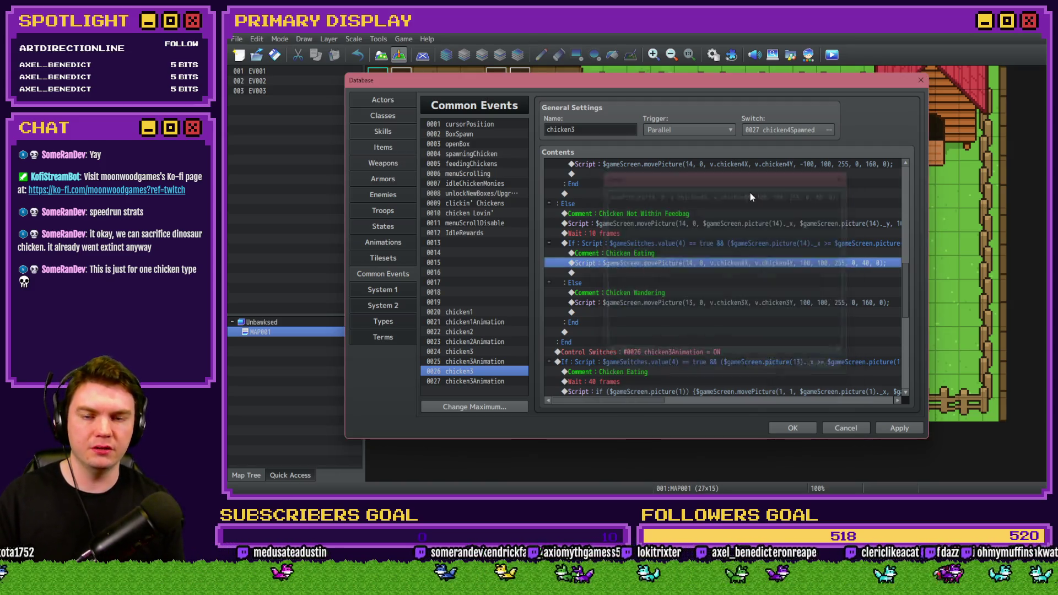
double_click(661, 298)
left_click(649, 194)
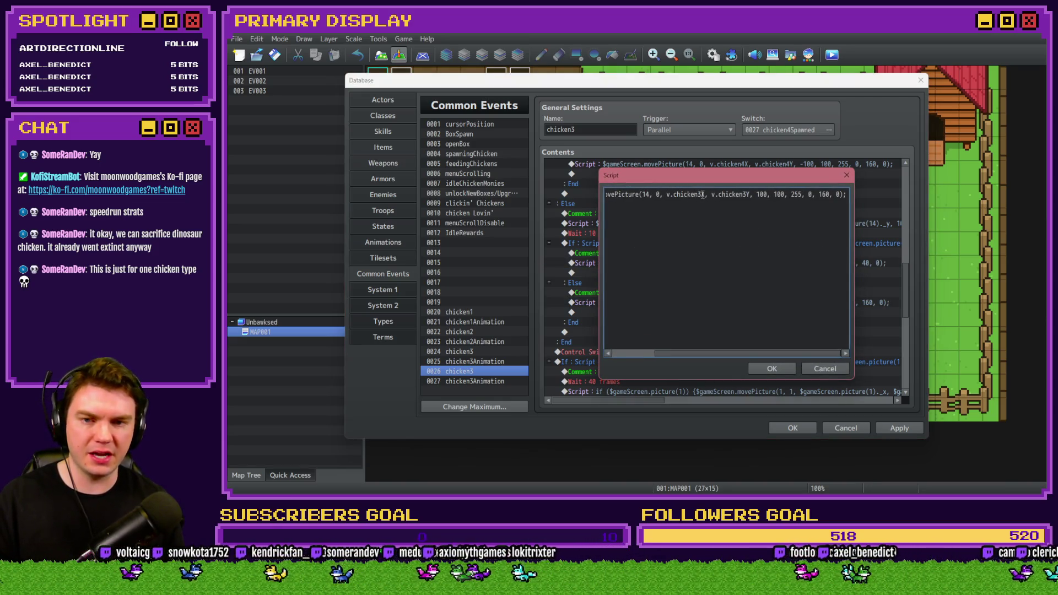
key("BackSpace")
type("4")
key("ctrl+Return")
Step: Set the Control Switches command to 0028 chicken4Animation
scroll(718, 273, "down", 2)
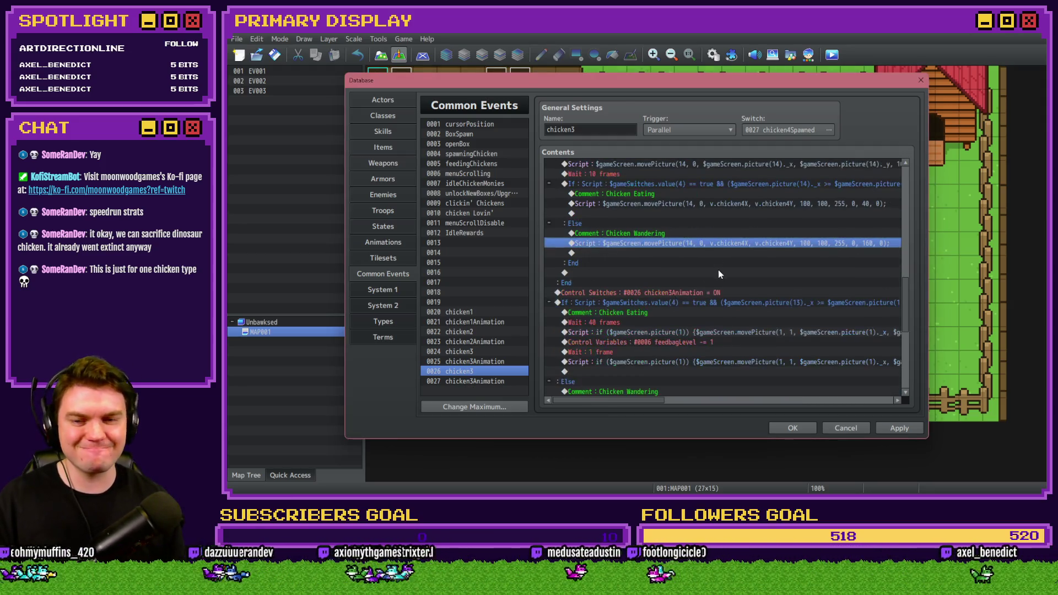
double_click(707, 292)
left_click(735, 254)
double_click(779, 238)
left_click(739, 326)
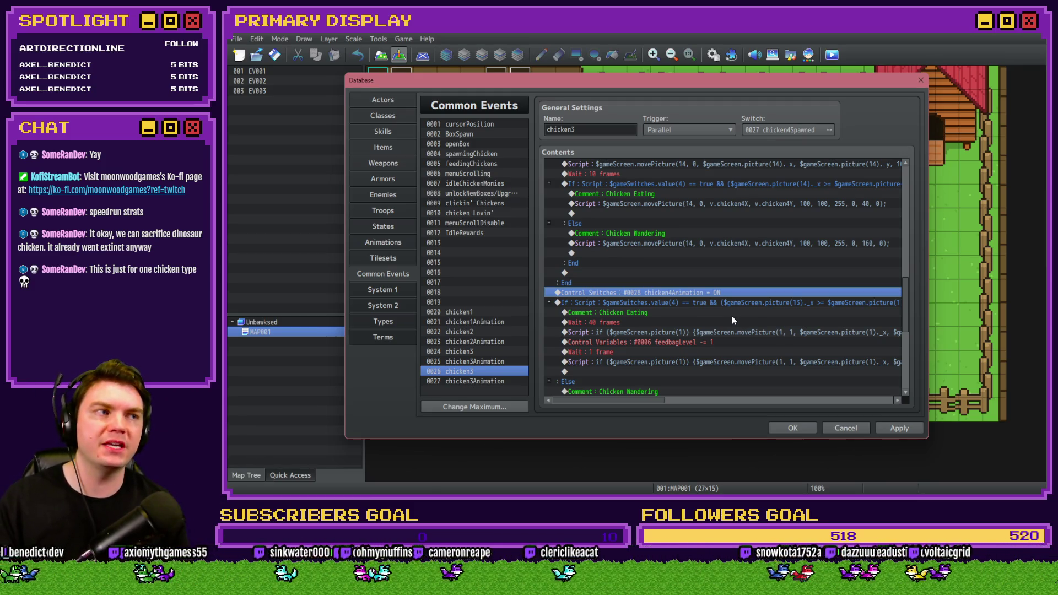
Step: Change the eating condition's picture(13) references to picture(14)
double_click(699, 305)
left_click(786, 325)
key("Right")
key("Right")
key("Right")
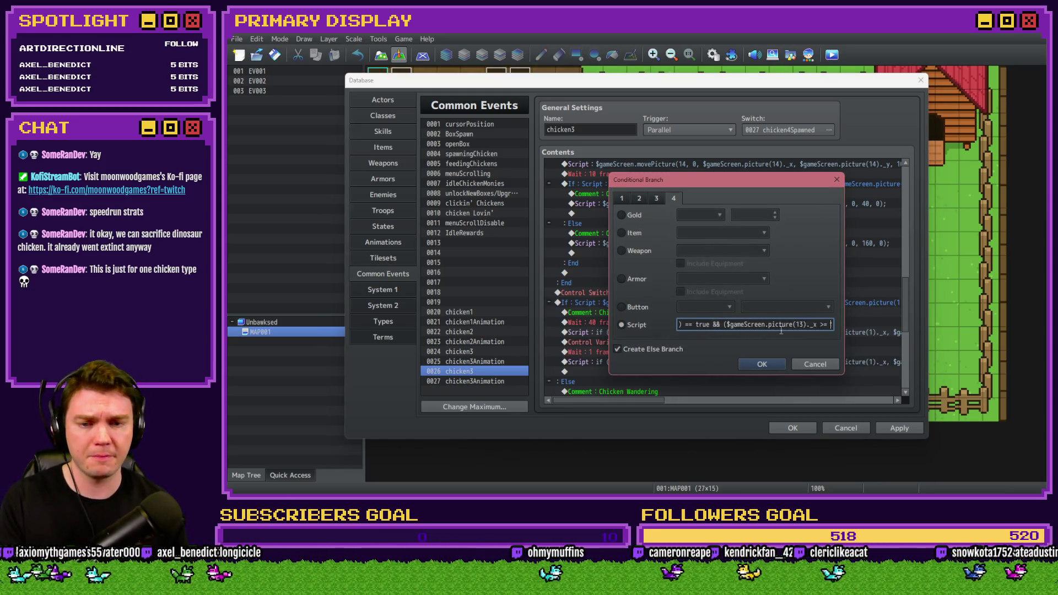
key("BackSpace")
type("4")
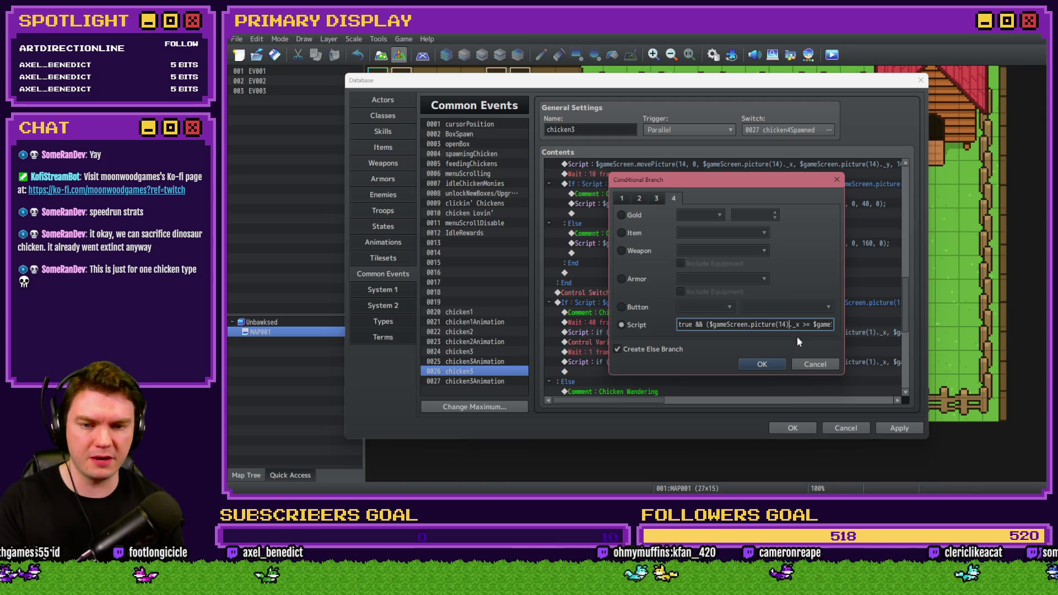
key("Right")
key("Right")
key("Right")
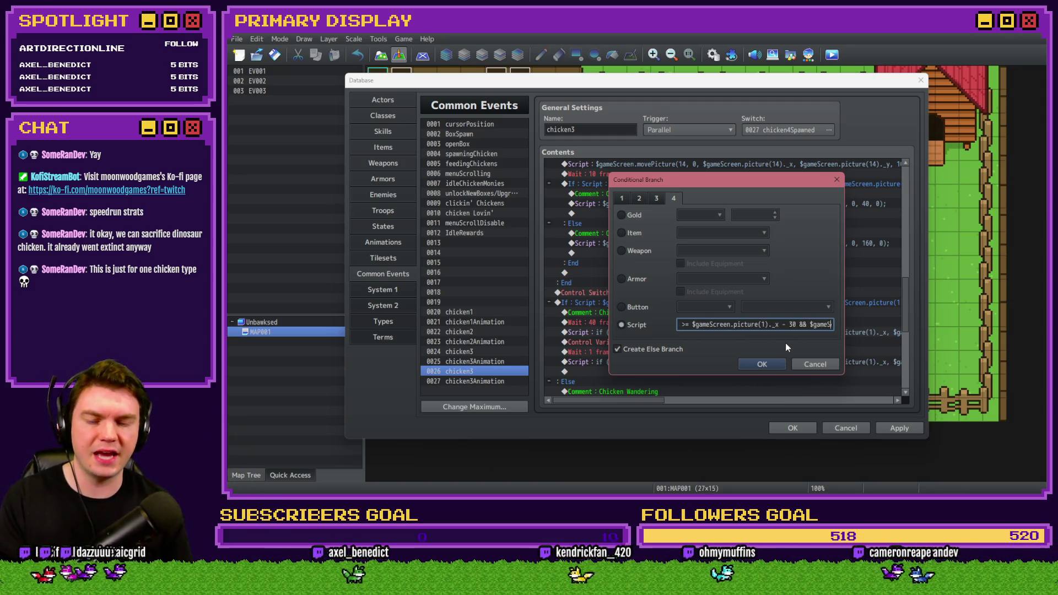
key("Right")
key("Right")
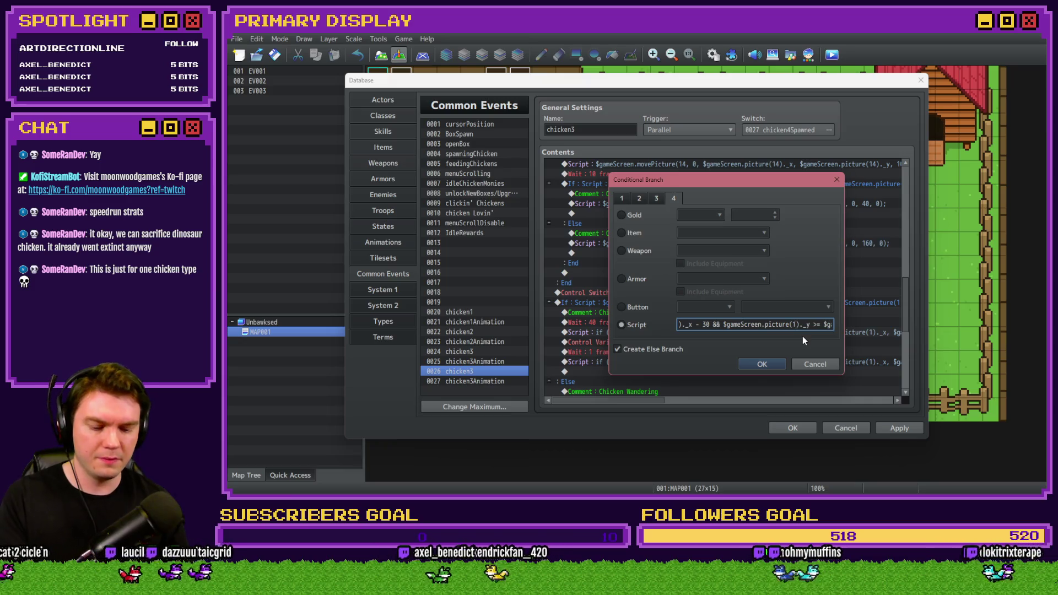
key("Right")
key("Right")
key("Right")
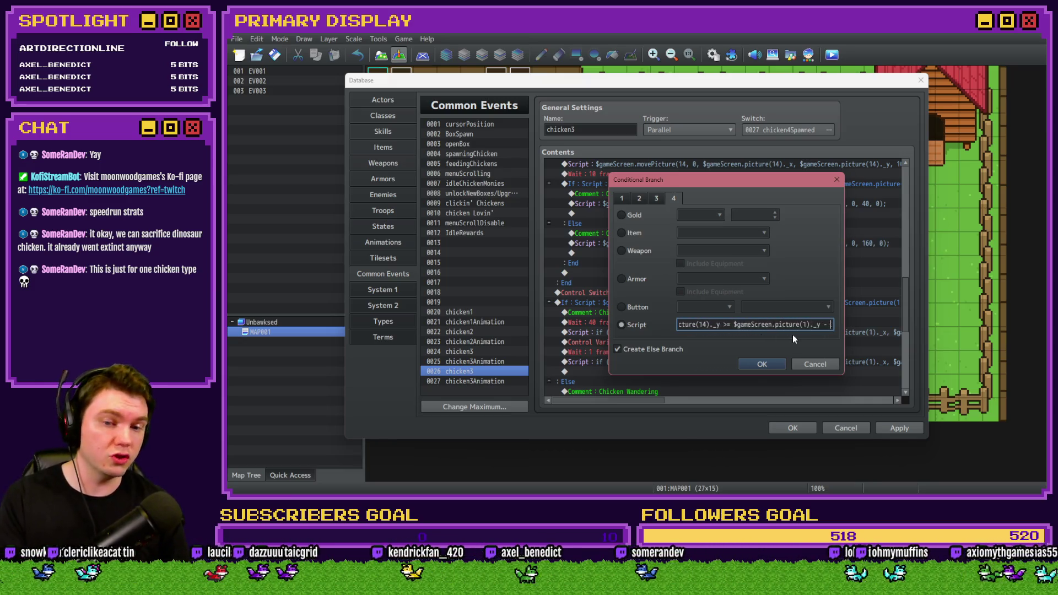
key("Right")
key("Right")
key("Right")
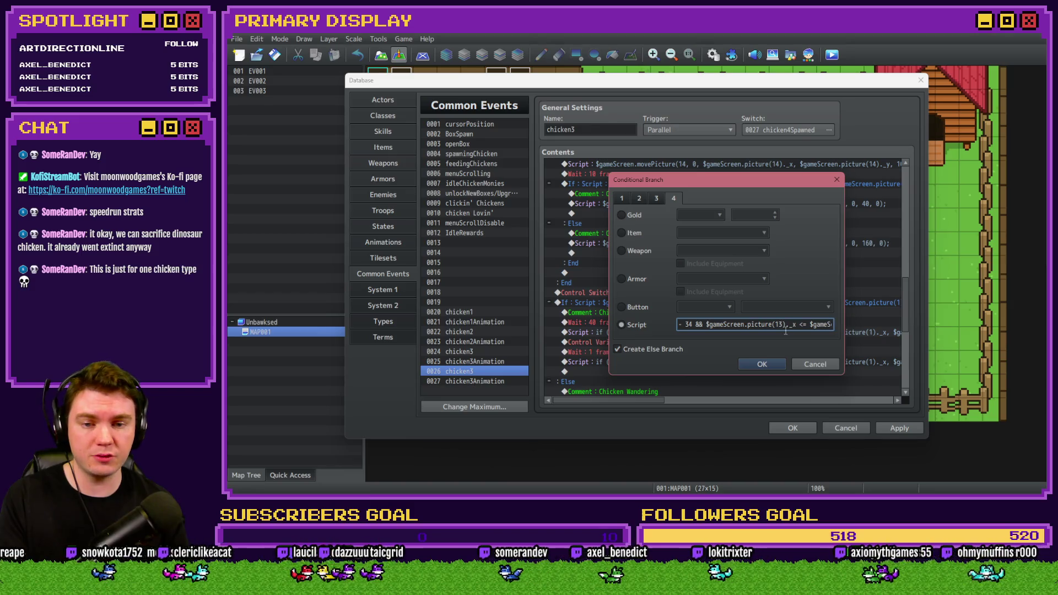
type("4")
Step: Append '&& $gameScreen.picture(14)._y <= $gameScreen.picture(1)._y + 30)' to the condition and confirm
key("Right")
key("Right")
key("Right")
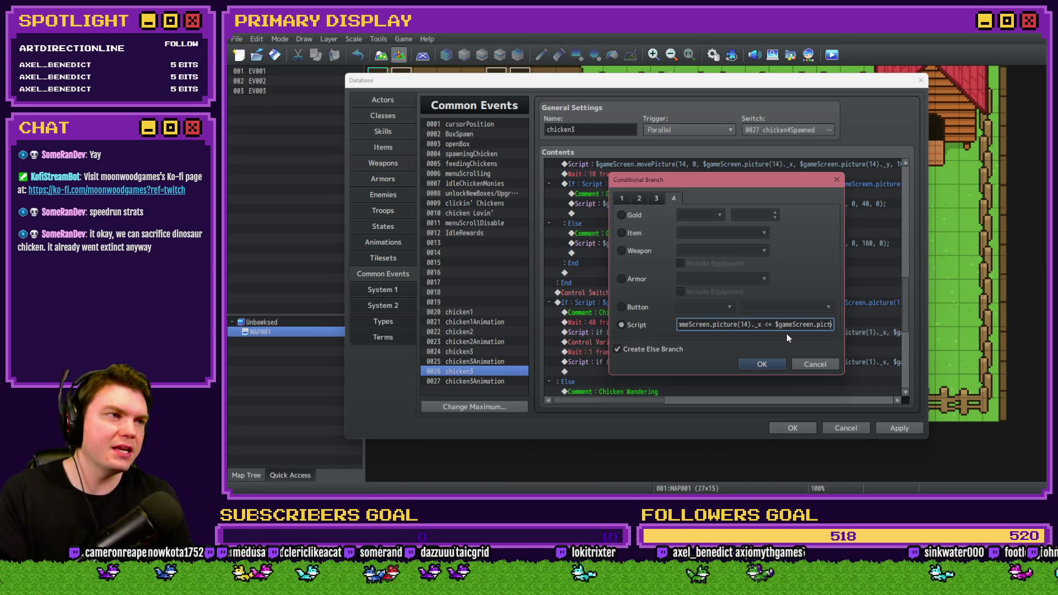
type("&& $gameScreen.picture(14)._y")
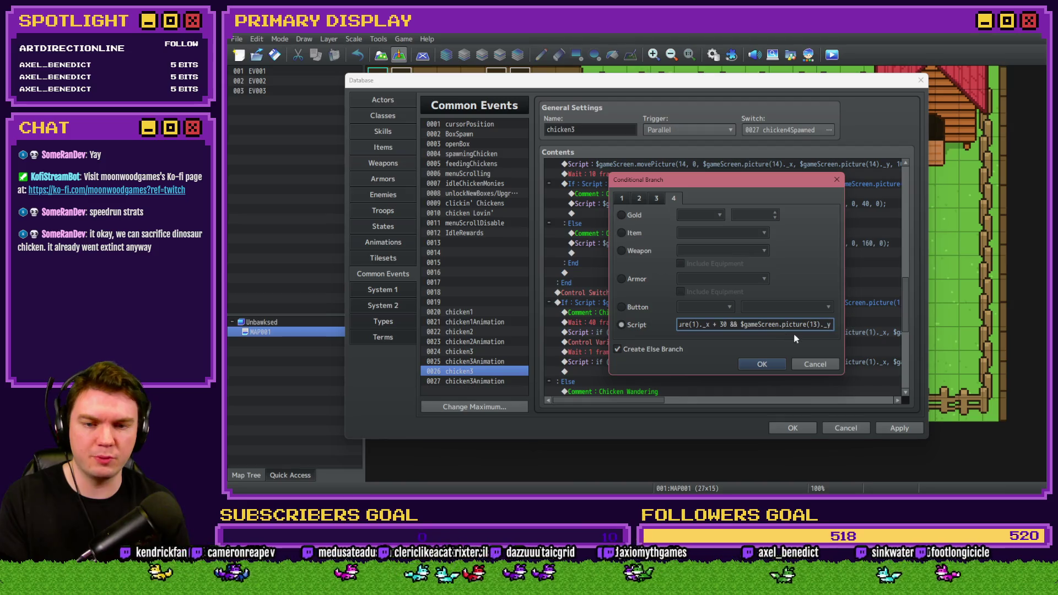
type(" <= $gameScreen.picture(1)._y + 30)")
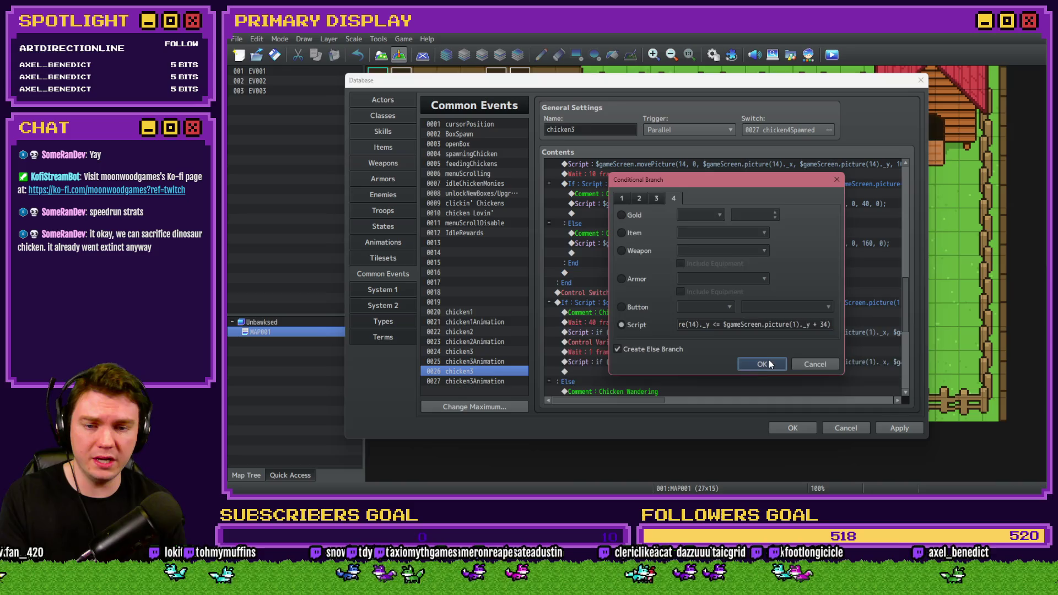
left_click(766, 364)
left_click(667, 302)
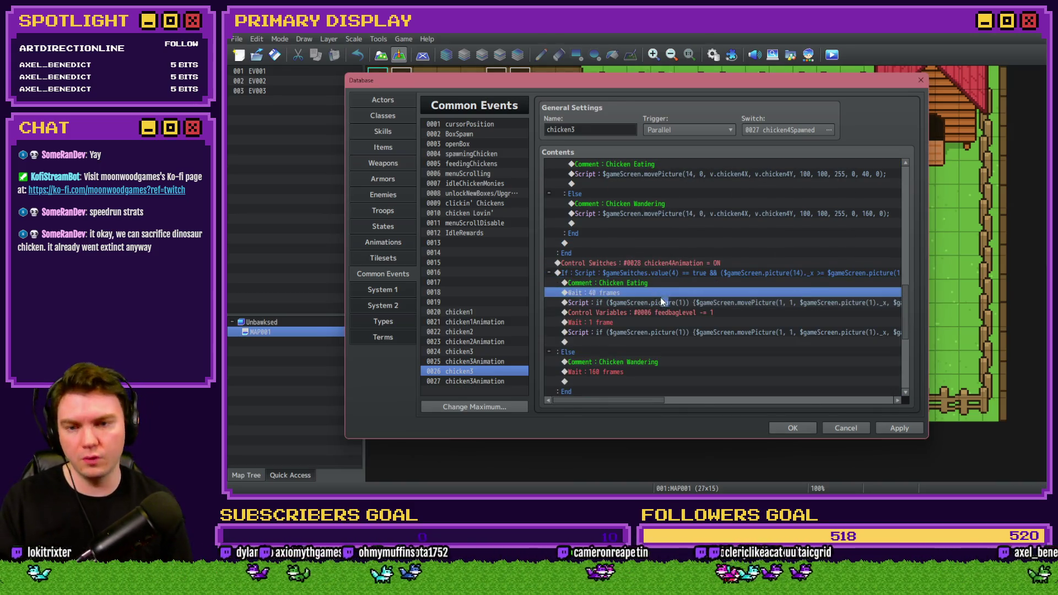
Step: Inspect the feeding script's picture arguments, then move down through the following script lines
double_click(658, 302)
key("ctrl+a")
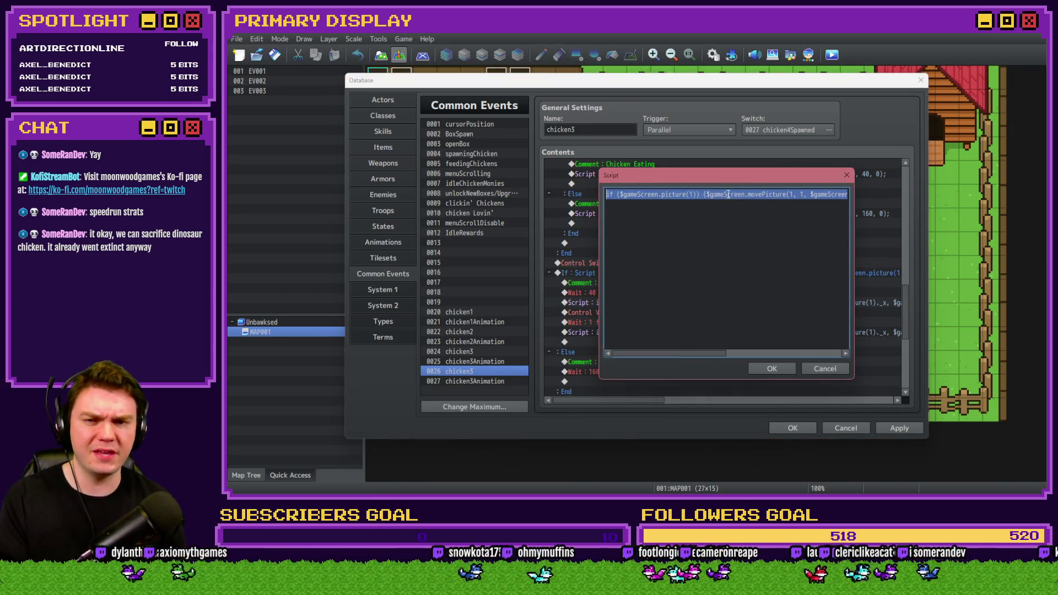
left_click(725, 193)
left_click_drag(785, 194, 854, 197)
key("Escape")
scroll(798, 264, "down", 2)
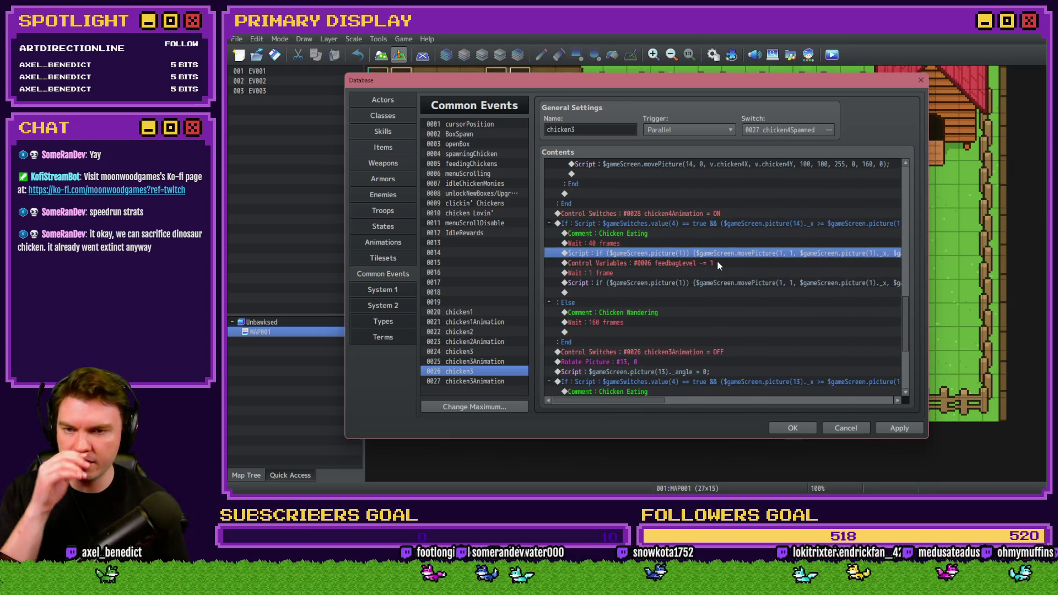
left_click(715, 264)
left_click(715, 273)
left_click(715, 282)
scroll(715, 282, "down", 2)
scroll(679, 265, "down", 2)
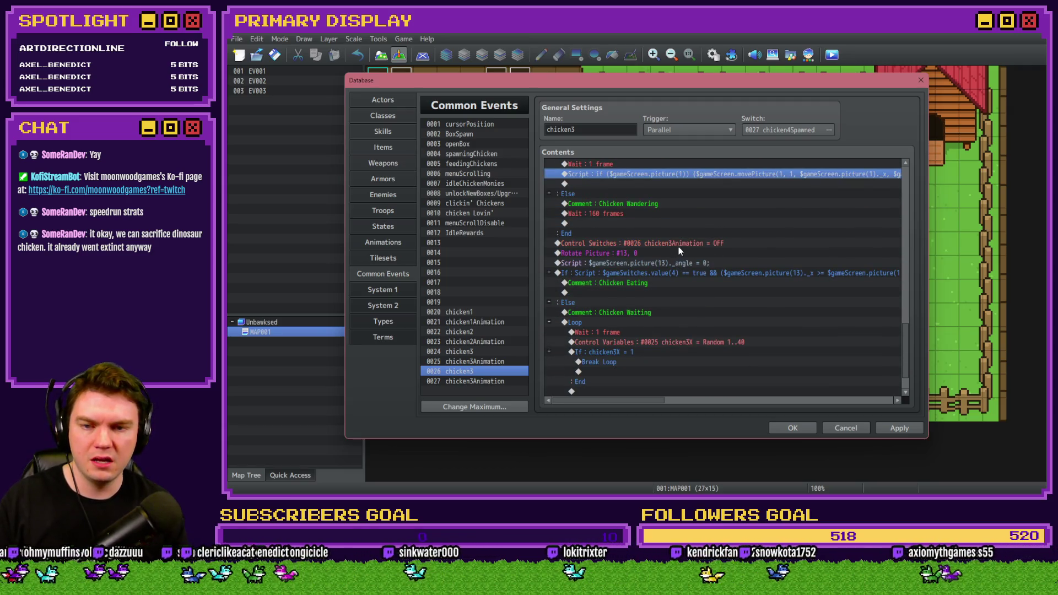
Step: Switch 0028 chicken4Animation off and make the Rotate Picture command target picture 14
double_click(679, 247)
left_click(732, 256)
double_click(783, 240)
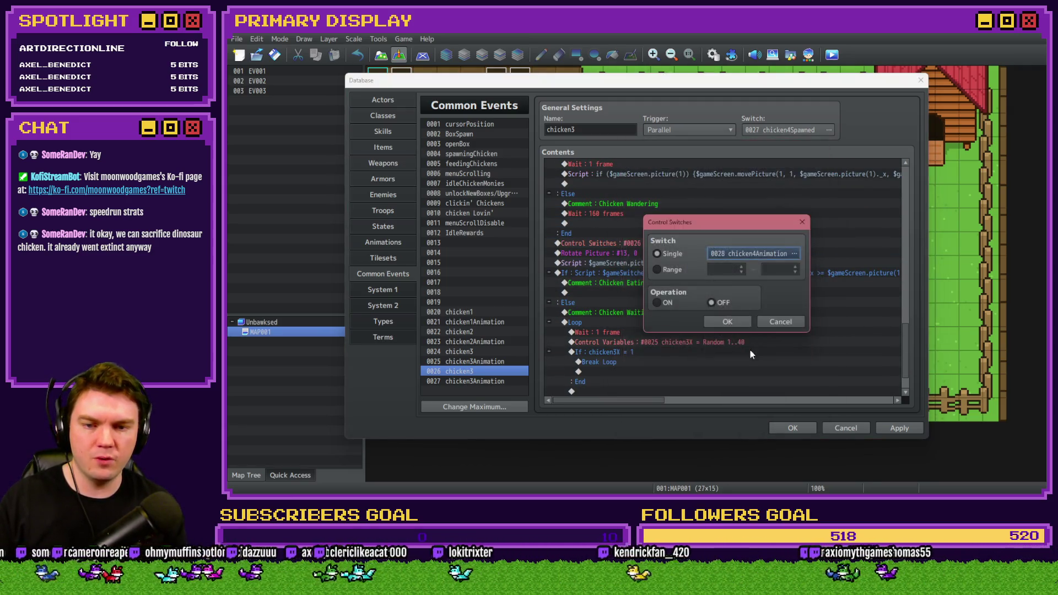
left_click(727, 322)
left_click(633, 253)
double_click(633, 253)
type("14")
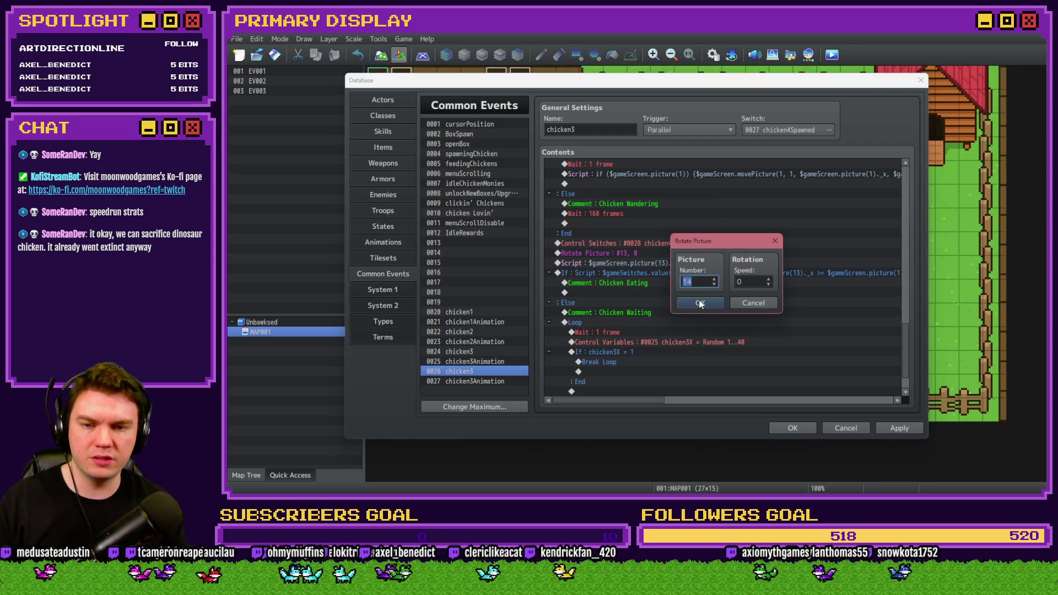
left_click(700, 303)
Step: Confirm the angle reset script as $gameScreen.picture(14)._angle = 0;
double_click(660, 263)
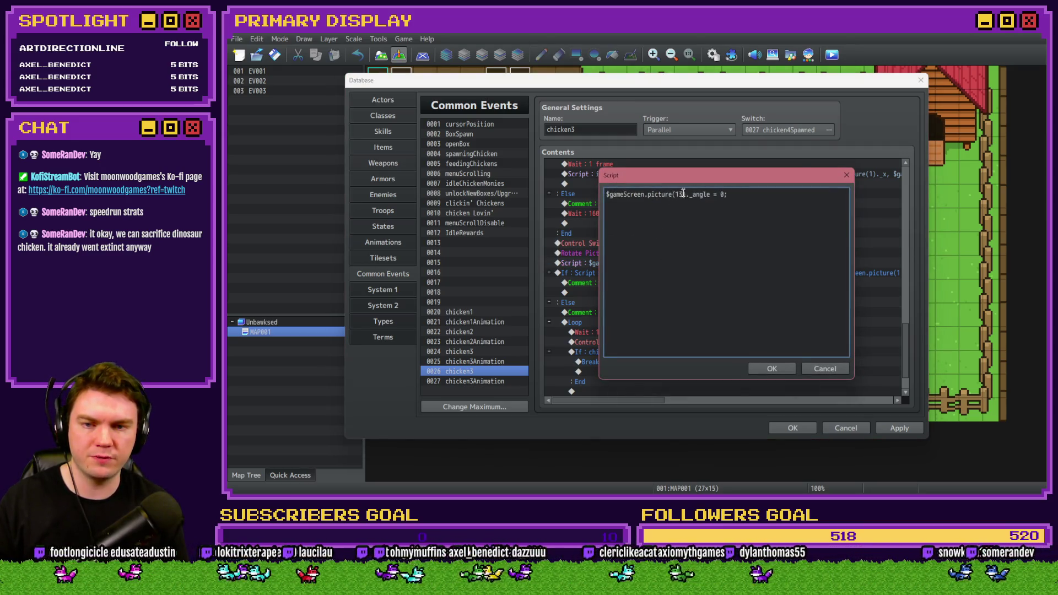
key("ctrl+Return")
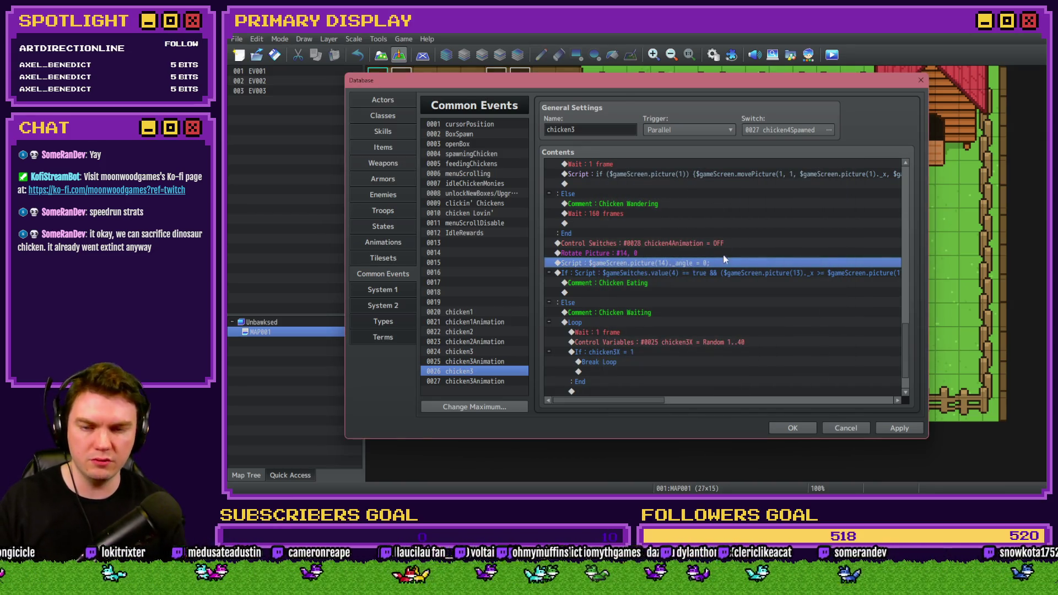
double_click(722, 271)
left_click(780, 325)
Step: Replace every picture(13) in the eating condition script with picture(14)
key("Right")
key("Right")
key("Right")
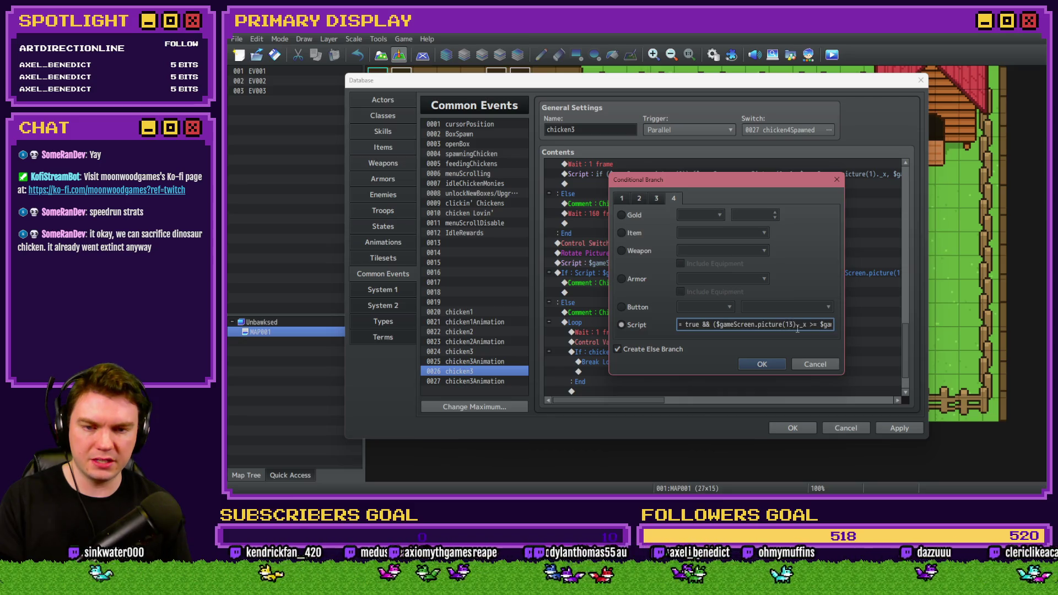
key("BackSpace")
key("Right")
key("Right")
key("Right")
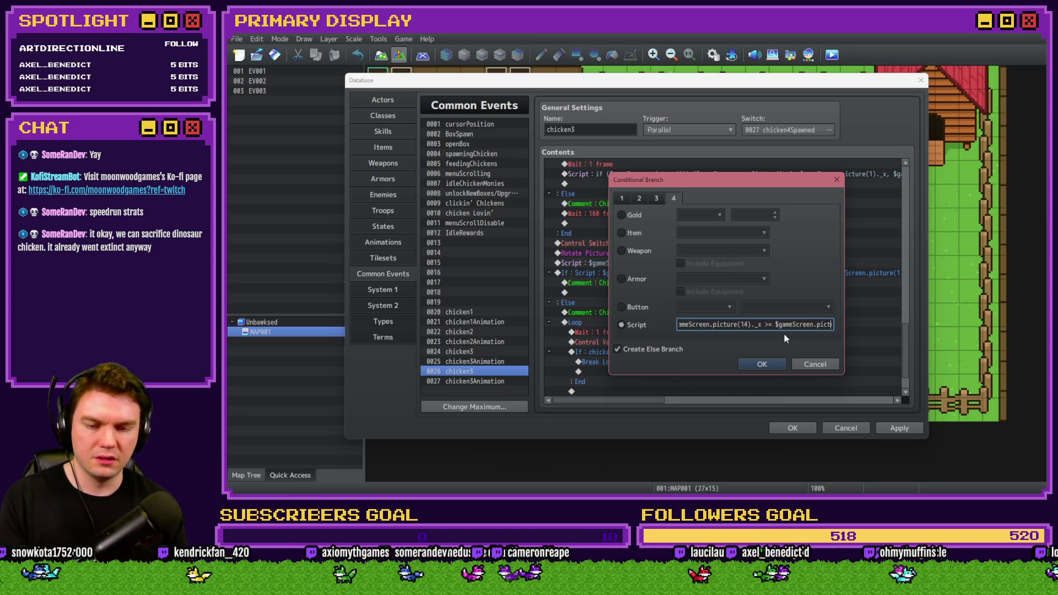
key("Right")
key("Right")
key("Right")
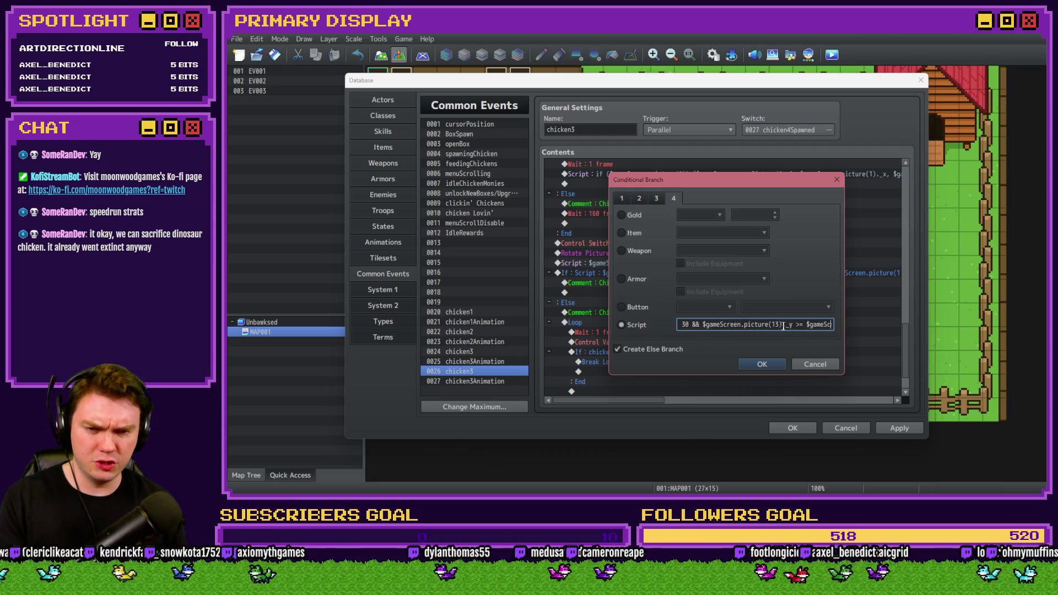
key("BackSpace")
type("4")
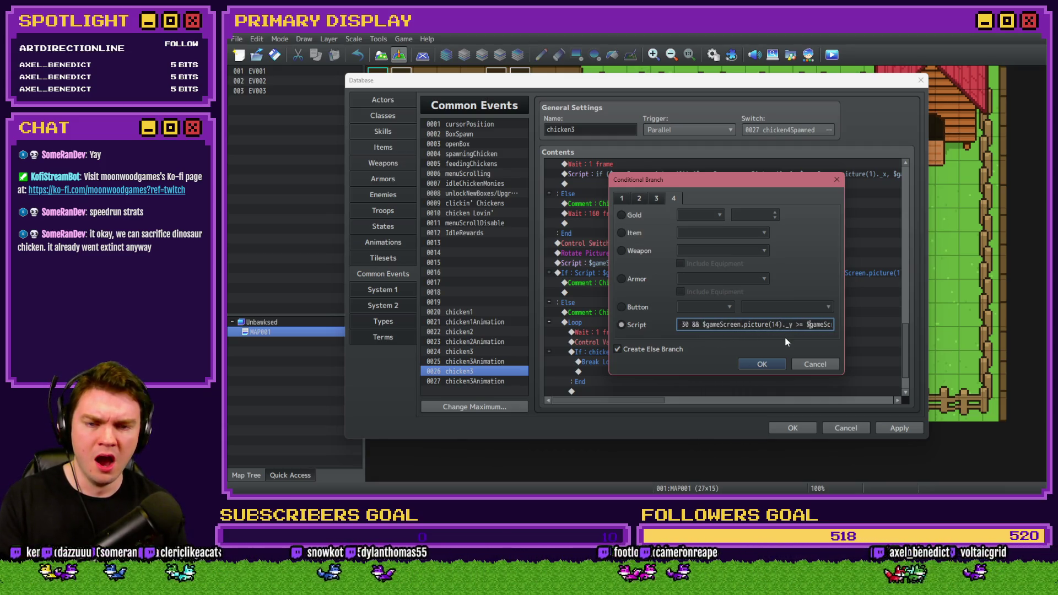
key("Right")
key("Right")
key("Right")
key("Right")
key("Right")
key("Right")
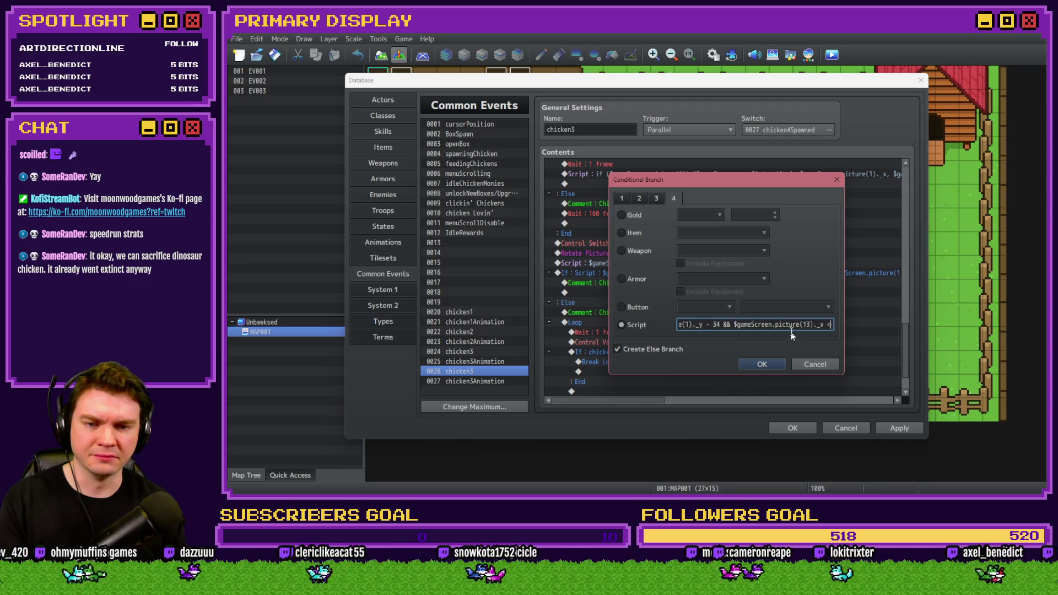
left_click(788, 325)
key("BackSpace")
type("4")
key("Right")
key("Right")
key("Right")
key("Right")
key("Right")
key("Right")
left_click(764, 324)
key("BackSpace")
type("4")
key("Right")
key("Right")
key("Right")
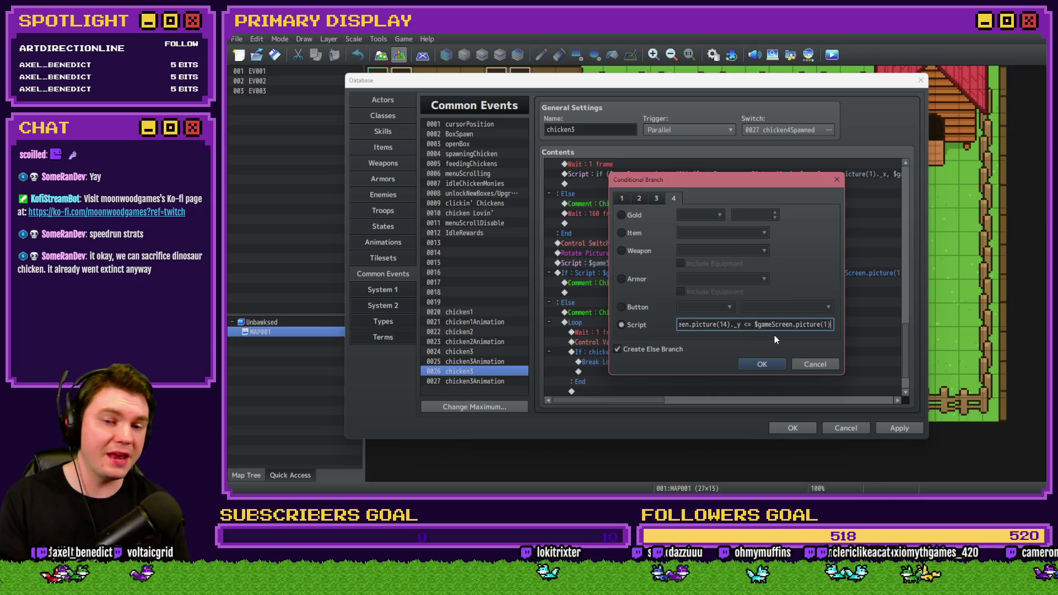
left_click(775, 359)
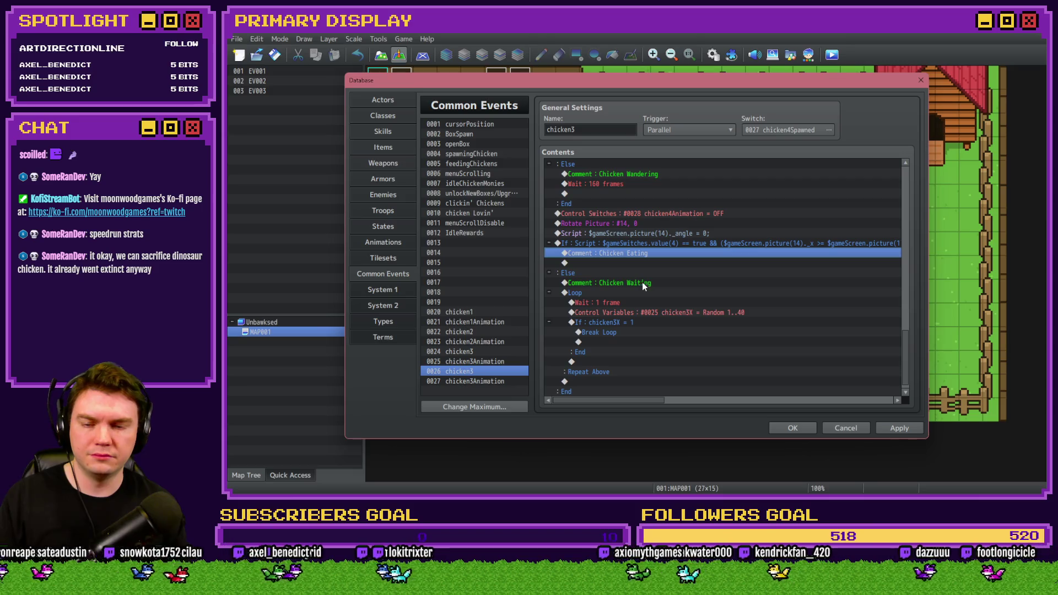
Step: Set the waiting loop's Random 1..40 variable and break condition to 0027 chicken4X, then apply
left_click(642, 286)
double_click(645, 312)
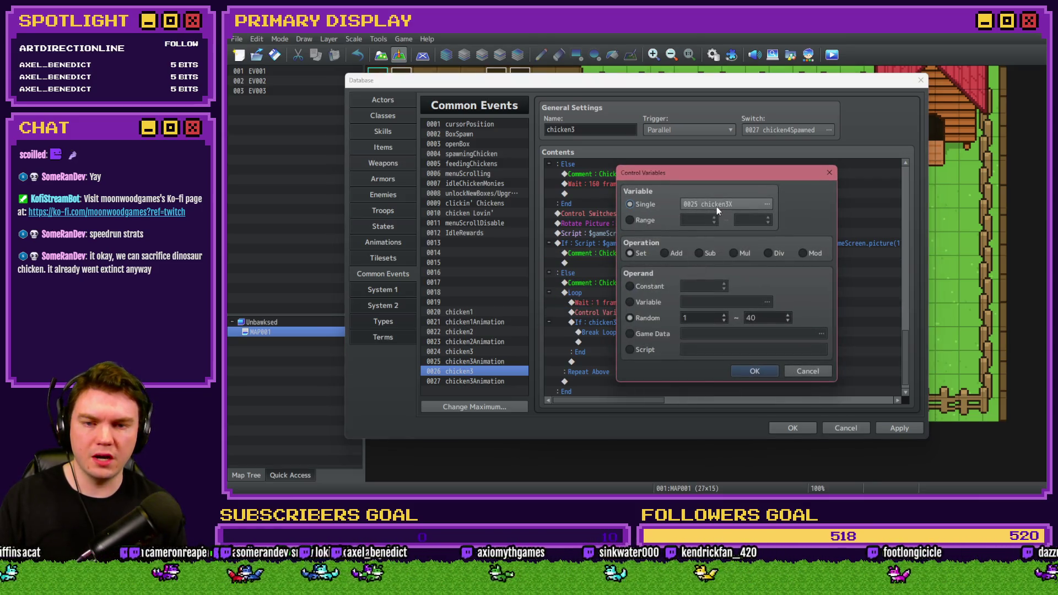
left_click(717, 205)
double_click(758, 228)
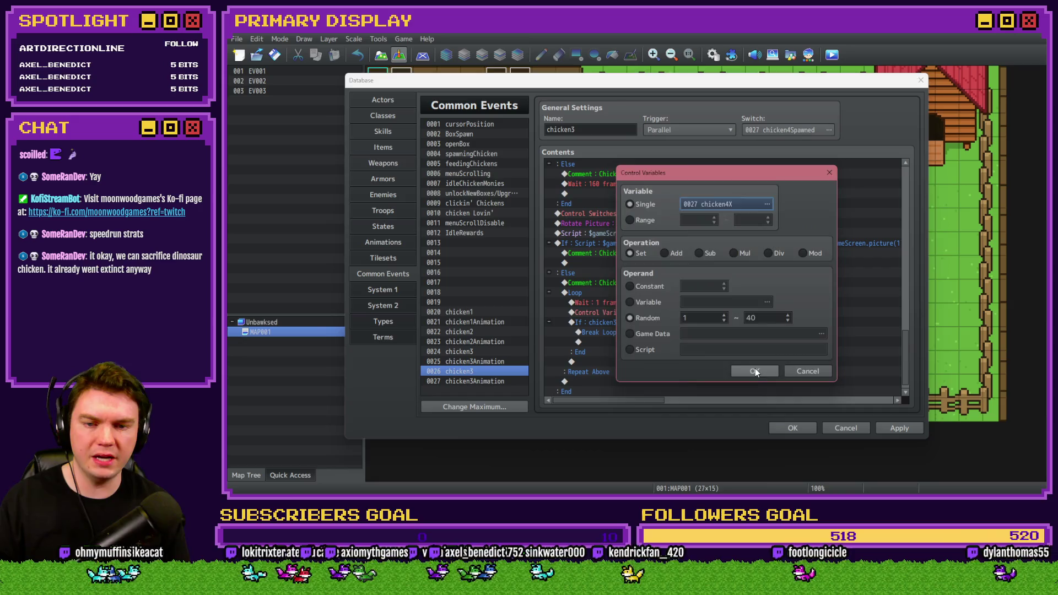
left_click(755, 368)
double_click(640, 323)
left_click(763, 232)
double_click(766, 228)
left_click(761, 364)
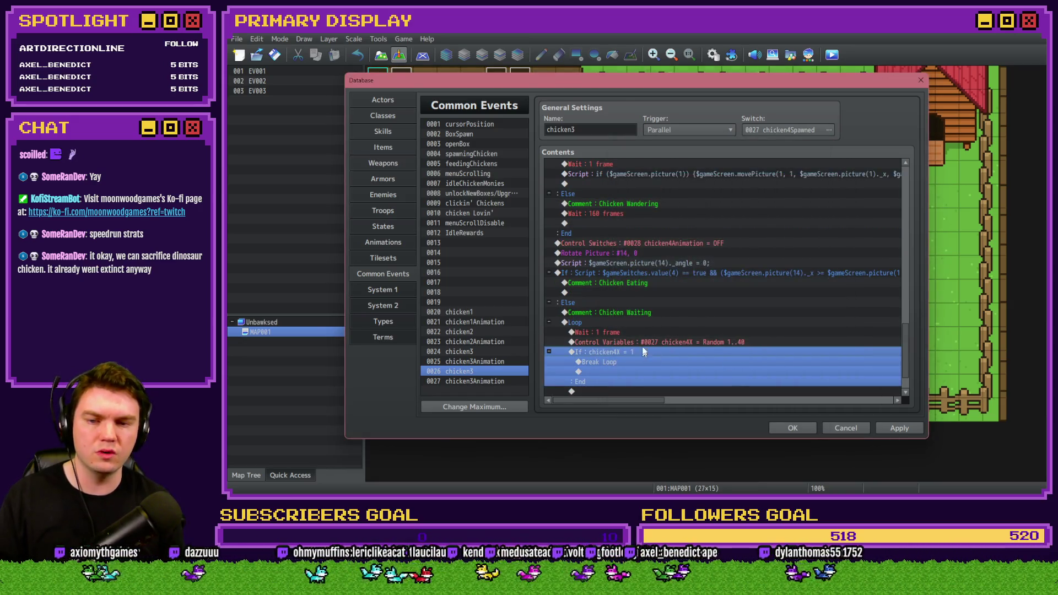
scroll(642, 347, "down", 2)
left_click(898, 427)
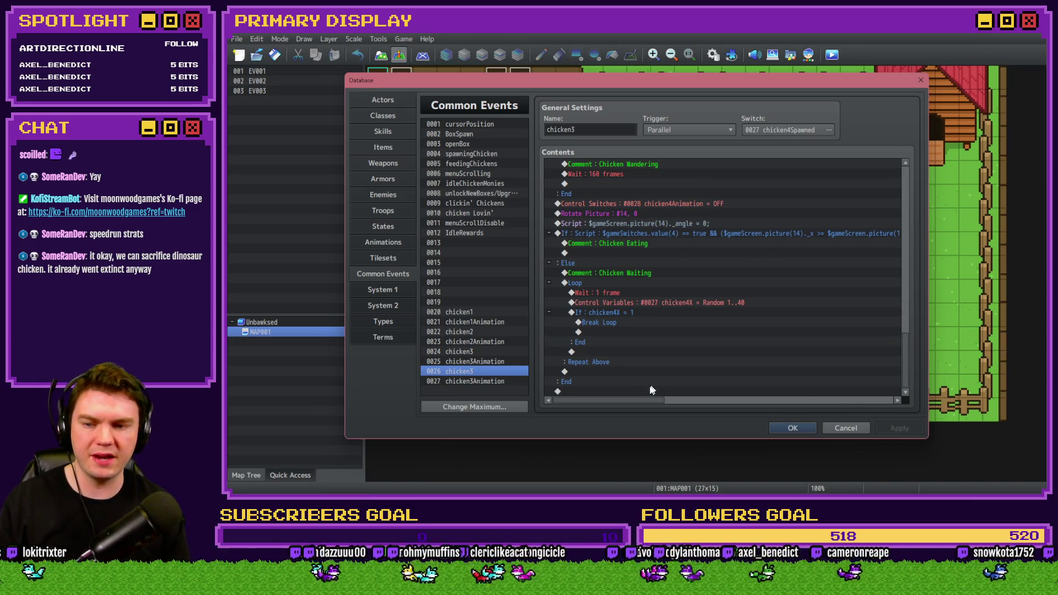
Step: Rename the copied common events to chicken4 and chicken4Animation
left_click(599, 128)
key("BackSpace")
type("4")
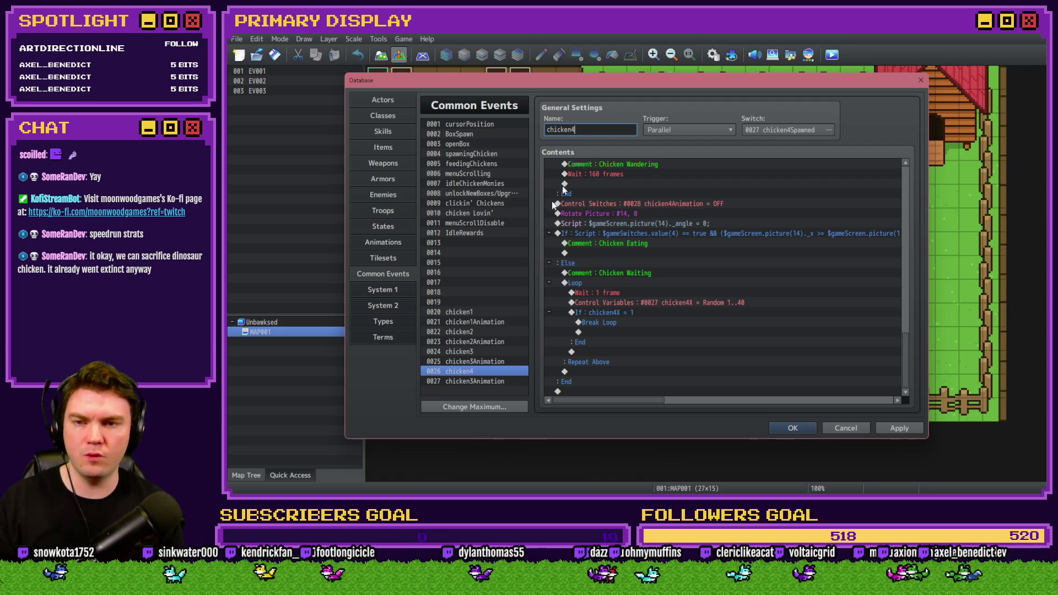
left_click(474, 380)
double_click(575, 129)
left_click(575, 129)
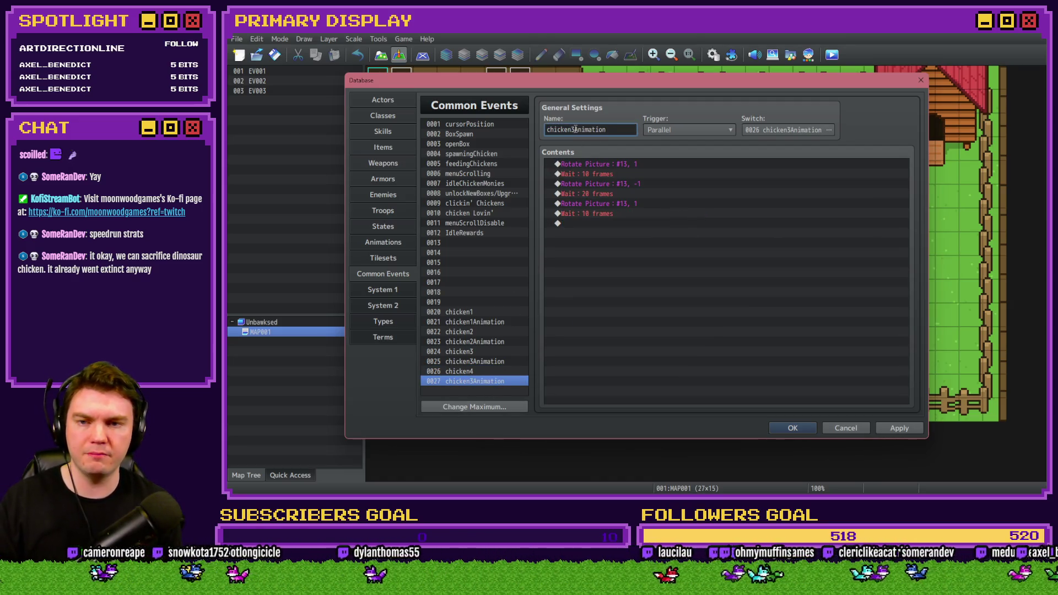
type("4")
Step: Give chicken4Animation switch 0028 and make all three Rotate Picture steps use picture 14
double_click(646, 164)
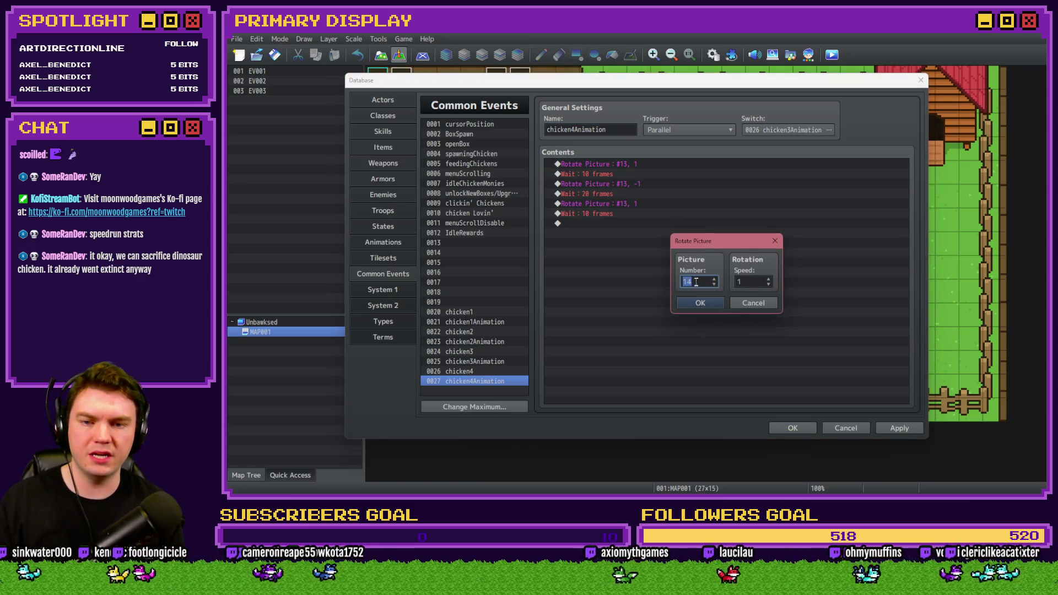
left_click(751, 303)
left_click(771, 131)
double_click(720, 221)
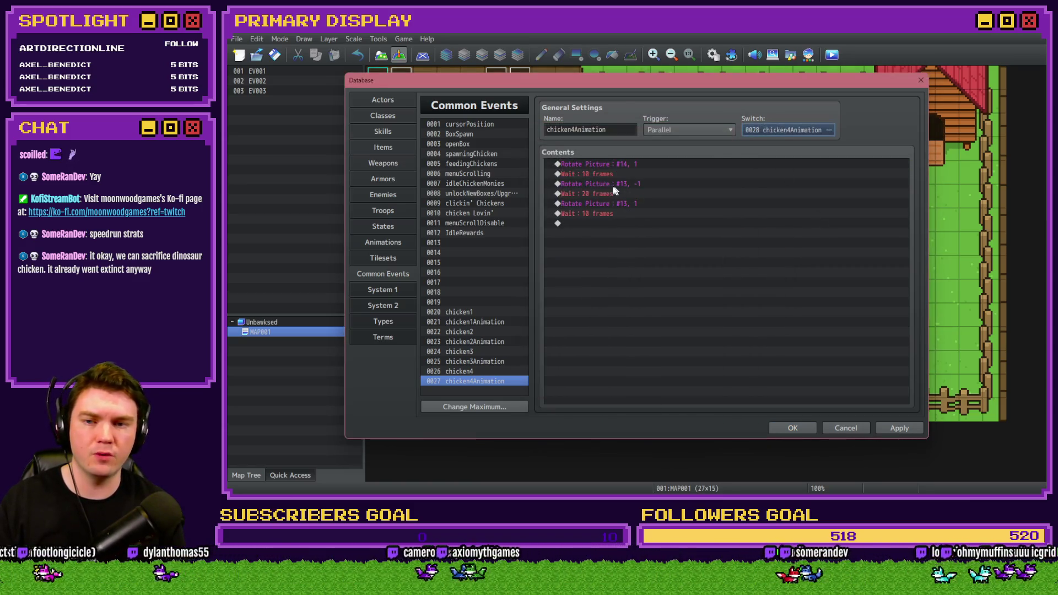
double_click(606, 184)
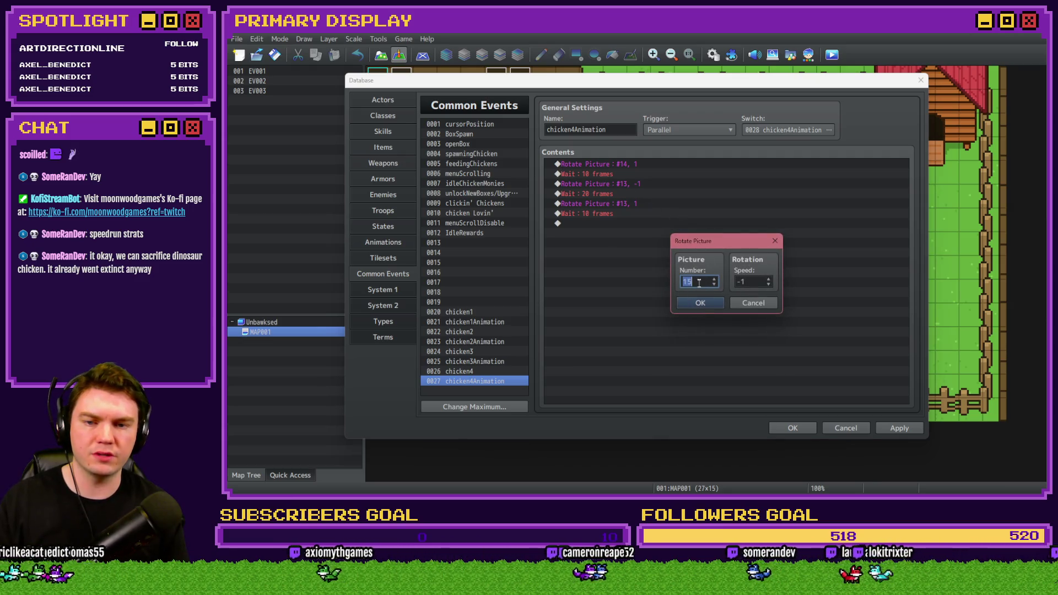
type("14")
left_click(700, 303)
double_click(630, 205)
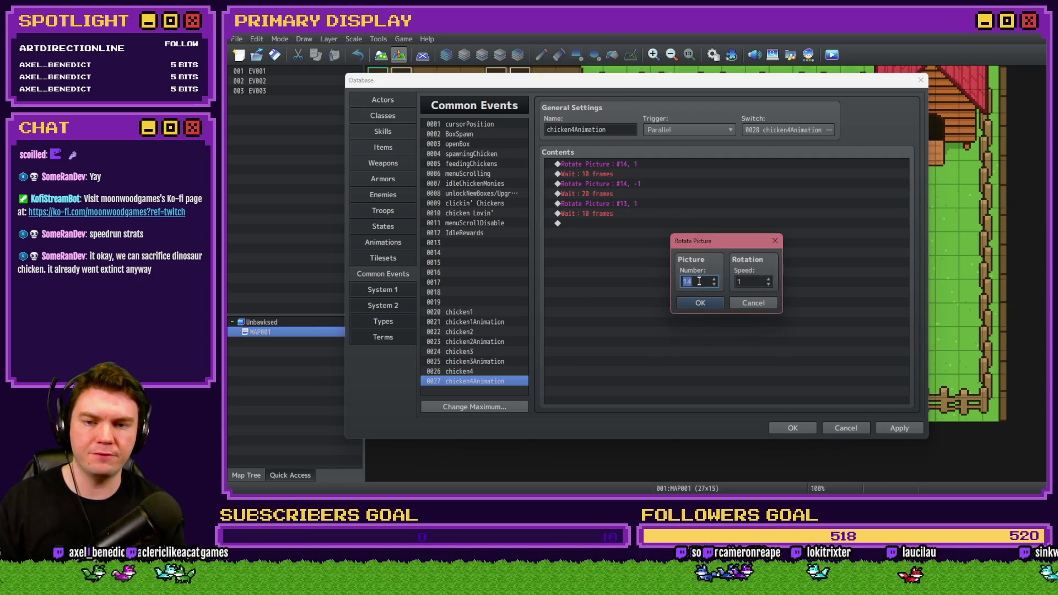
left_click(718, 304)
left_click(897, 427)
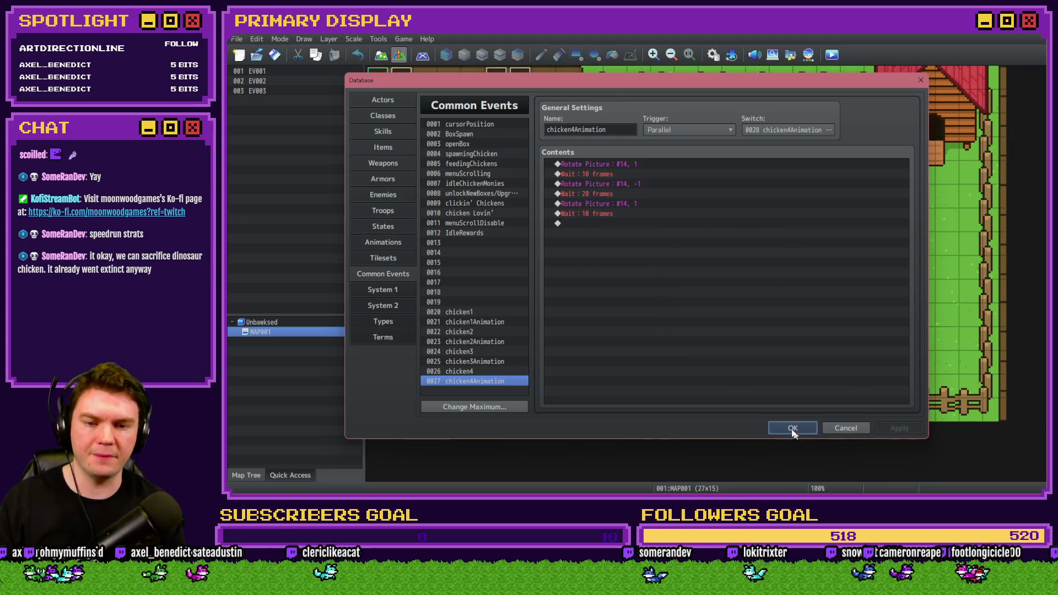
left_click(793, 430)
Step: In map event EV001, duplicate the Chicken 3 starting stats block
double_click(428, 72)
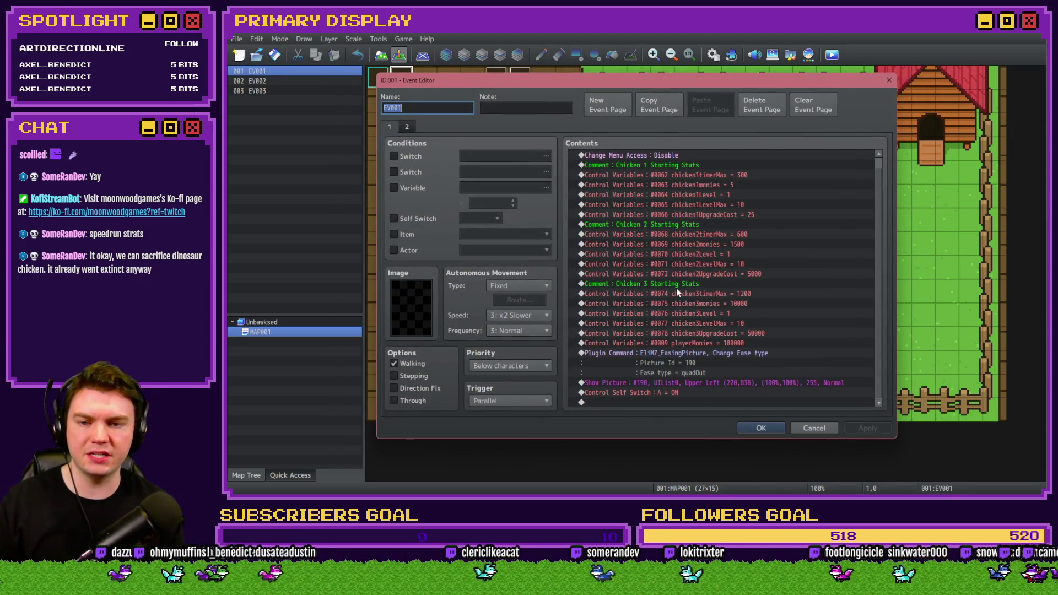
left_click(675, 285)
left_click(707, 332, "shift")
key("ctrl+c")
key("ctrl+v")
key("Return")
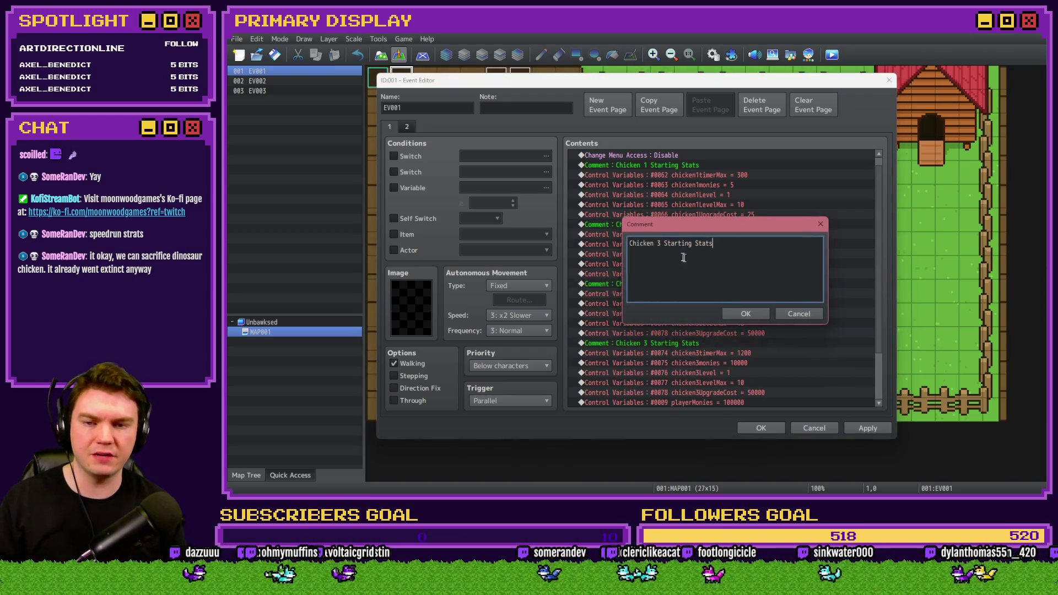
Step: Name the copied comment 'Chicken 4 Starting Stats' and set 0080 chicken4timerMax to constant 2400
key("Return")
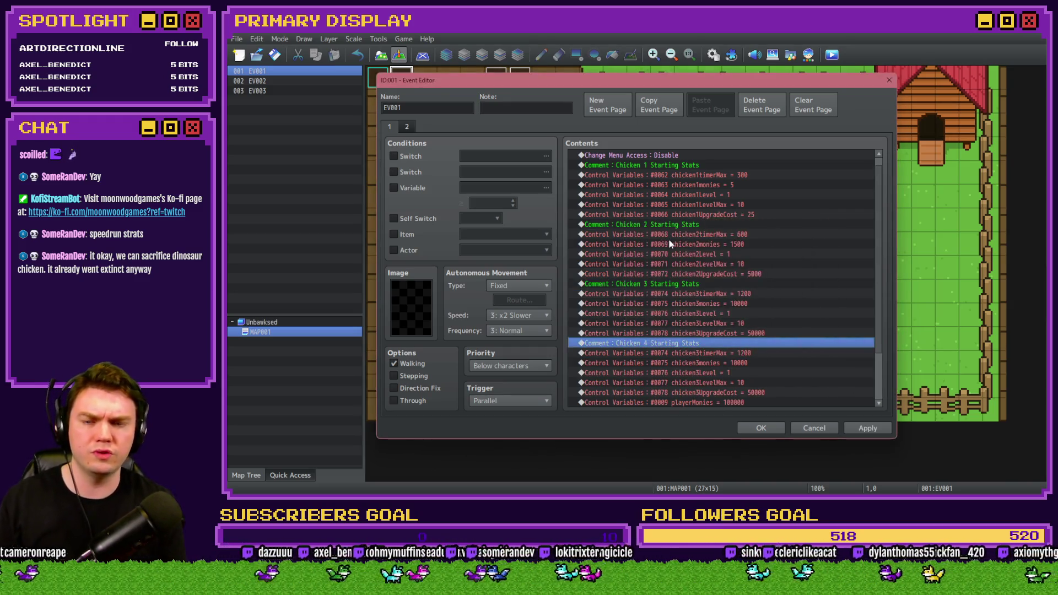
scroll(668, 239, "down", 2)
left_click(717, 295)
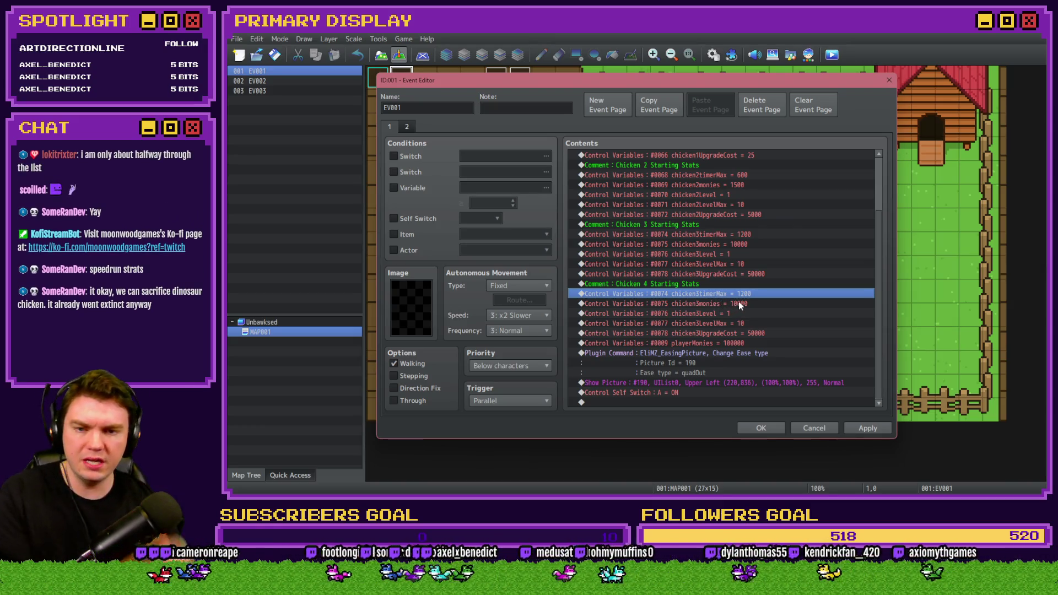
double_click(738, 302)
left_click(741, 200)
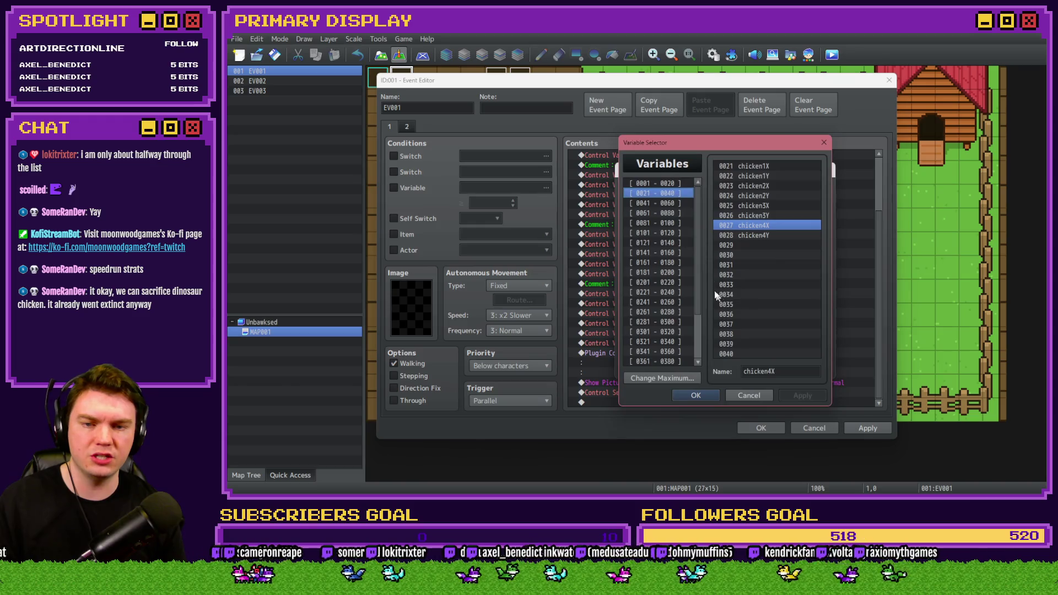
left_click(677, 203)
left_click(676, 212)
left_click(676, 222)
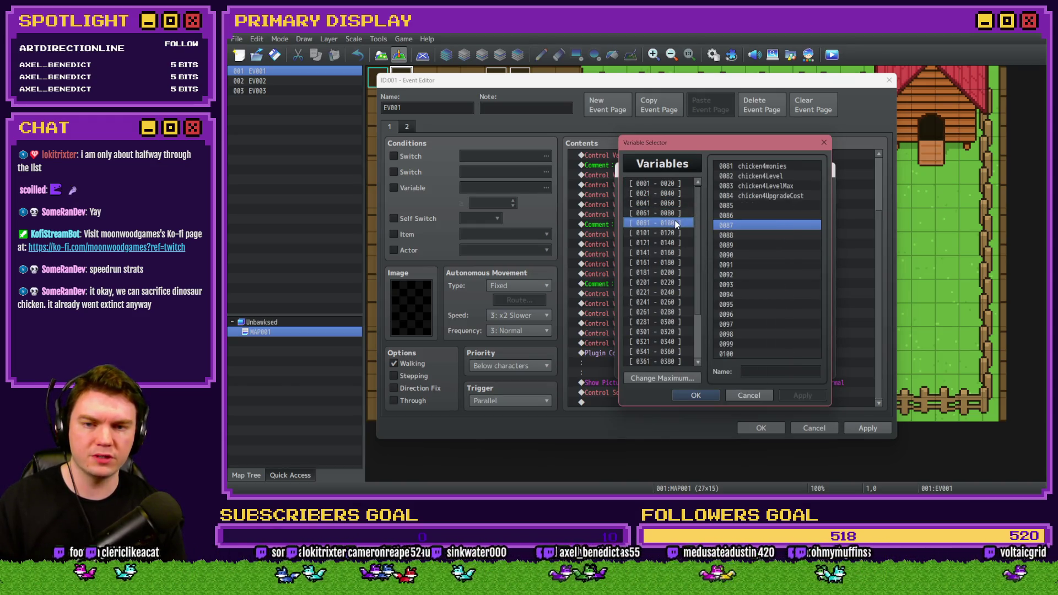
left_click(676, 213)
double_click(771, 354)
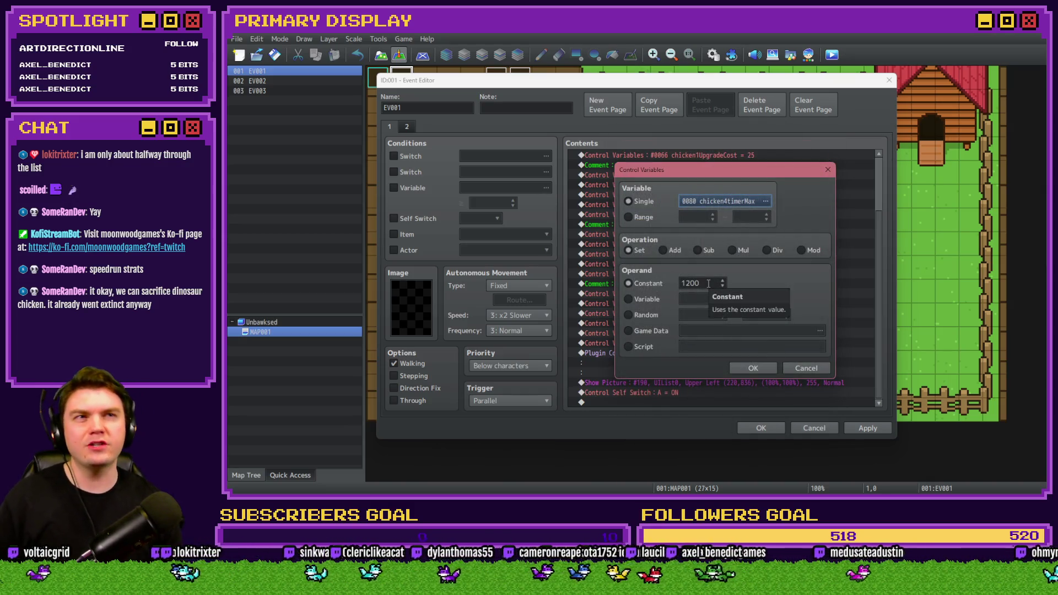
double_click(706, 284)
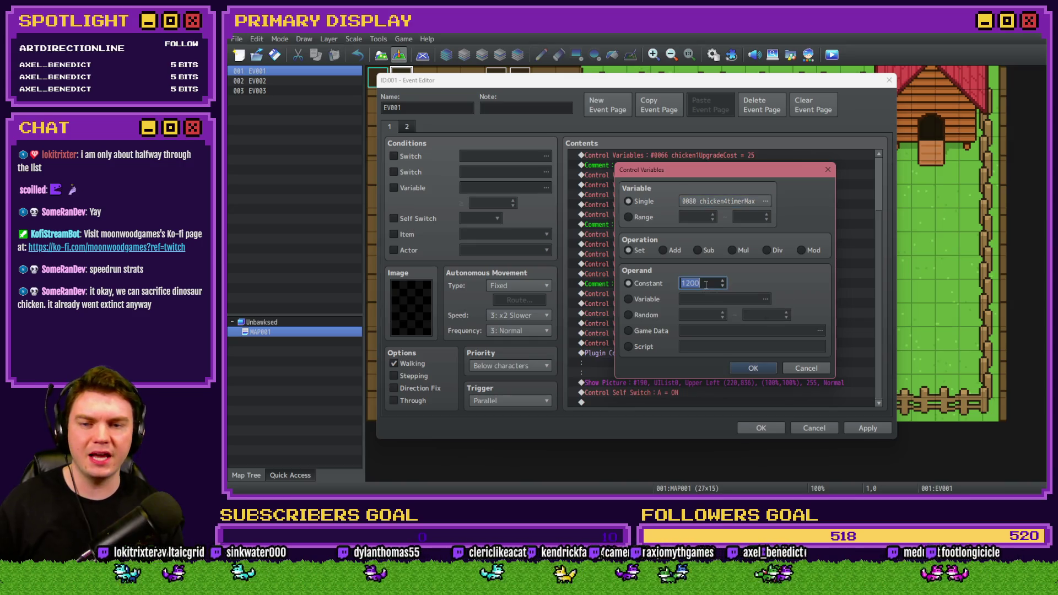
type("24")
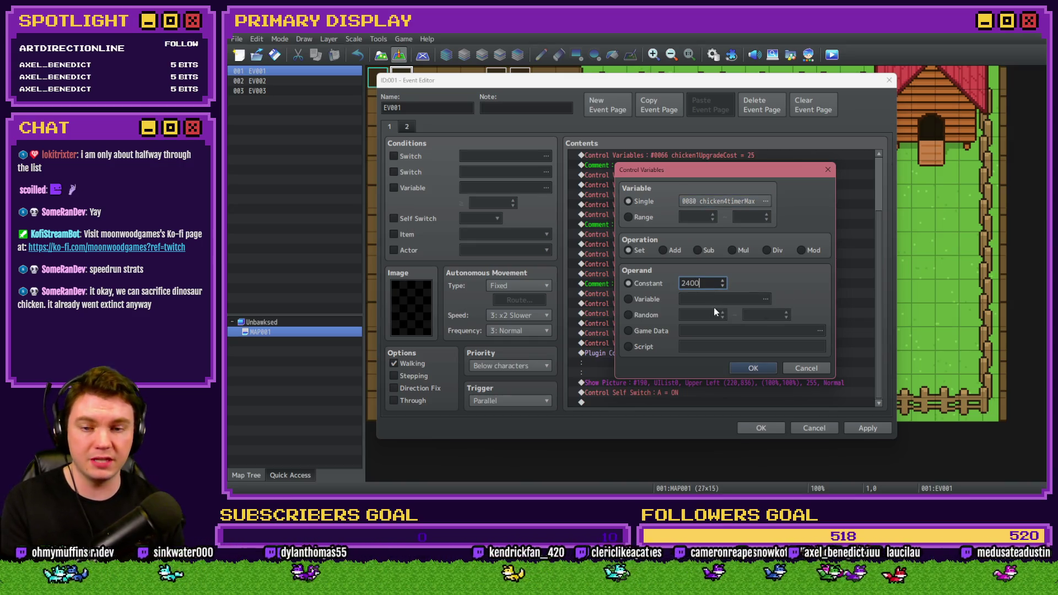
left_click(753, 367)
Step: Open the copied chicken3monies assignment for editing
left_click(740, 314)
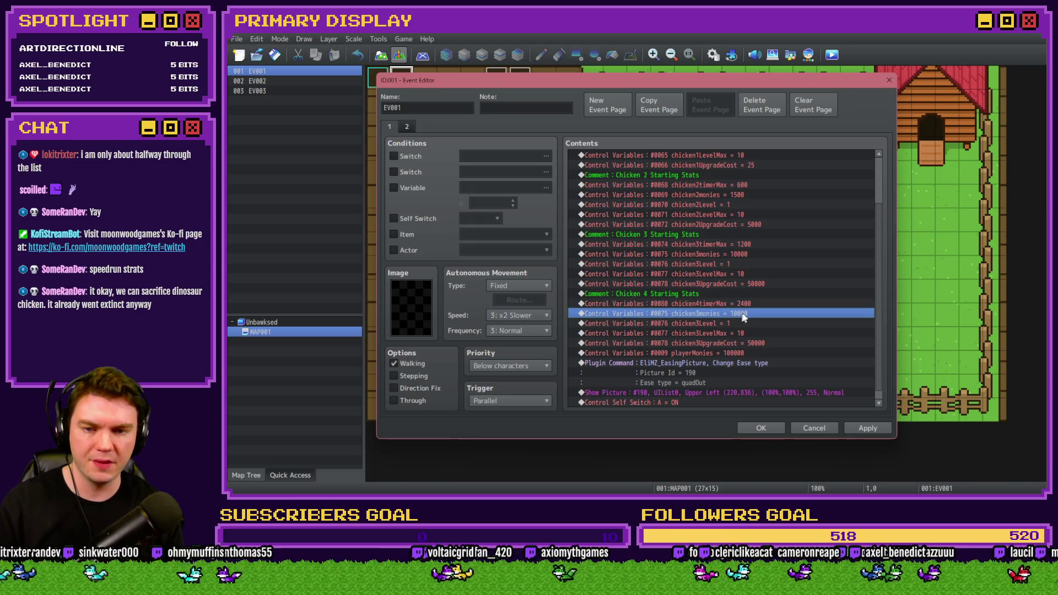
double_click(742, 313)
key("alt+Tab")
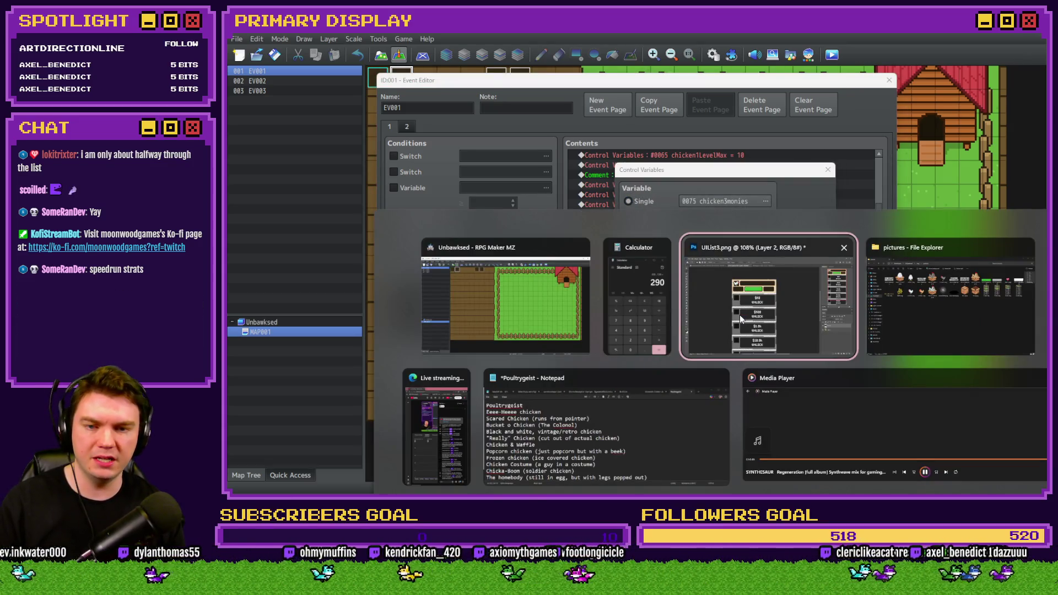
Step: Check the unlock prices in UIList3.png, then return to edit the chicken3monies constant
left_click(742, 314)
scroll(551, 276, "down", 2)
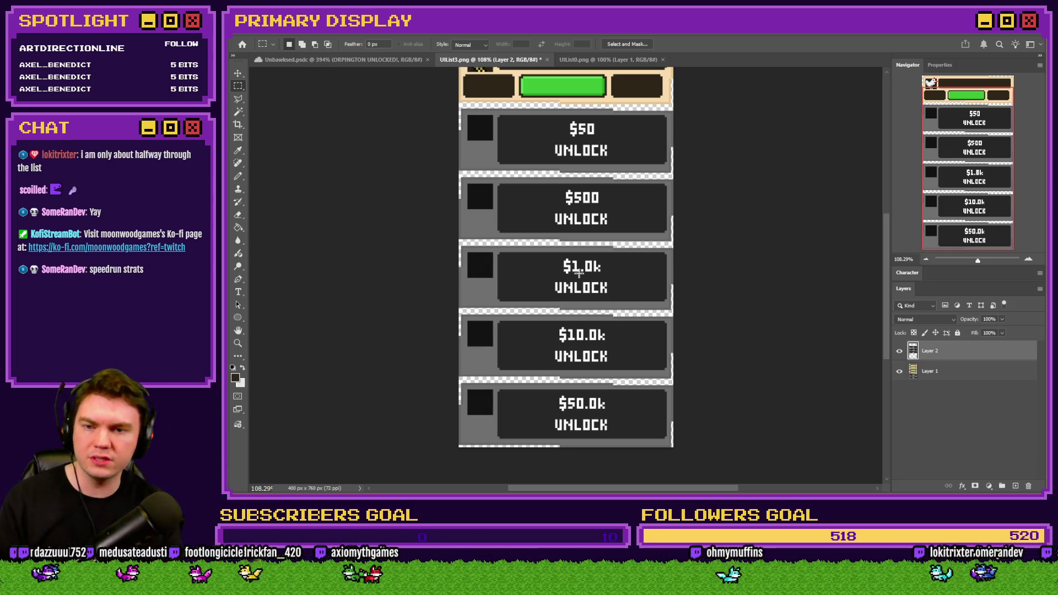
key("alt+Tab")
left_click(705, 283)
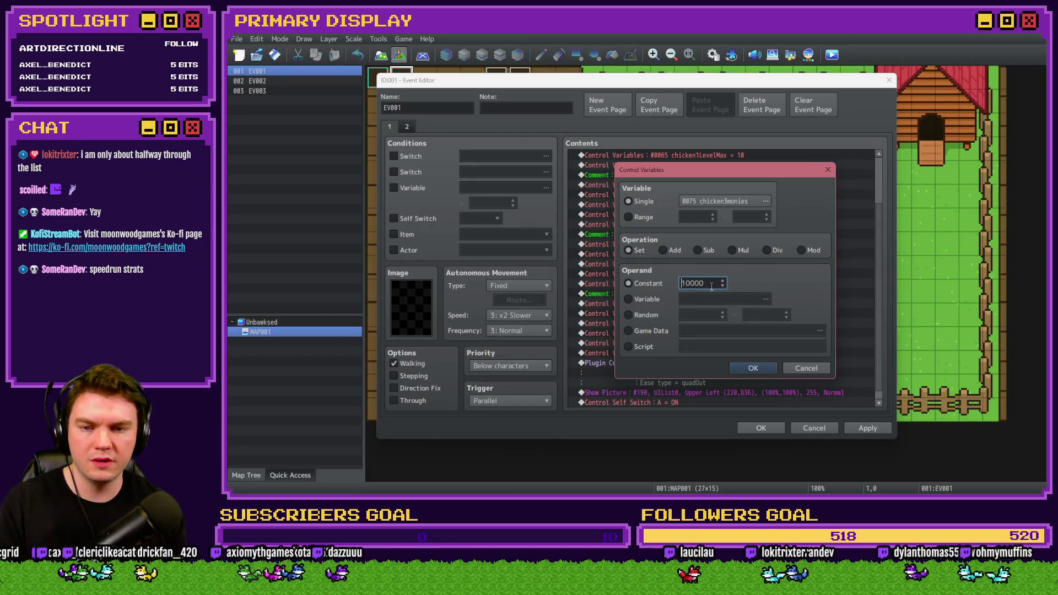
Step: Confirm the 100000 amount and retarget the copied monies line to chicken4monies
left_click(752, 365)
left_click(721, 322)
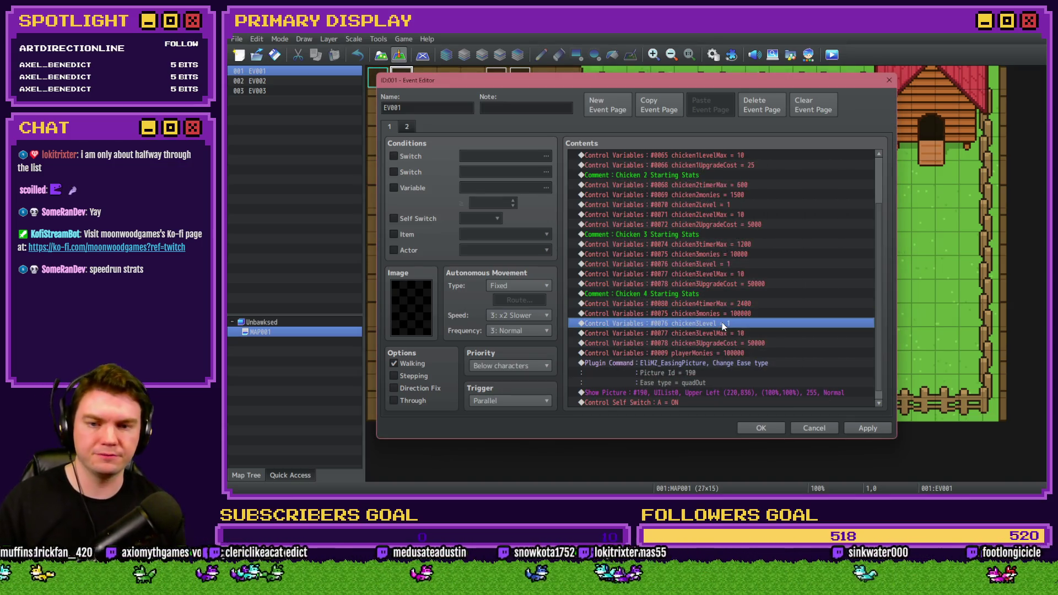
double_click(731, 313)
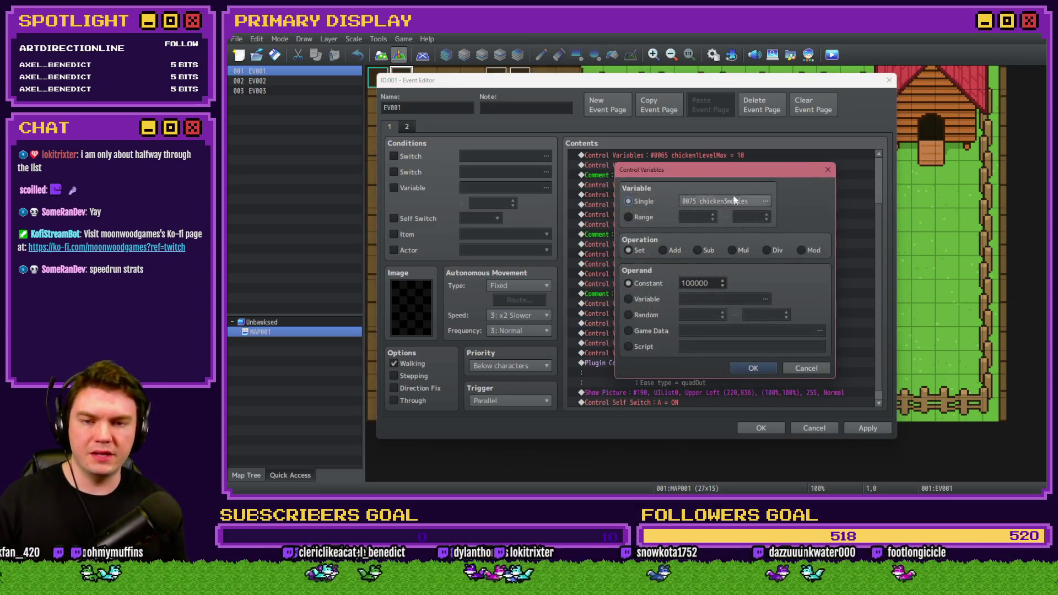
left_click(732, 201)
left_click(686, 223)
left_click(762, 166)
double_click(762, 165)
left_click(740, 366)
Step: Retarget the copied level and level-max lines to chicken4Level and chicken4LevelMax
double_click(713, 324)
left_click(733, 202)
double_click(768, 175)
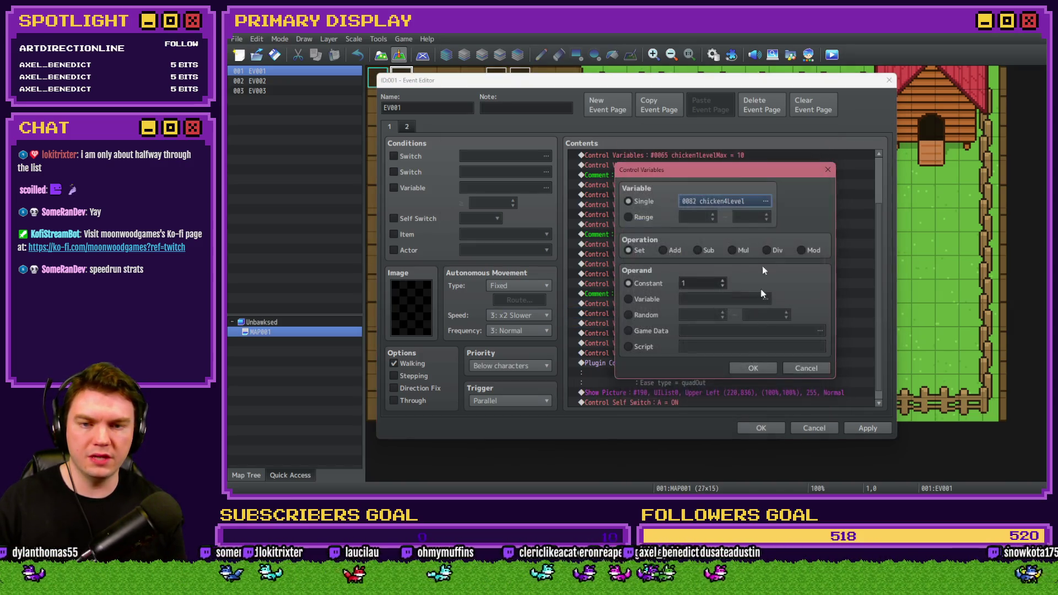
key("Return")
double_click(732, 333)
left_click(742, 200)
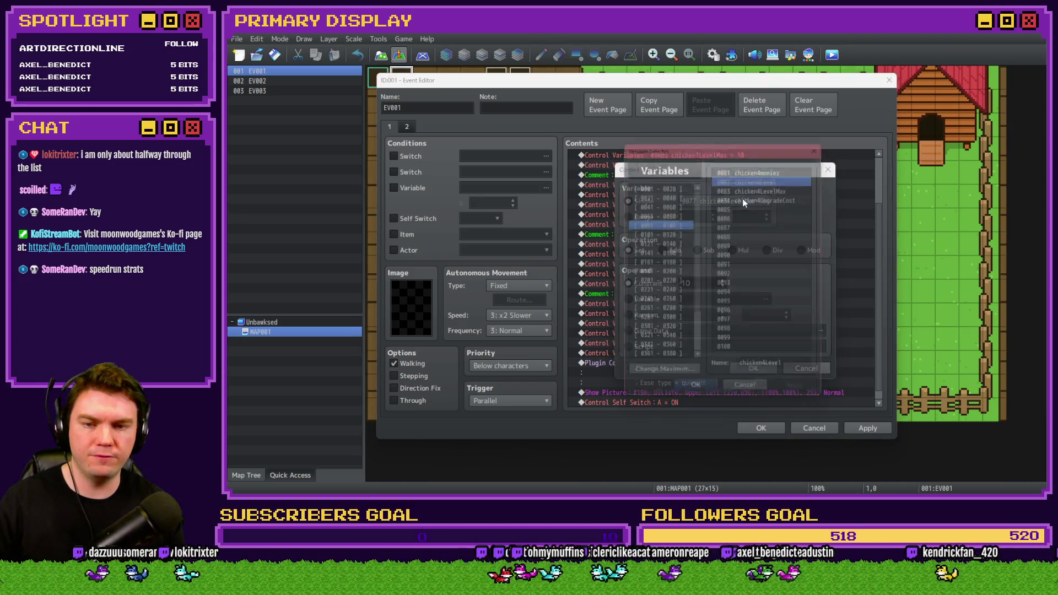
double_click(763, 185)
left_click(741, 366)
Step: Point the upgrade-cost line at chicken4UpgradeCost with a value of 100000, checked against the mockup
left_click(742, 344)
double_click(741, 344)
left_click(733, 201)
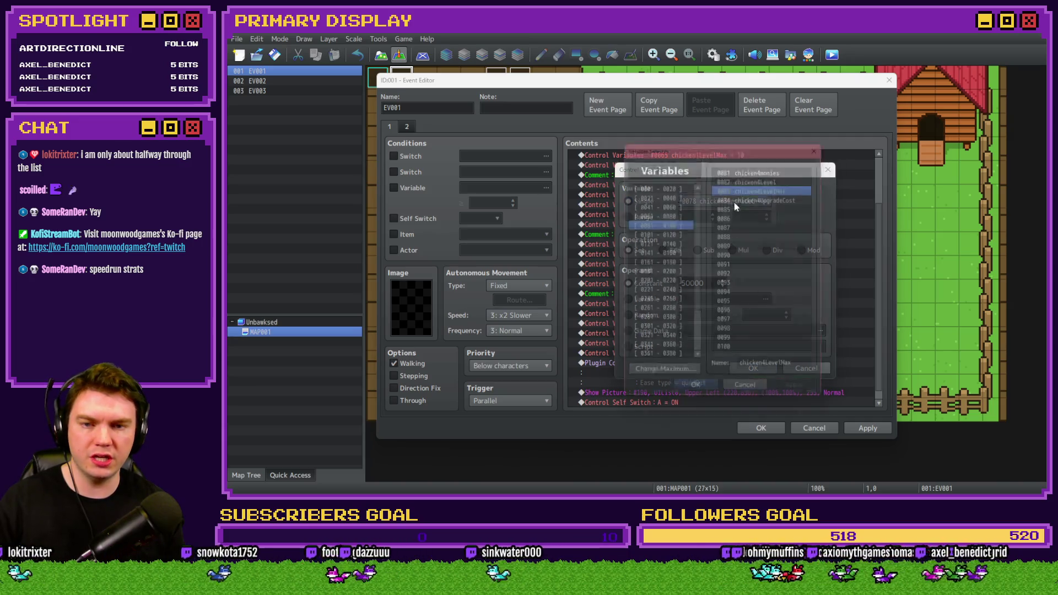
double_click(758, 196)
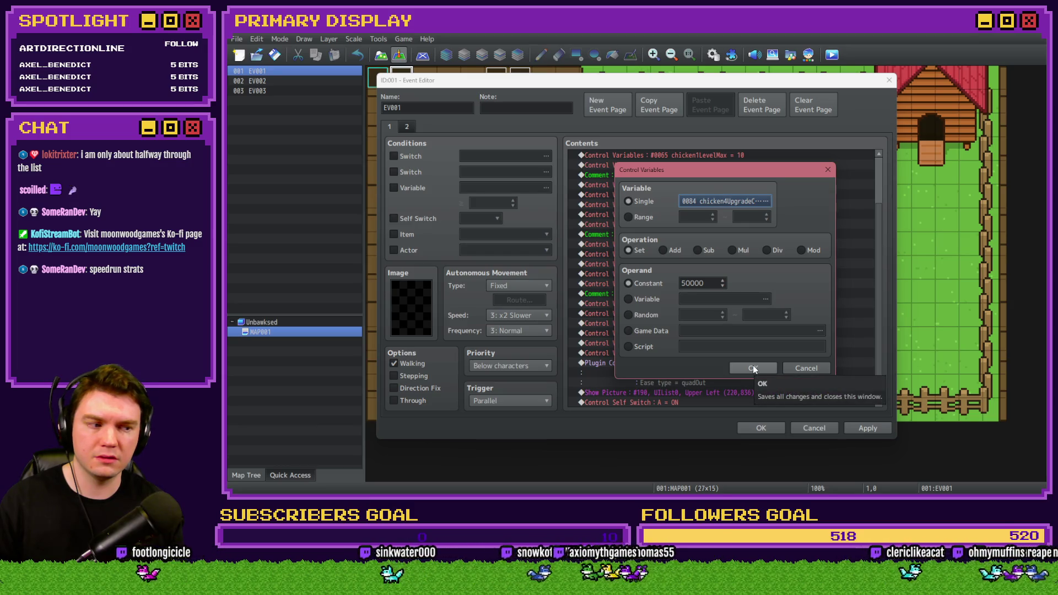
key("alt+Tab")
key("alt+Tab")
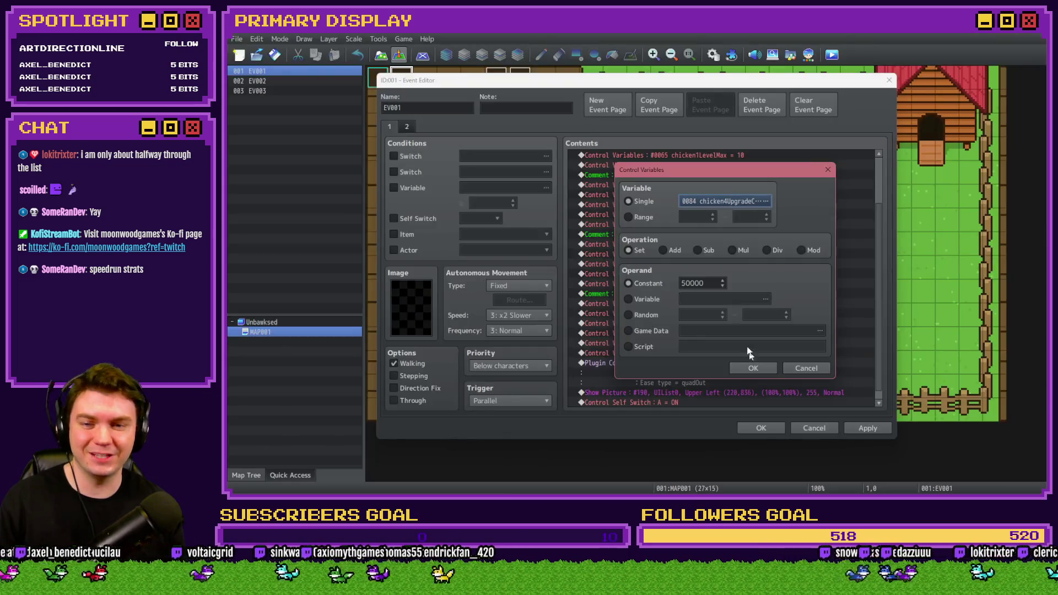
type("1")
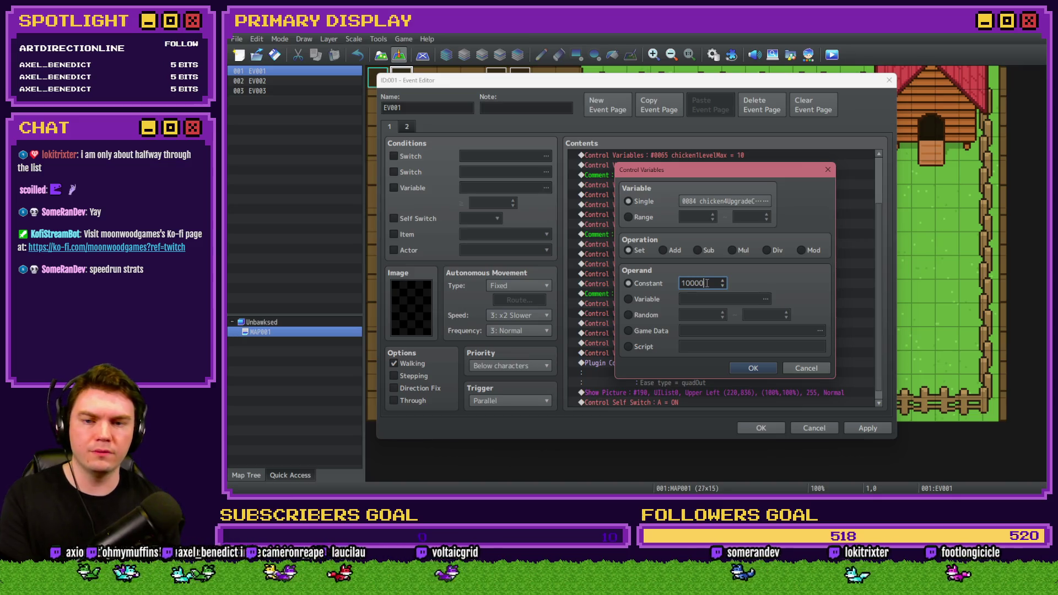
left_click(758, 369)
Step: Revisit the chicken4monies line to revise its starting value
double_click(728, 314)
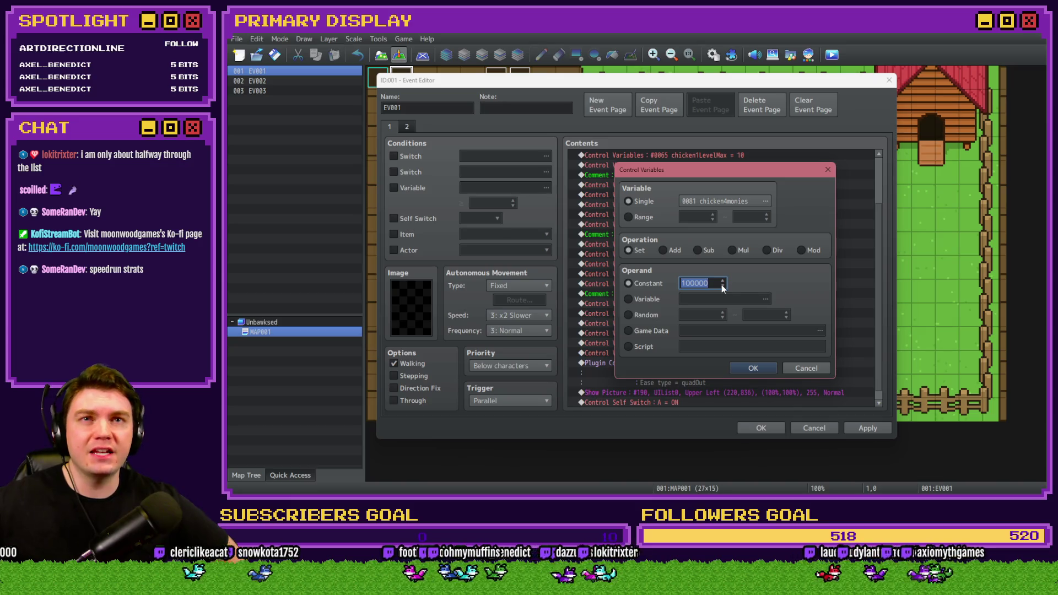
left_click(752, 367)
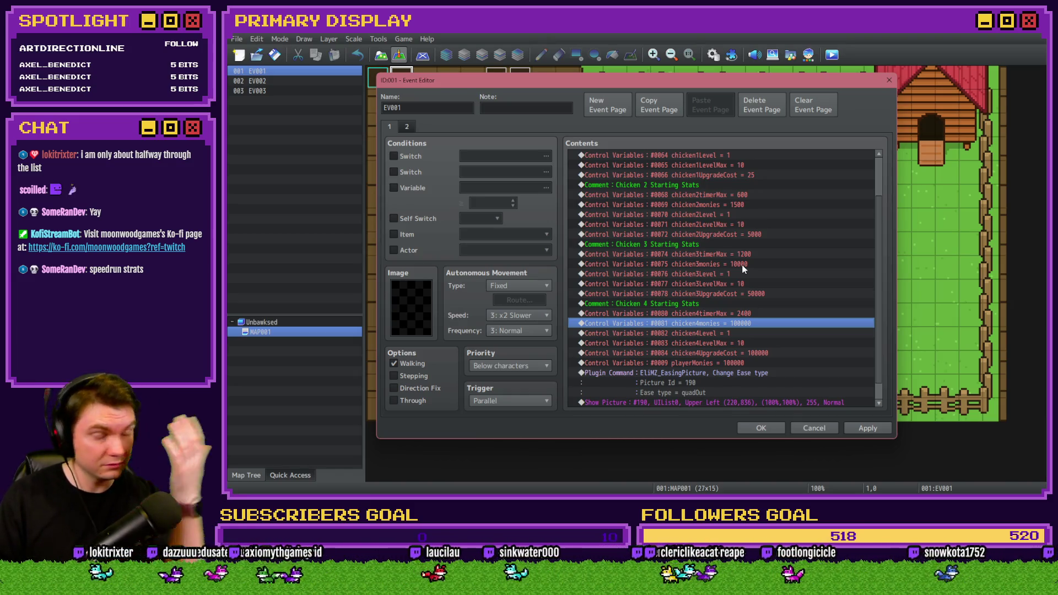
double_click(742, 323)
type("25000")
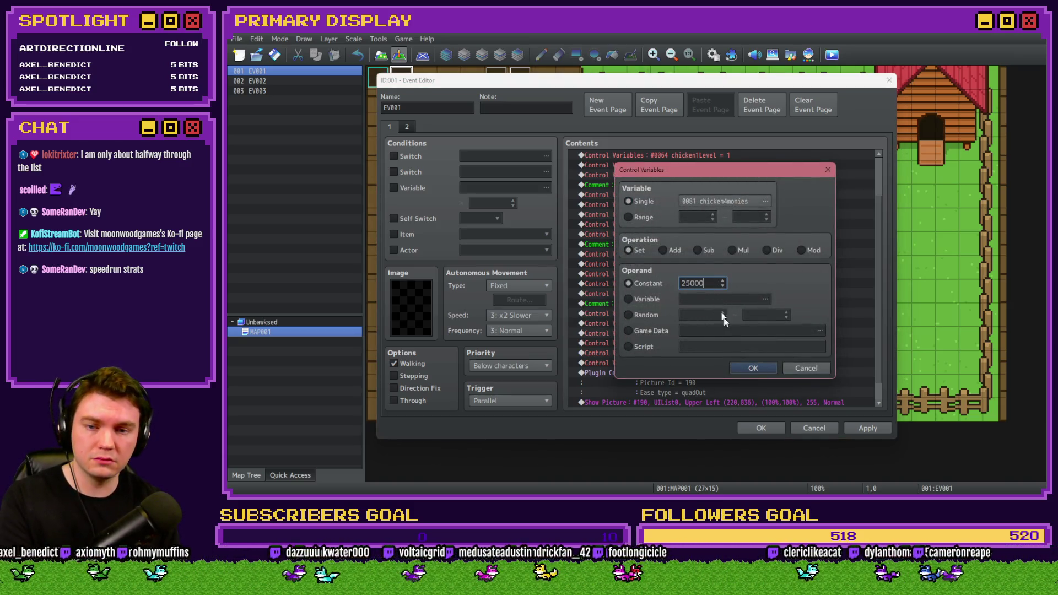
Step: Set chicken4monies to 25000 and close the Event Editor
left_click(747, 367)
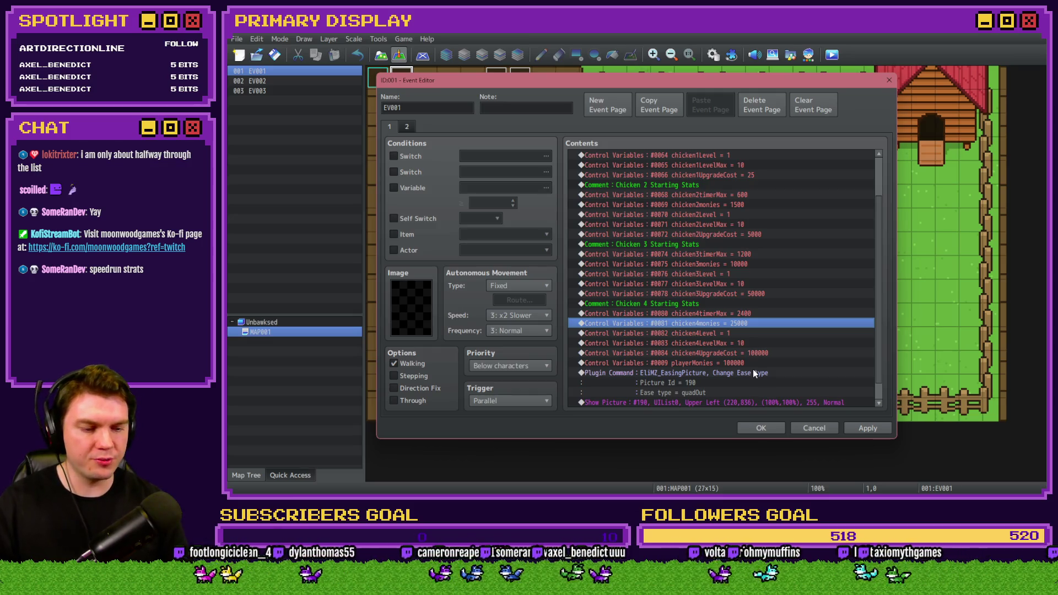
scroll(769, 377, "down", 1)
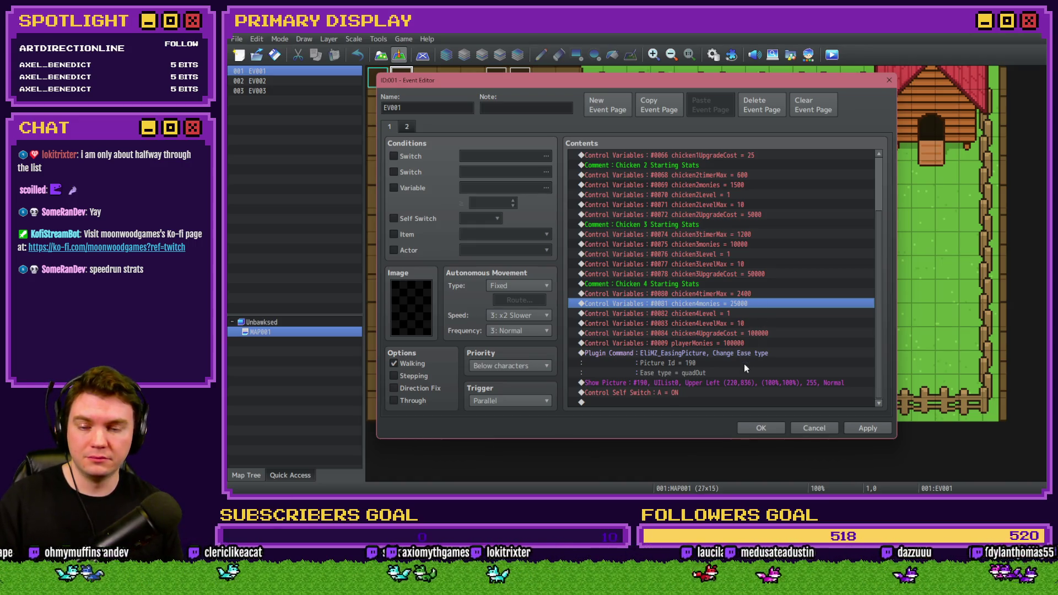
left_click(813, 427)
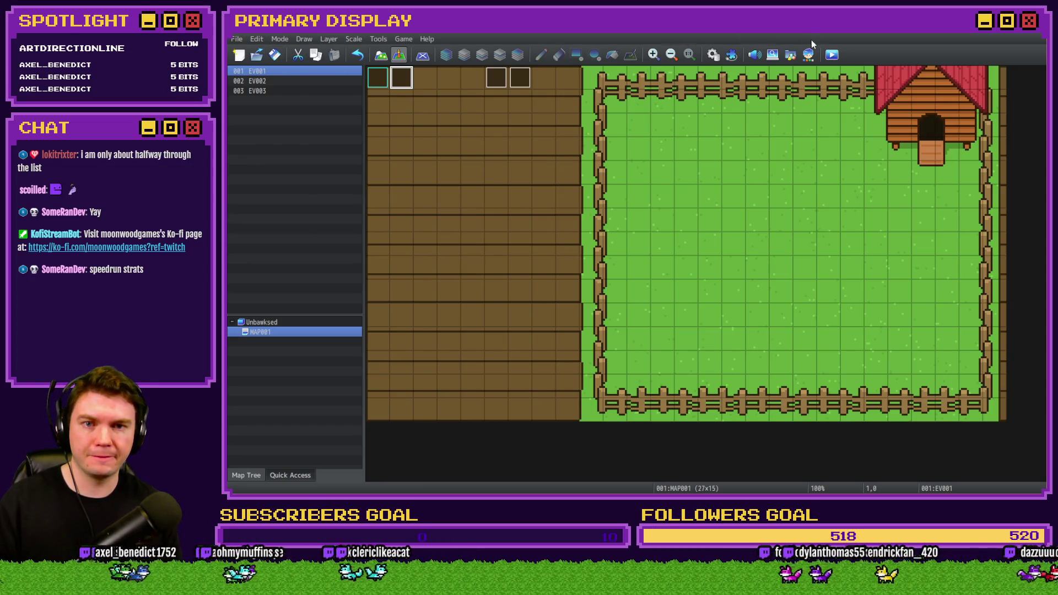
Step: Raise playerMonies' starting value to 1000000, save the event, and launch a playtest
double_click(401, 77)
scroll(739, 311, "down", 1)
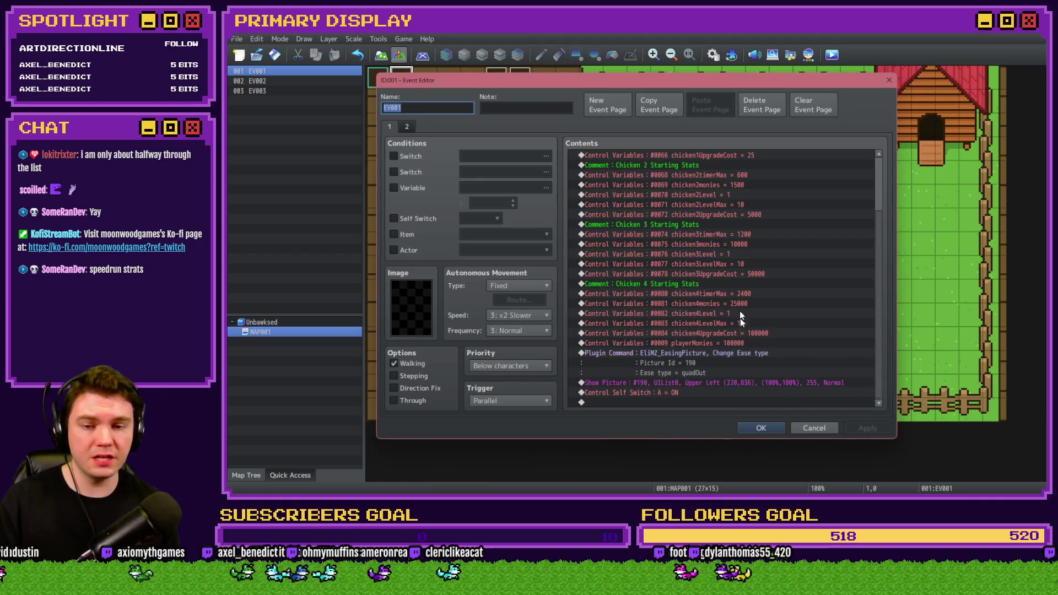
left_click(707, 342)
double_click(708, 343)
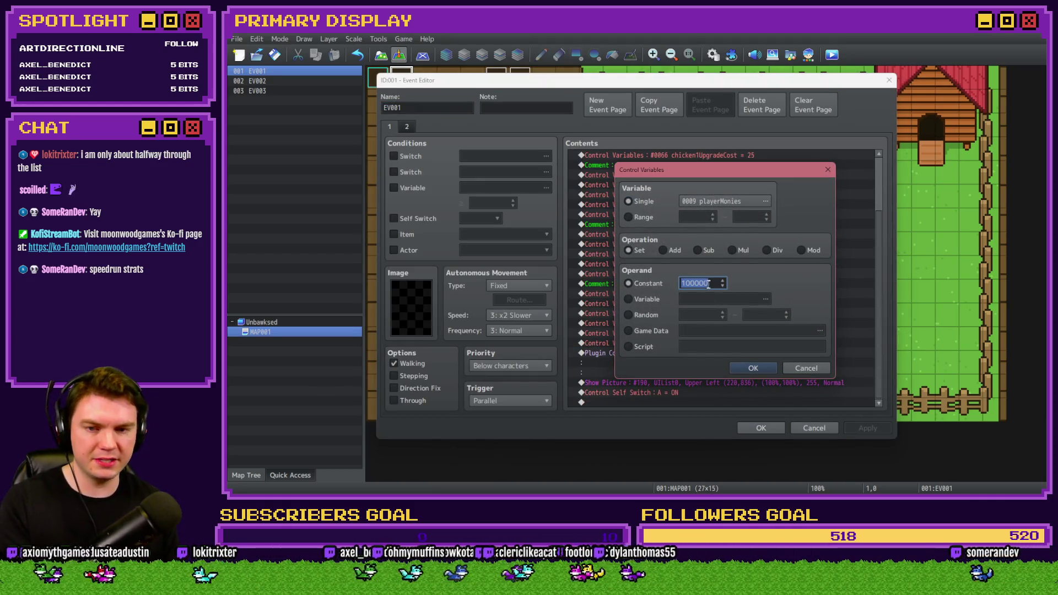
left_click(760, 373)
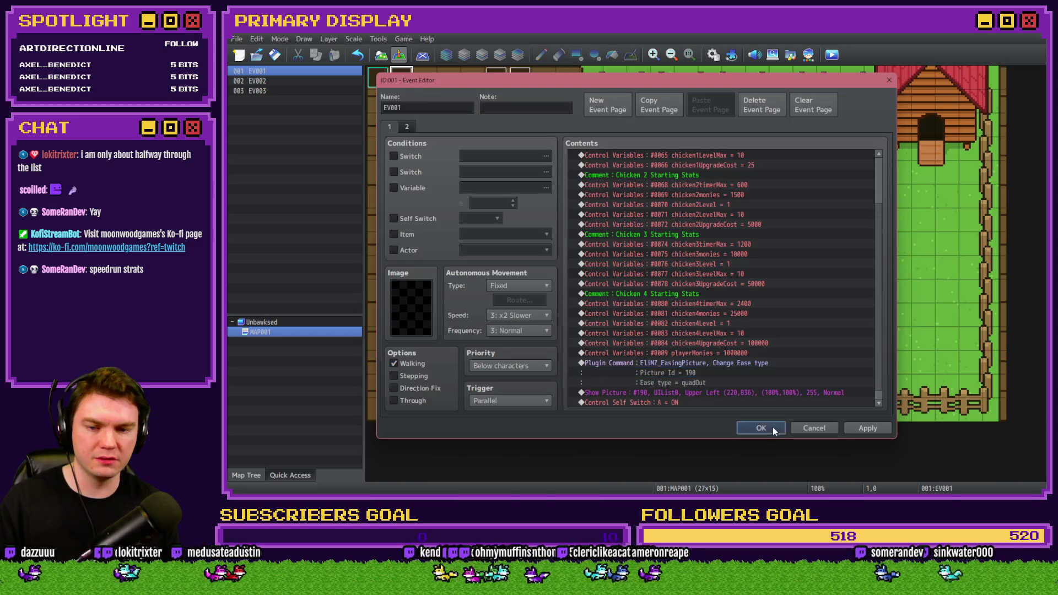
left_click(760, 428)
left_click(831, 54)
left_click(611, 277)
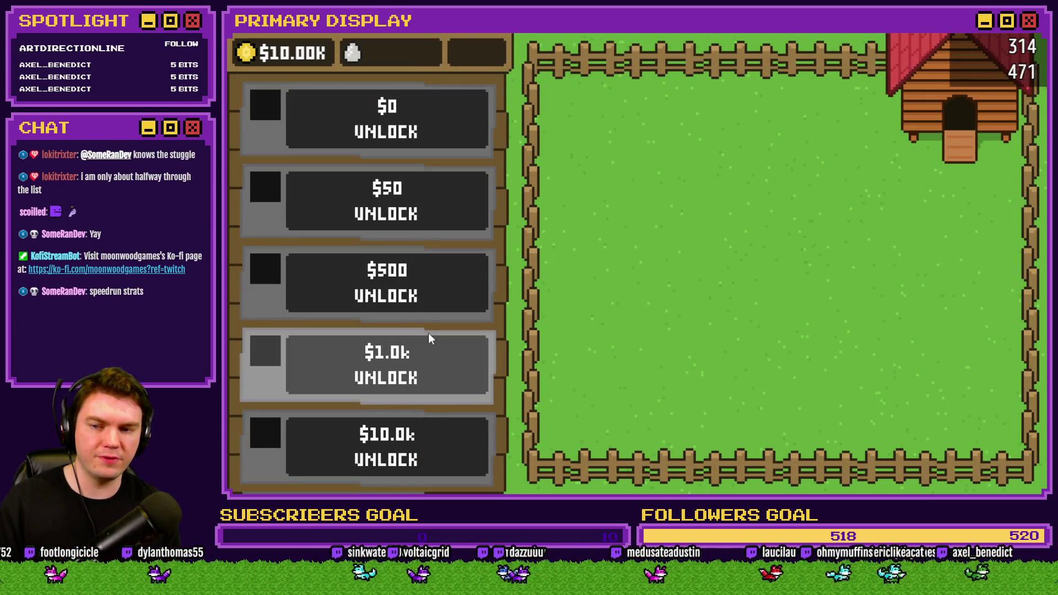
Step: Buy the $0, $50, $500 and $1.0k unlocks, opening each crate through Homebody
left_click(400, 128)
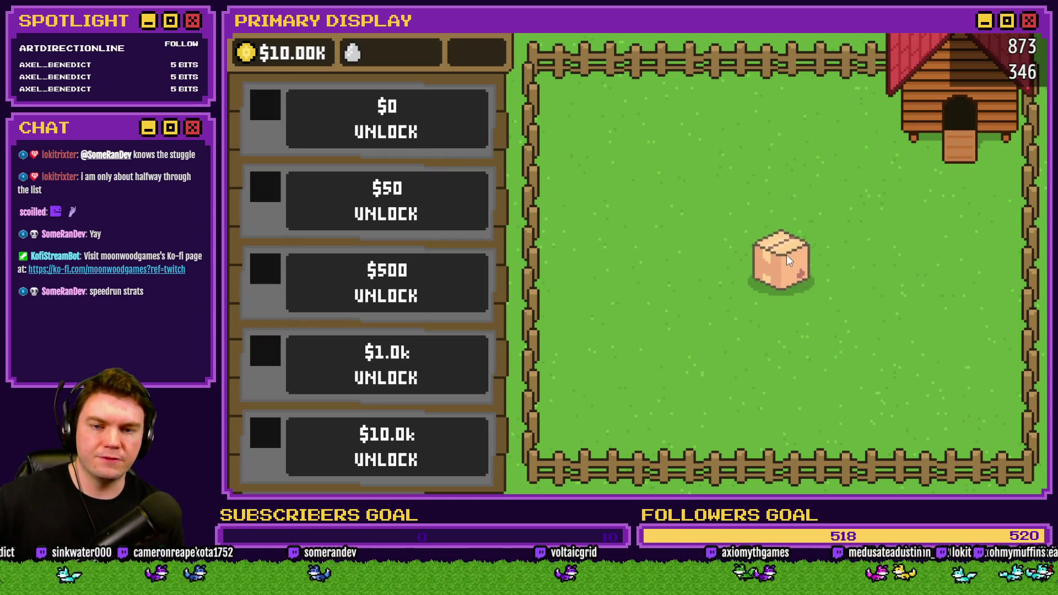
left_click(787, 257)
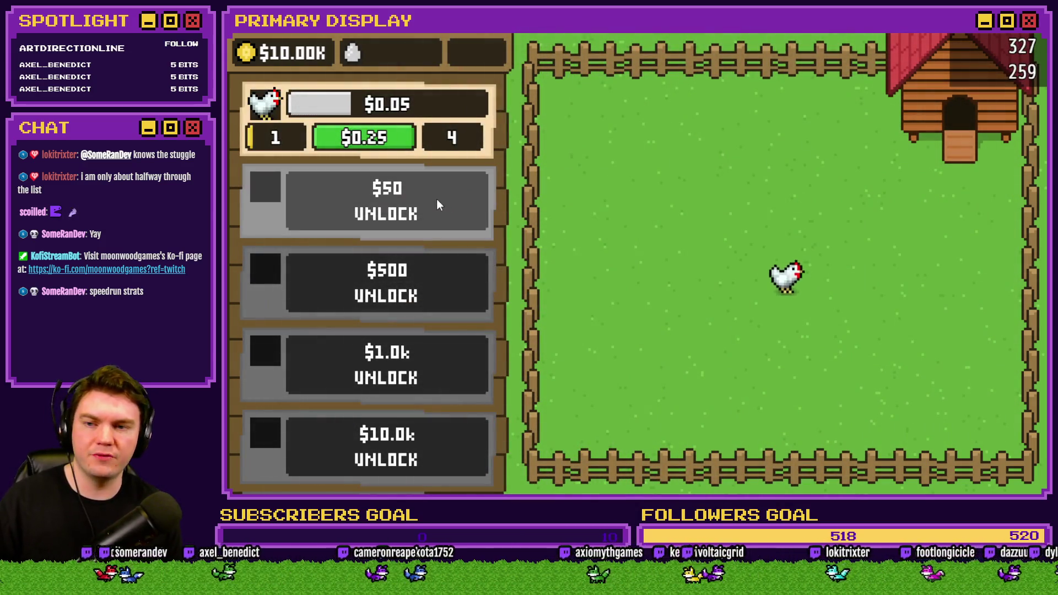
left_click(437, 199)
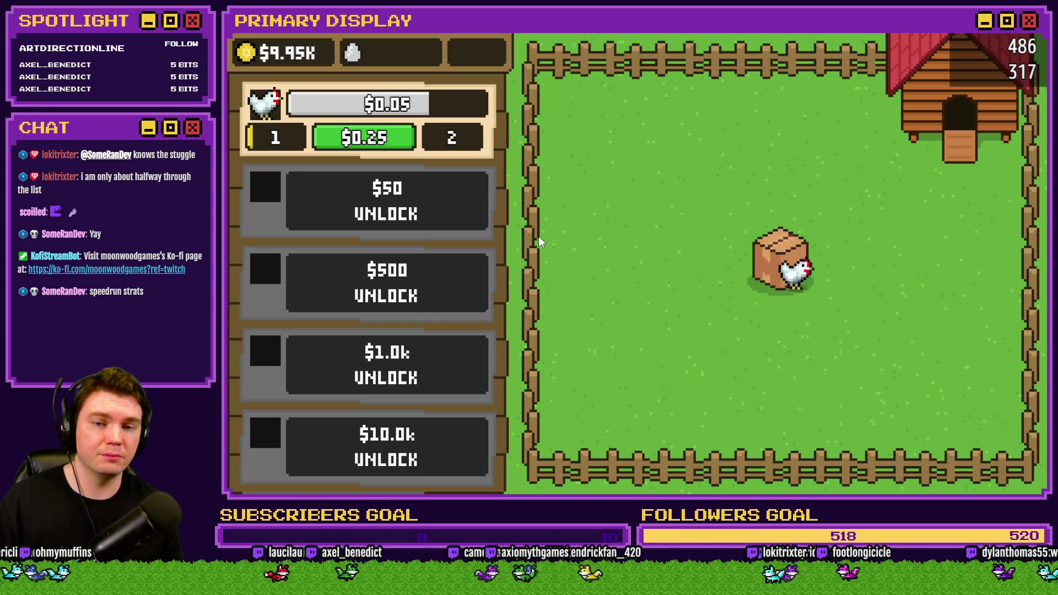
left_click(767, 262)
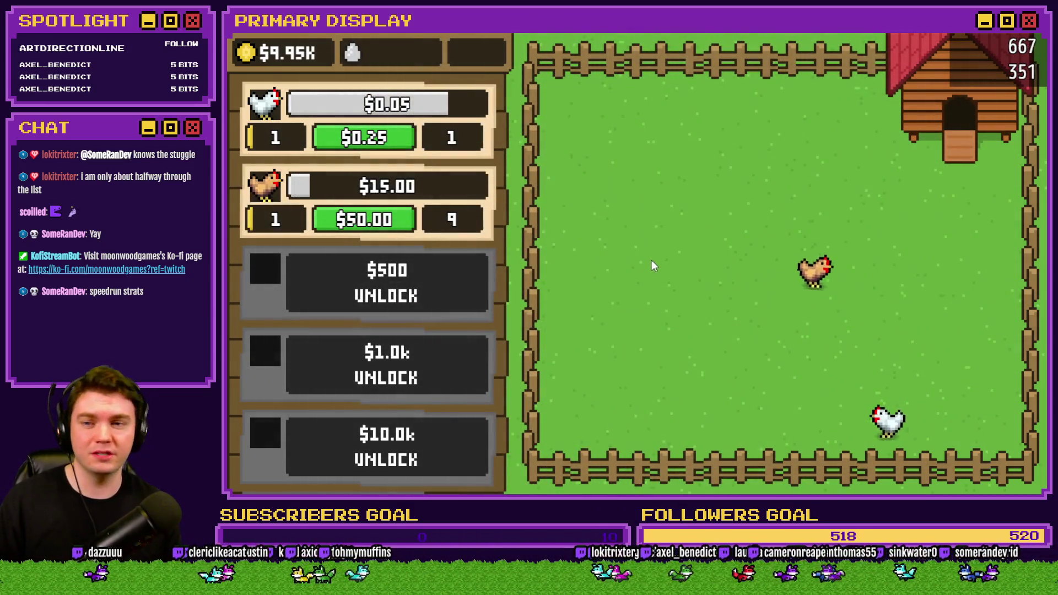
left_click(432, 282)
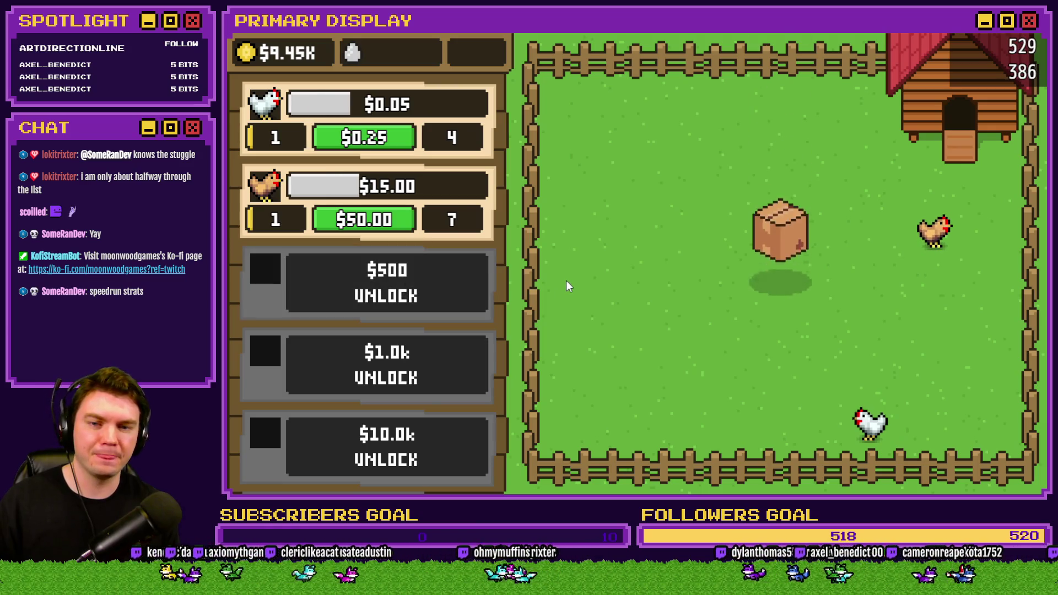
left_click(794, 271)
left_click(795, 270)
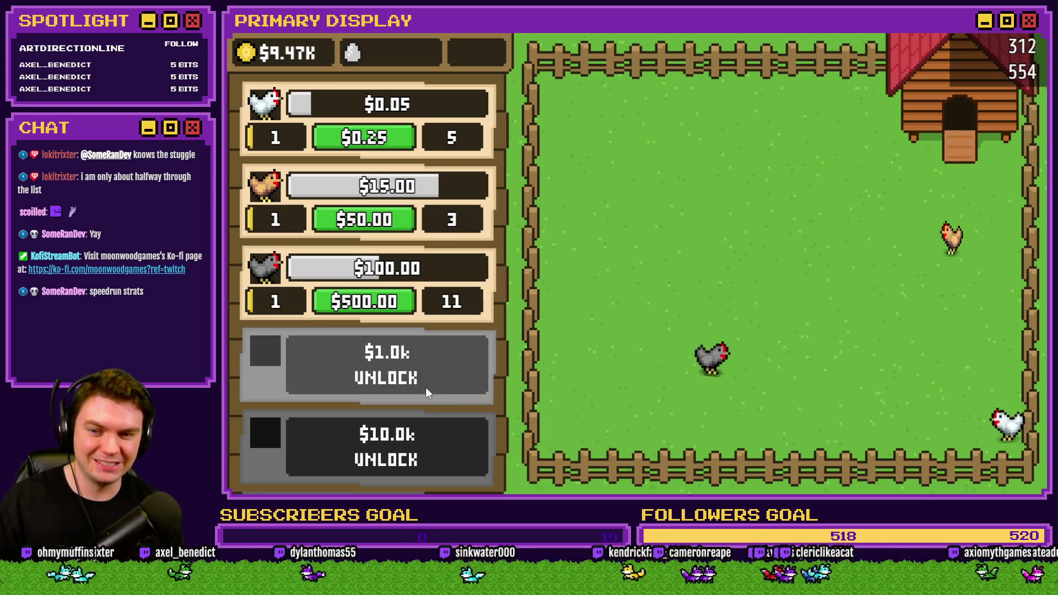
left_click(388, 379)
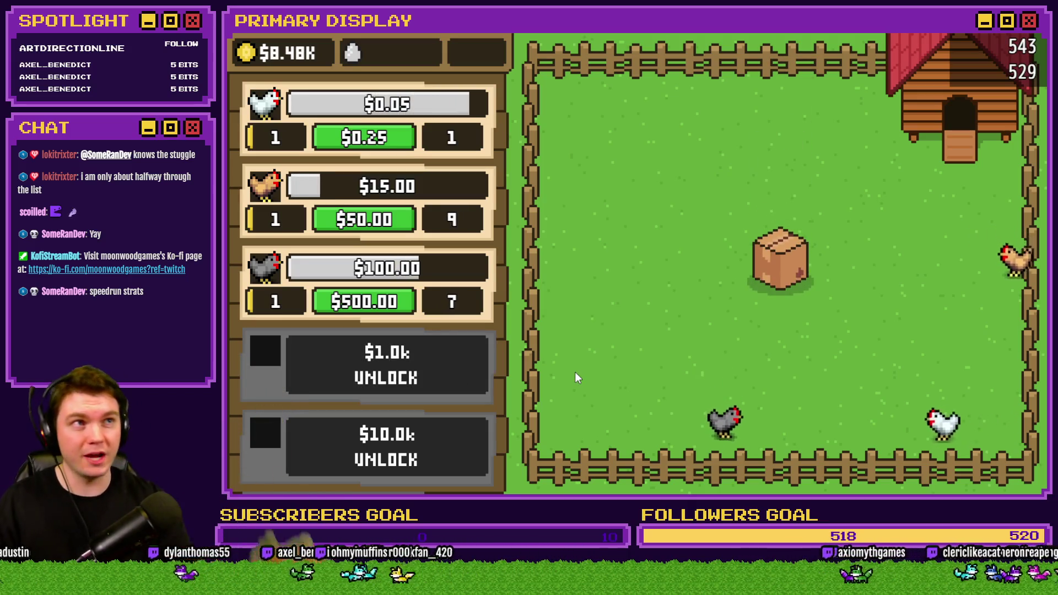
left_click(785, 266)
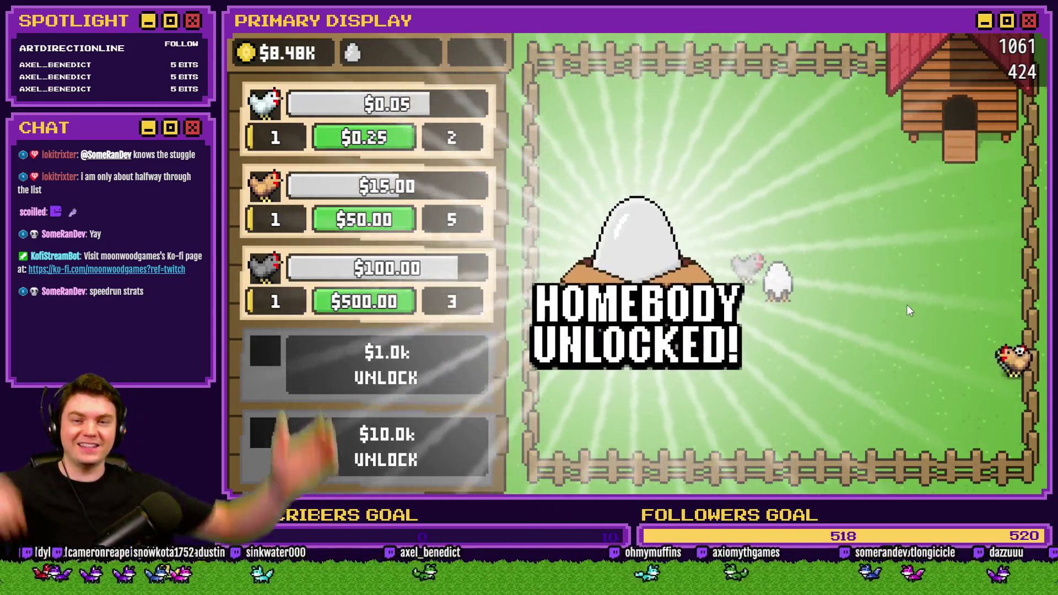
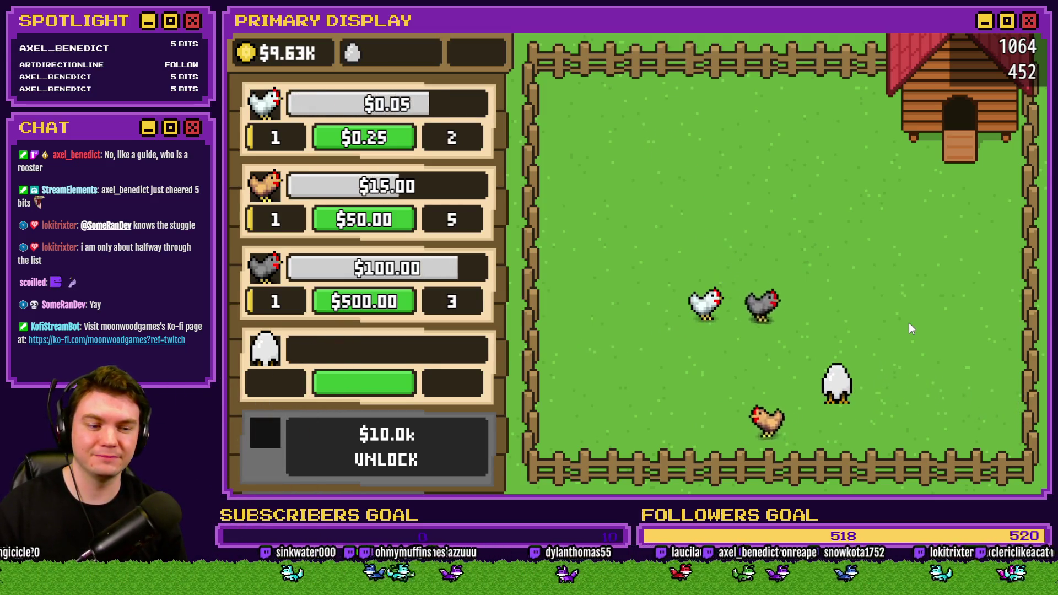
Step: Close the chicken-farm playtest window and bring up the Photoshop unlock-button sheet
key("alt+F4")
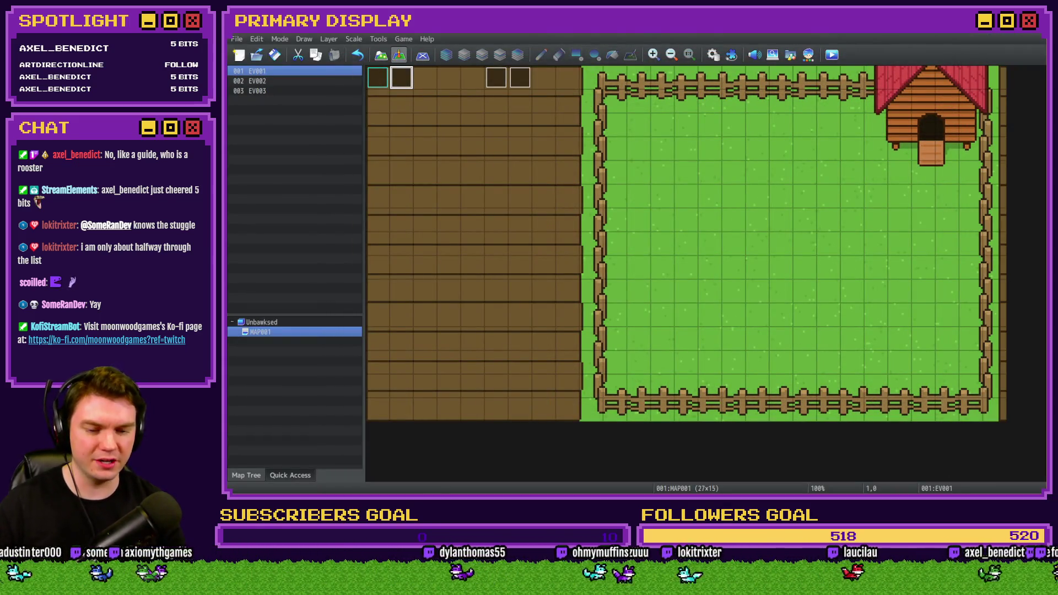
key("alt+Tab")
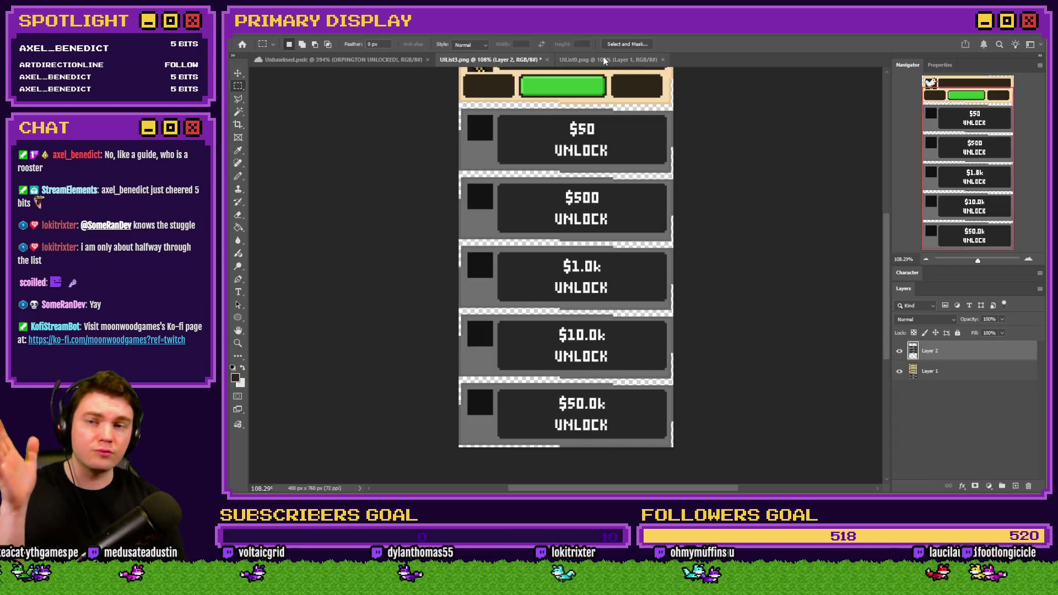
Step: In Unbawksed.psdc, hide the New Unlock group's ORPINGTON UNLOCKED overlay and reveal the UI group's To-Do panel
left_click(341, 59)
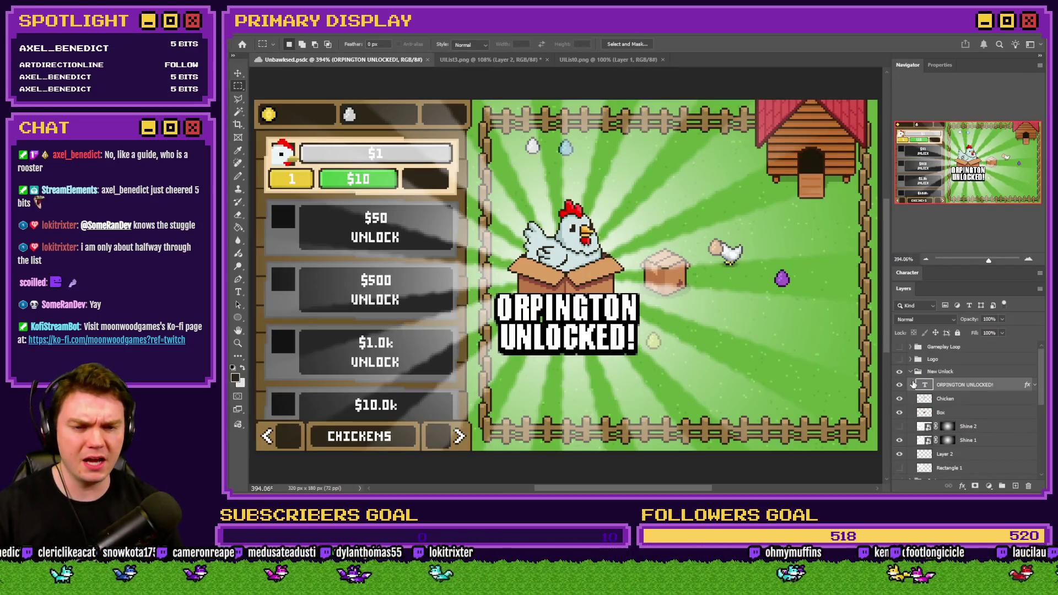
left_click(909, 371)
left_click(899, 372)
left_click(910, 408)
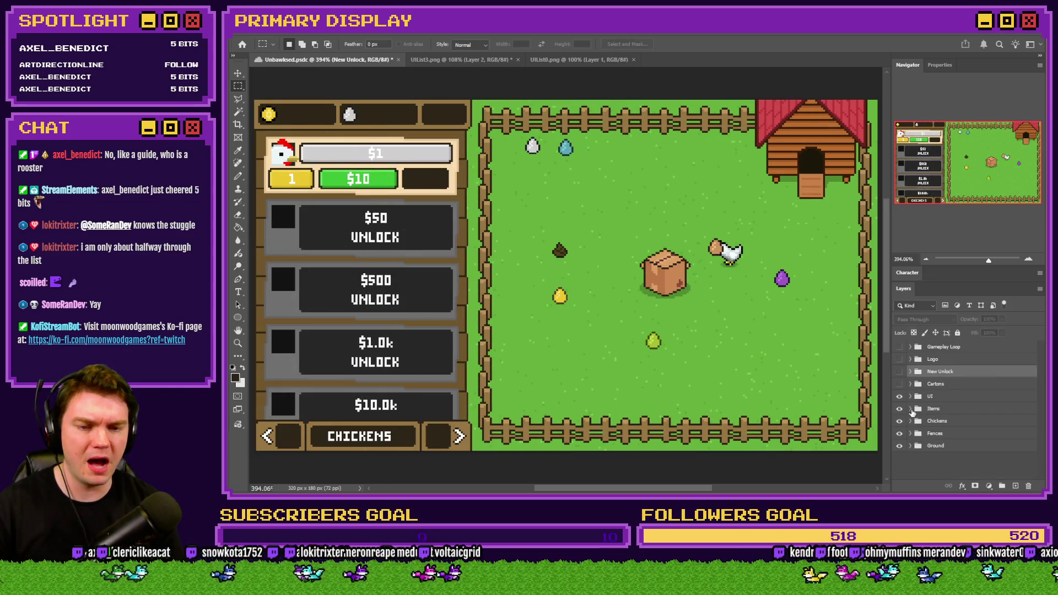
left_click(910, 396)
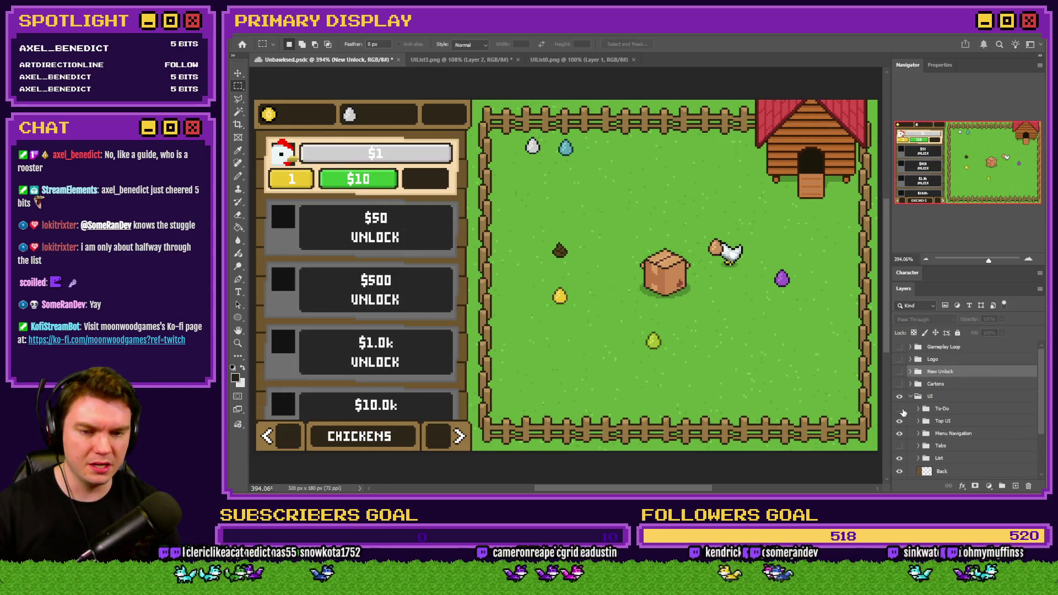
left_click(899, 409)
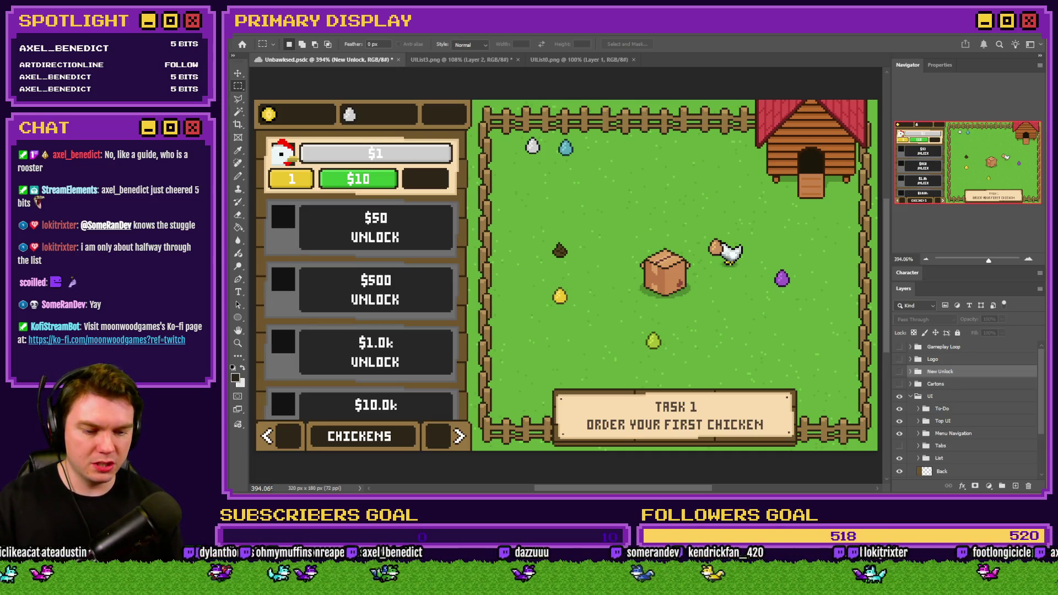
key("alt+Tab")
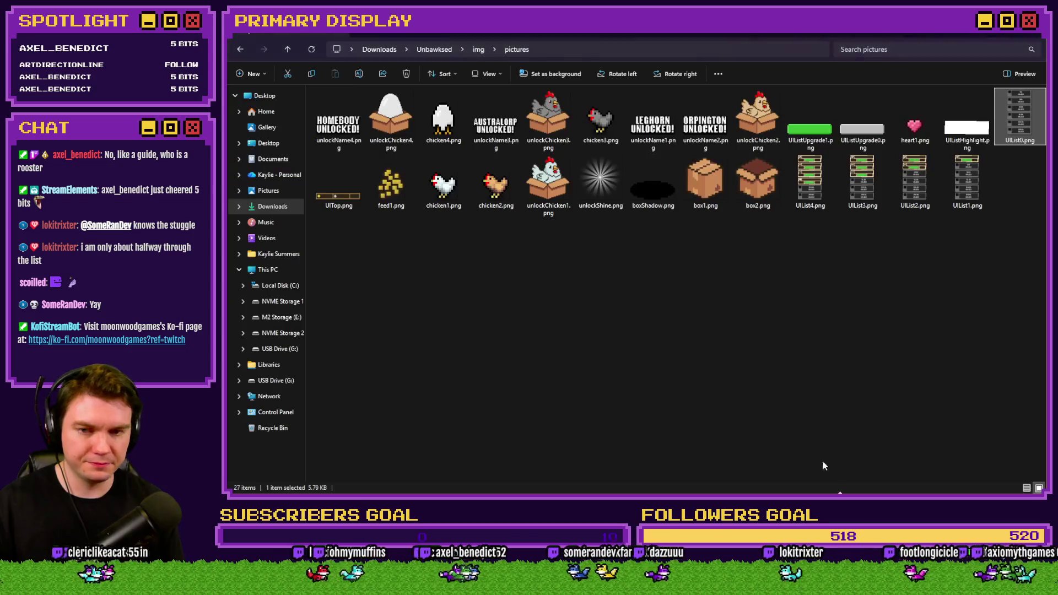
Step: Go to the Unbawksed folder, enter HUD Maker Ultra Pro, and run HUD Maker Ultra Pro.exe
left_click(448, 49)
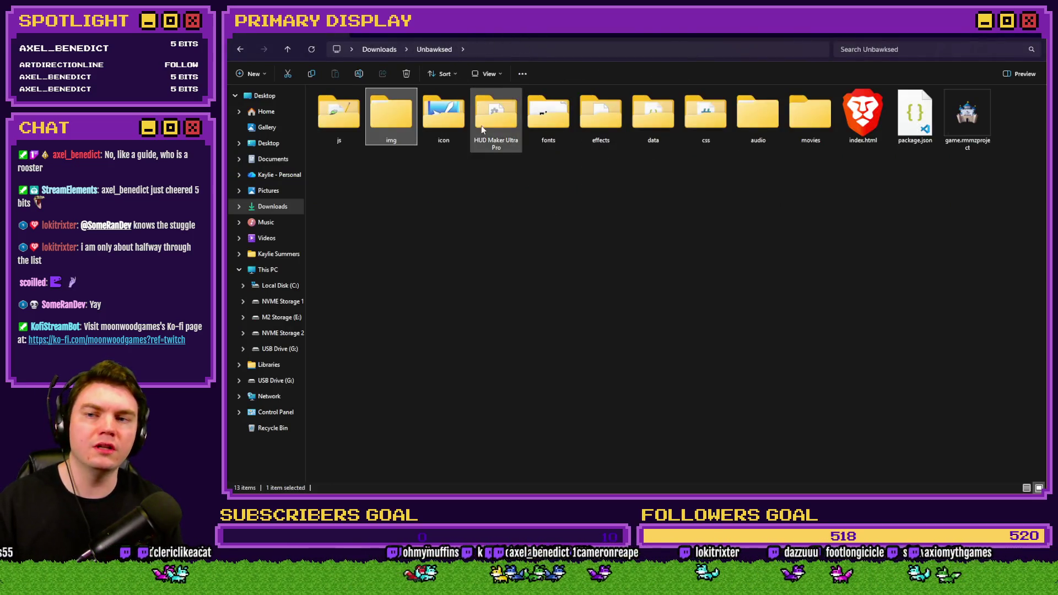
double_click(496, 123)
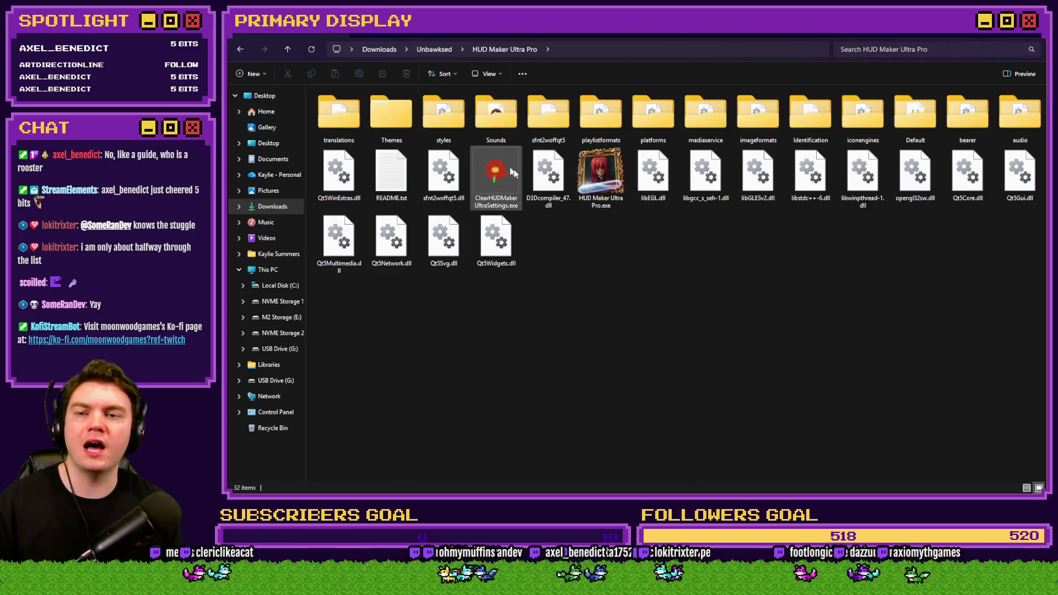
double_click(609, 182)
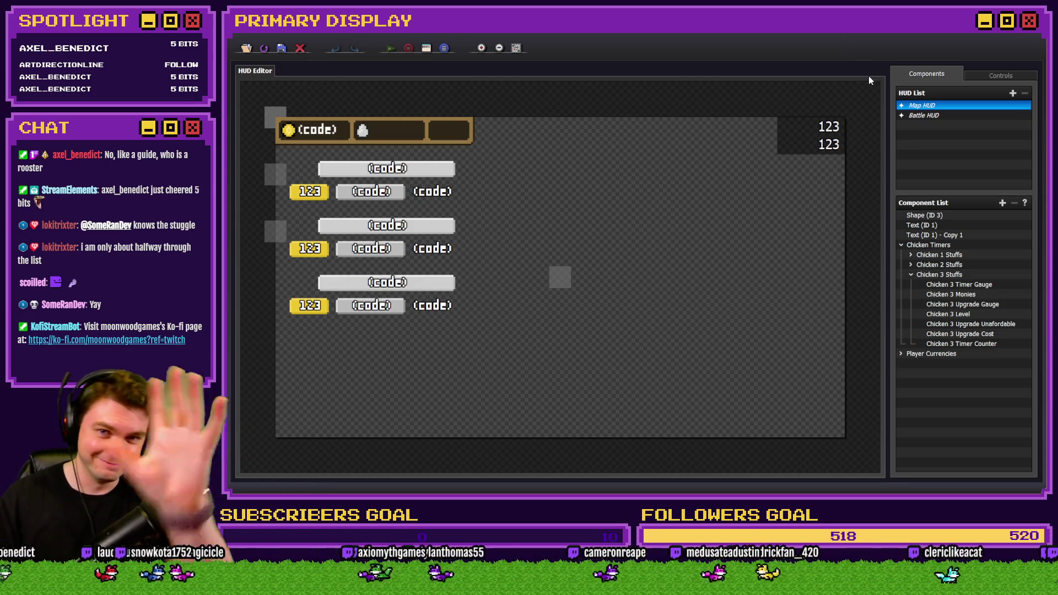
Step: Duplicate the Chicken 3 Stuffs group and move the copy under Chicken Timers
left_click(921, 275)
left_click(910, 278)
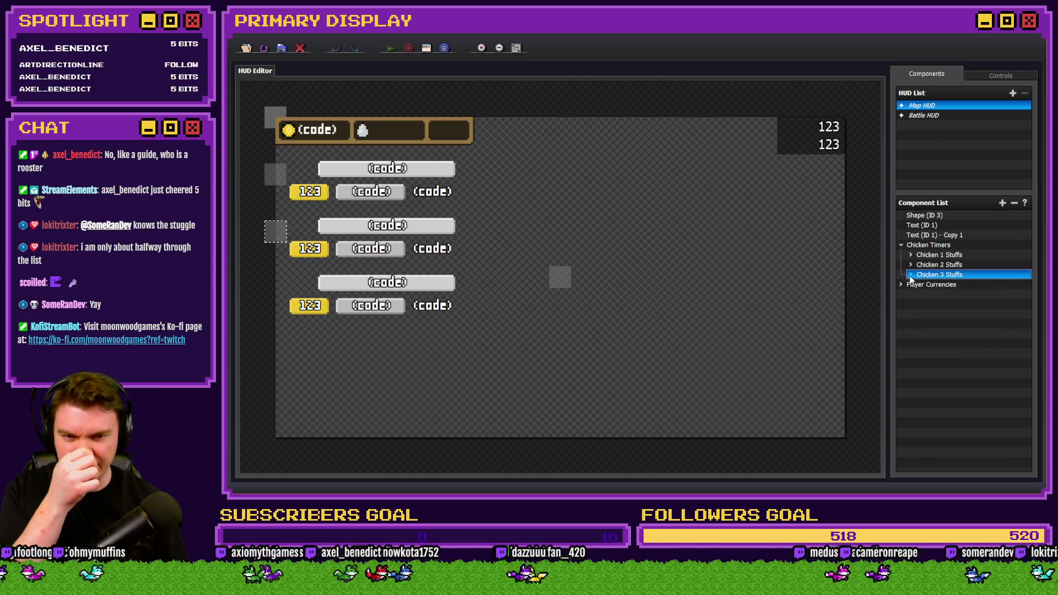
left_click(930, 266)
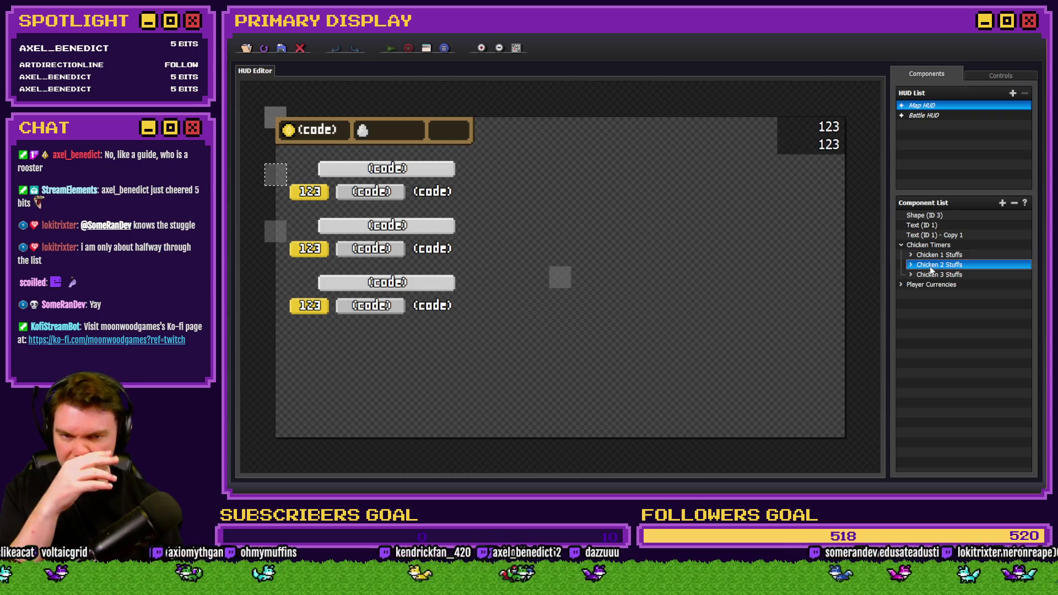
right_click(931, 275)
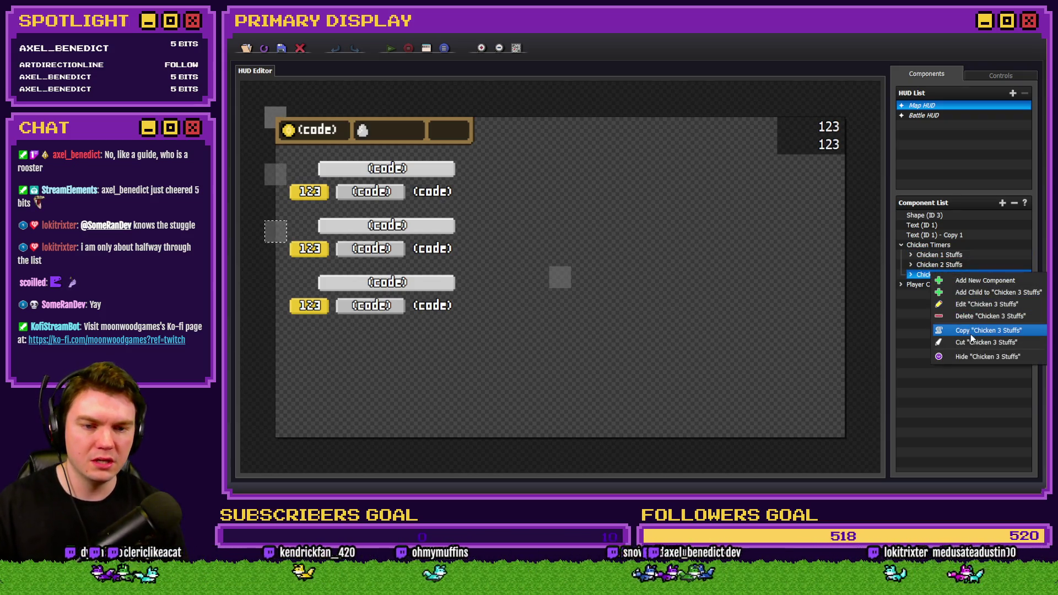
left_click(970, 334)
right_click(945, 321)
left_click(983, 401)
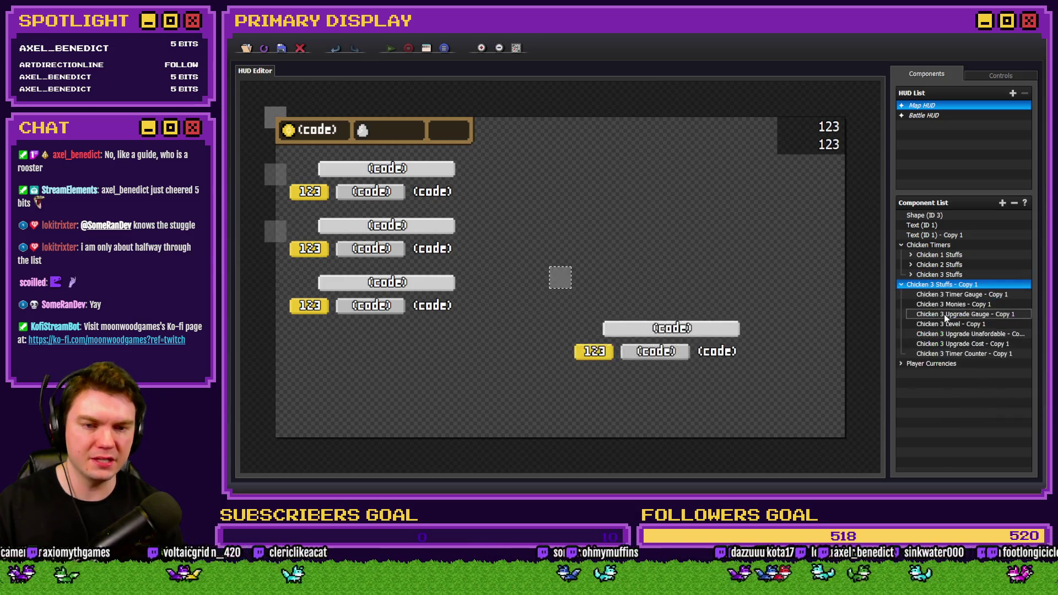
left_click(901, 284)
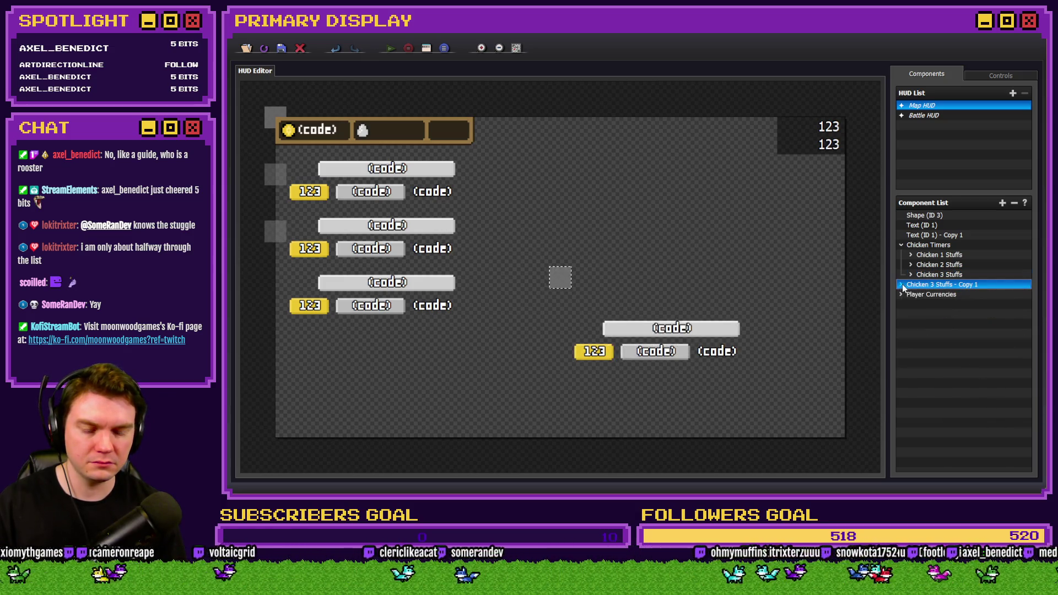
left_click_drag(923, 291, 934, 287)
double_click(939, 286)
Step: Rename the copied group to Chicken 4 Stuffs
right_click(941, 289)
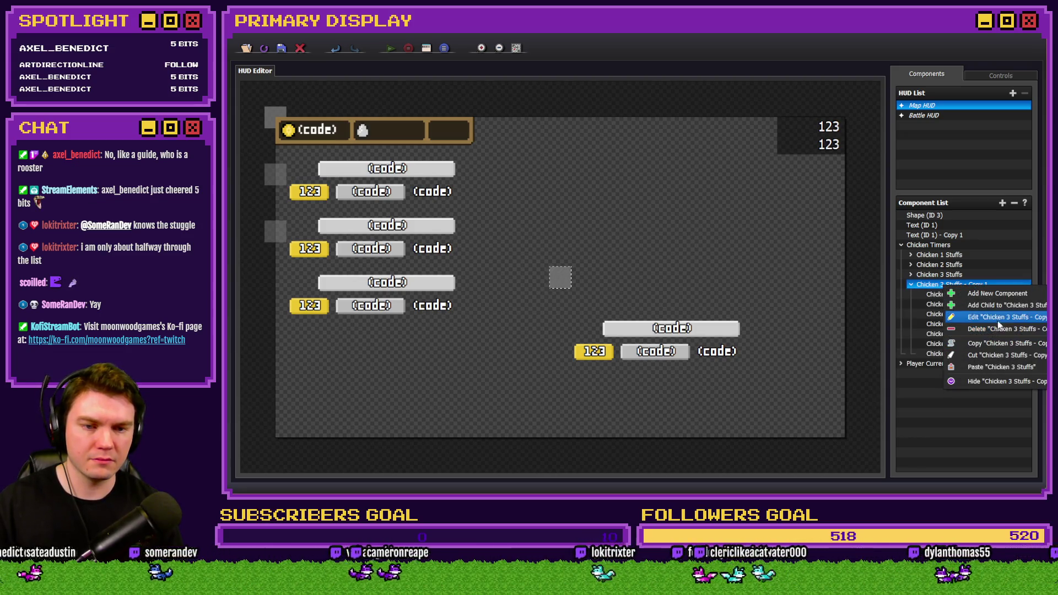
left_click(997, 319)
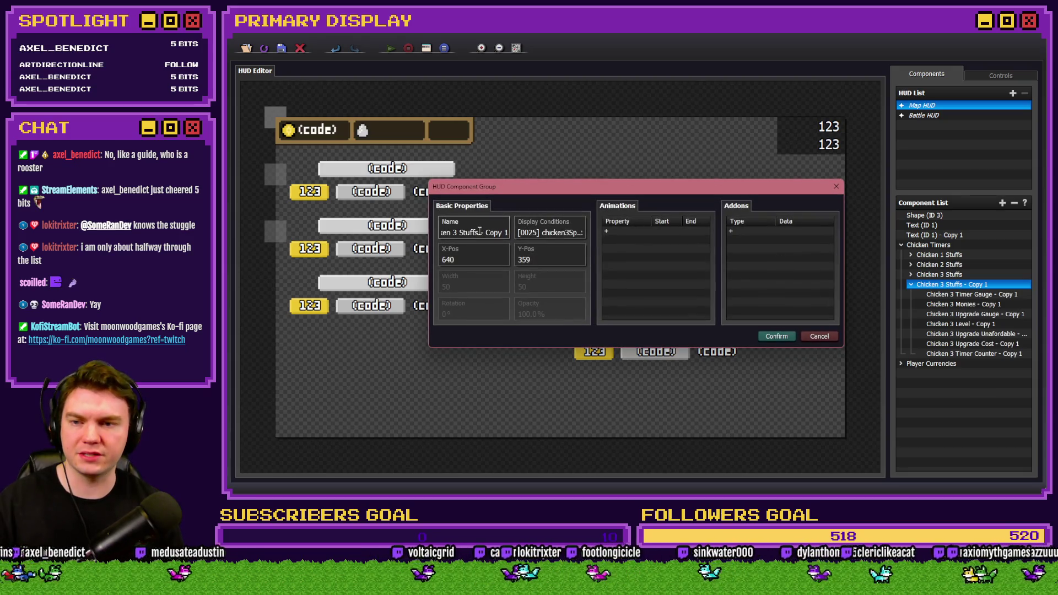
left_click(459, 232)
key("BackSpace")
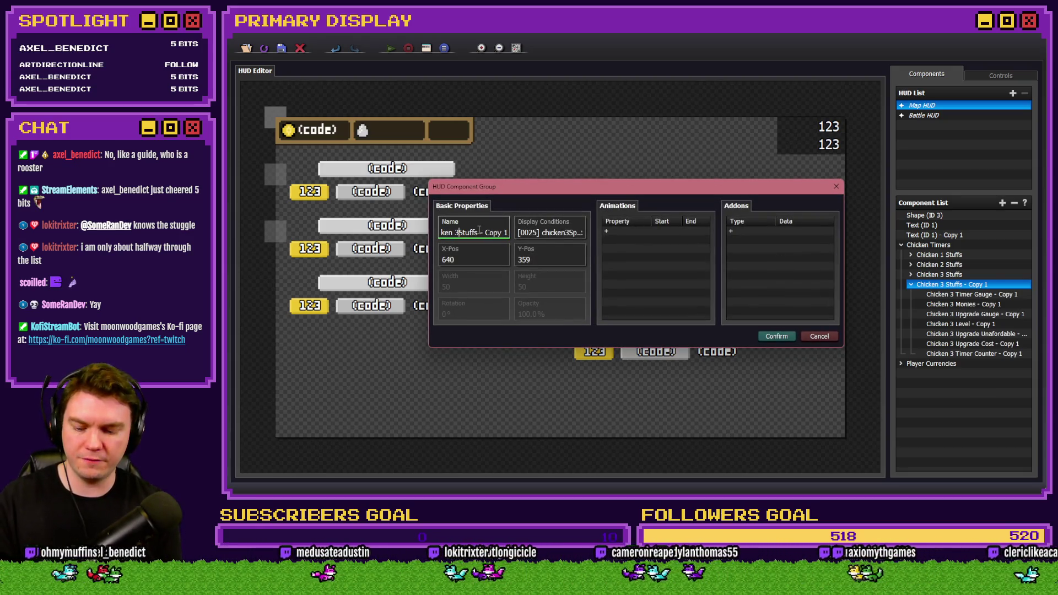
type("4")
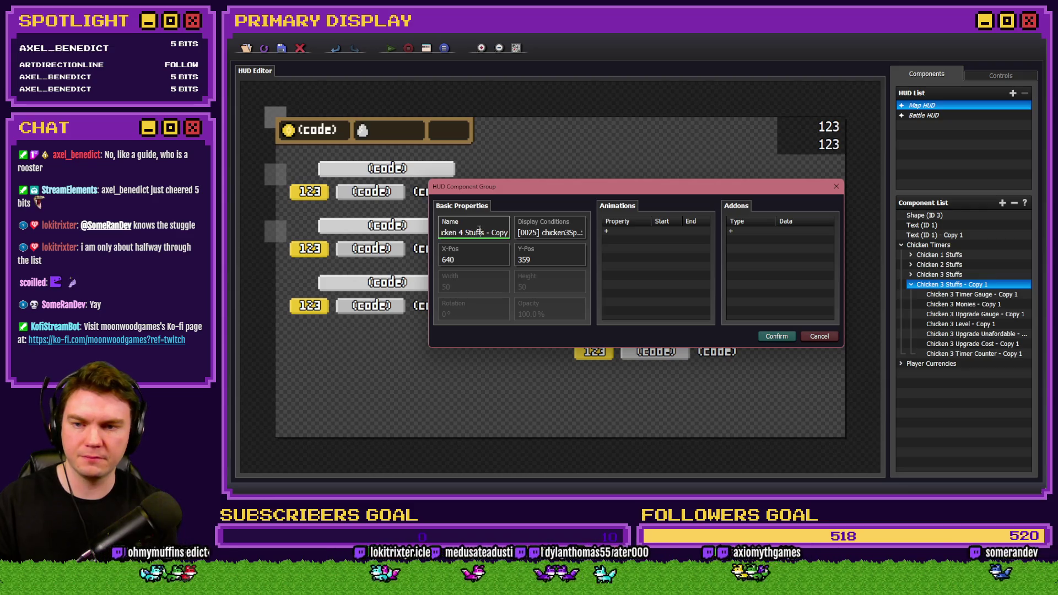
key("shift+End")
key("Delete")
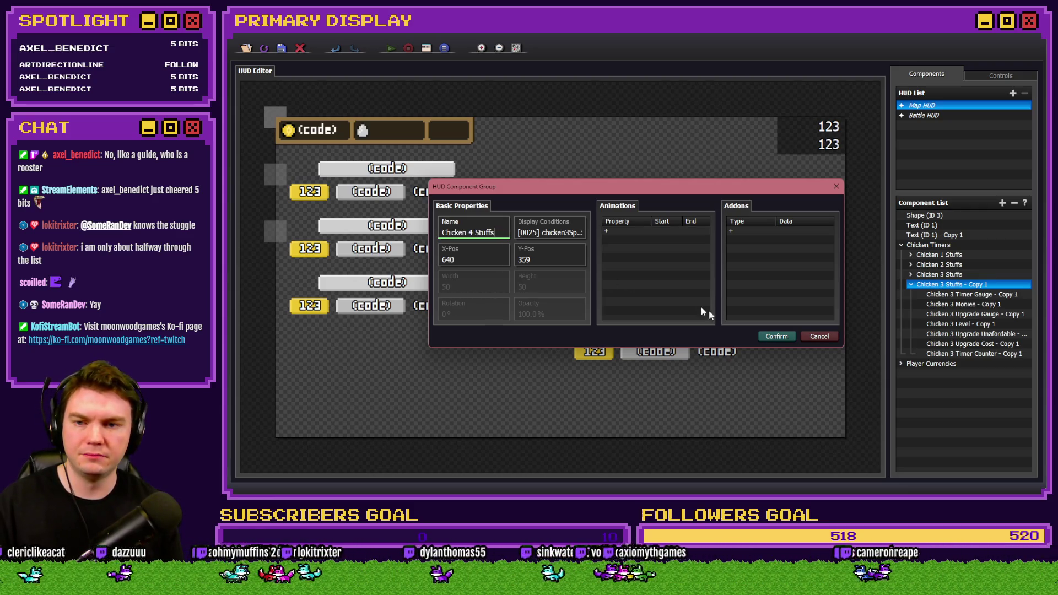
Step: Change its display condition to switch 0027 chicken4Spawned and save the group
left_click(556, 233)
double_click(630, 213)
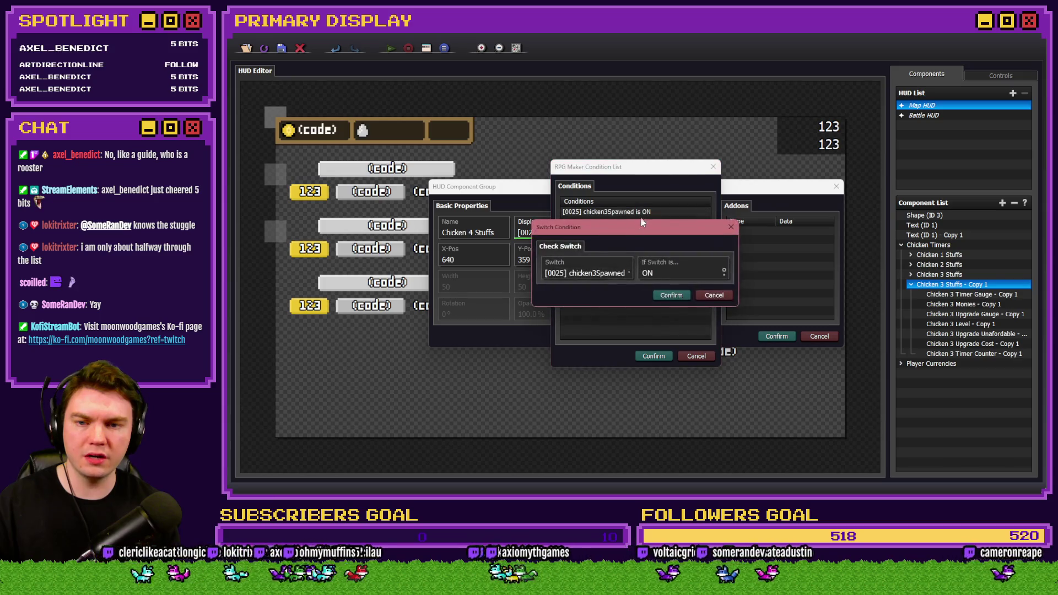
left_click(614, 276)
double_click(702, 237)
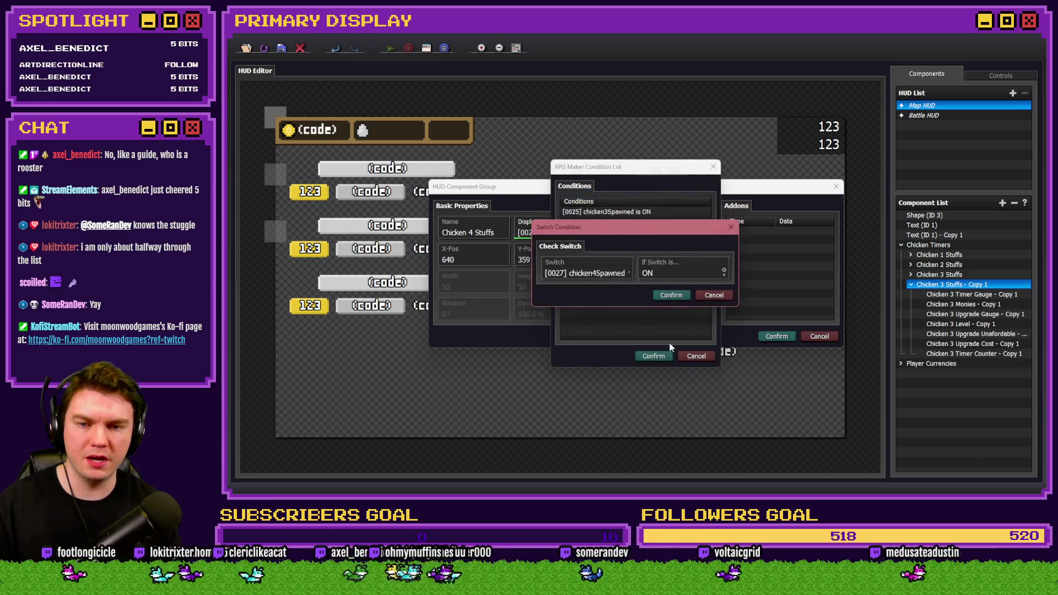
left_click(673, 295)
left_click(653, 355)
left_click(777, 336)
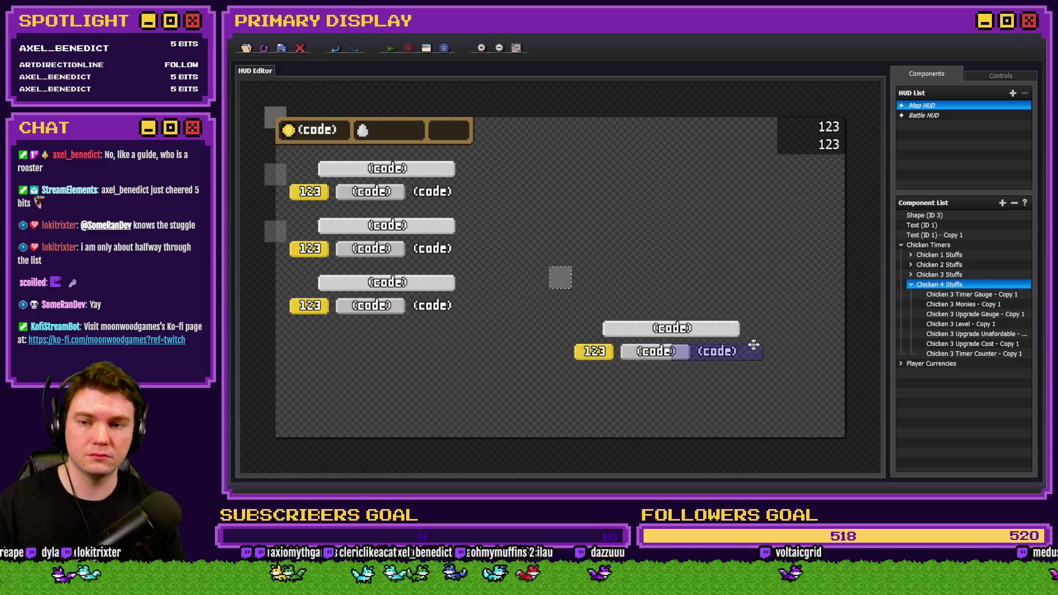
left_click(936, 274)
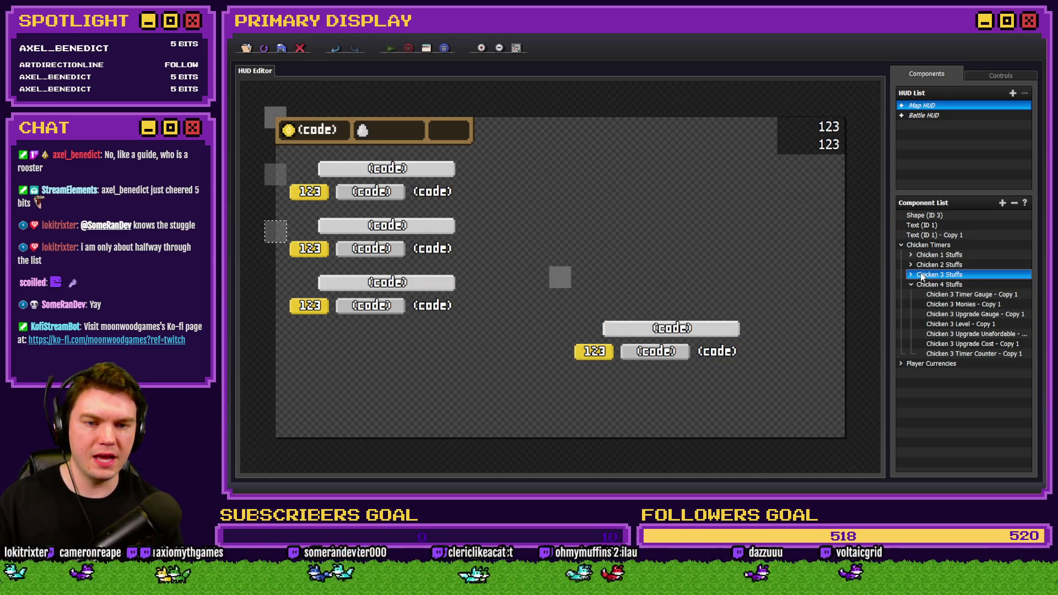
Step: Check the Chicken 3 Stuffs group's Y position without changing anything
right_click(923, 275)
left_click(965, 307)
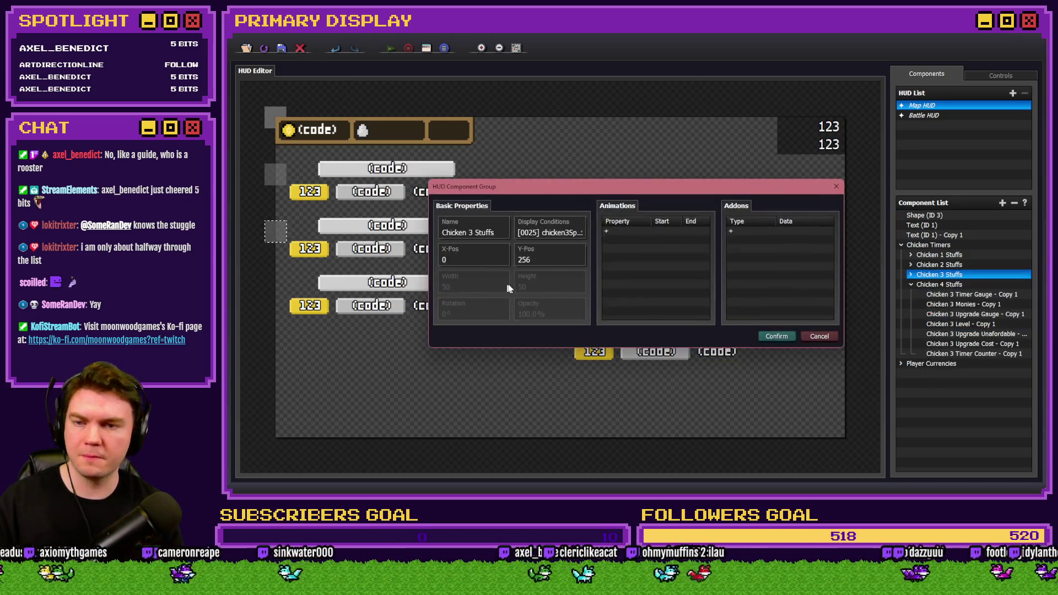
left_click(548, 261)
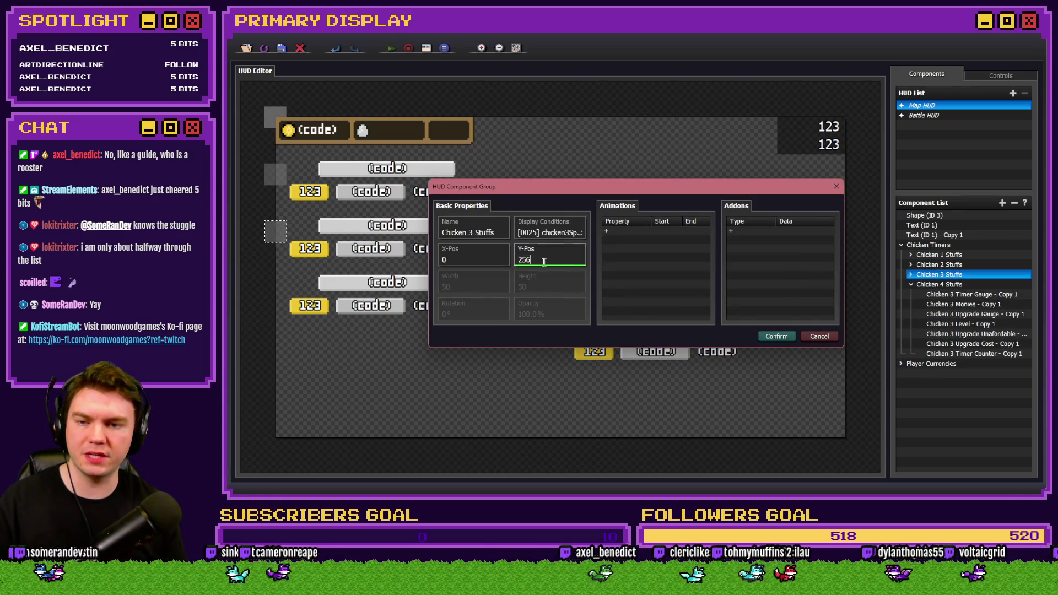
left_click(818, 336)
Step: Set Chicken 4 Stuffs to X 0 and Y-Pos 384 and confirm
left_click(936, 284)
right_click(924, 284)
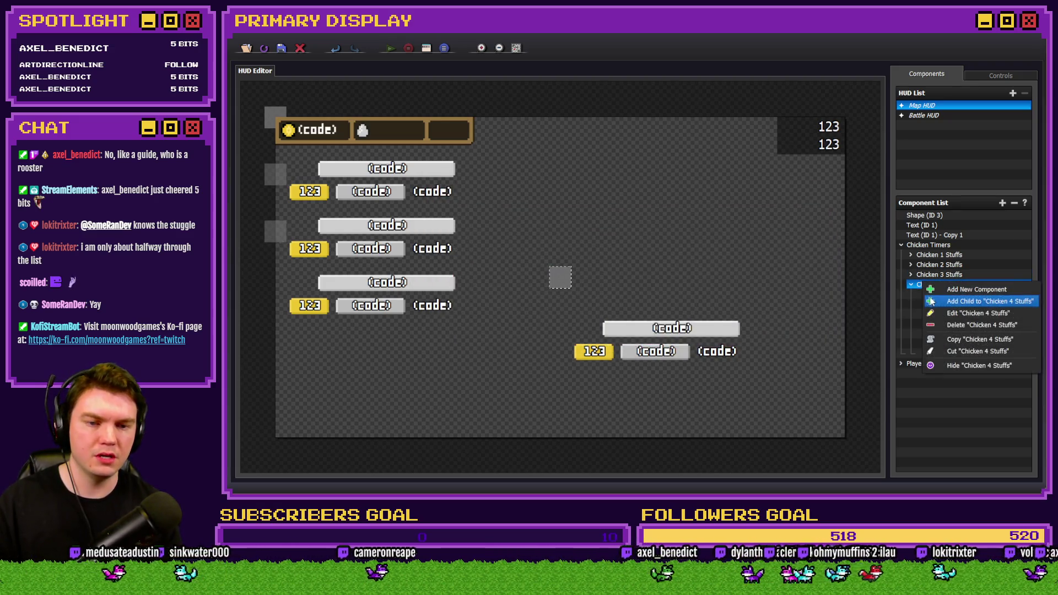
left_click(968, 311)
left_click(487, 260)
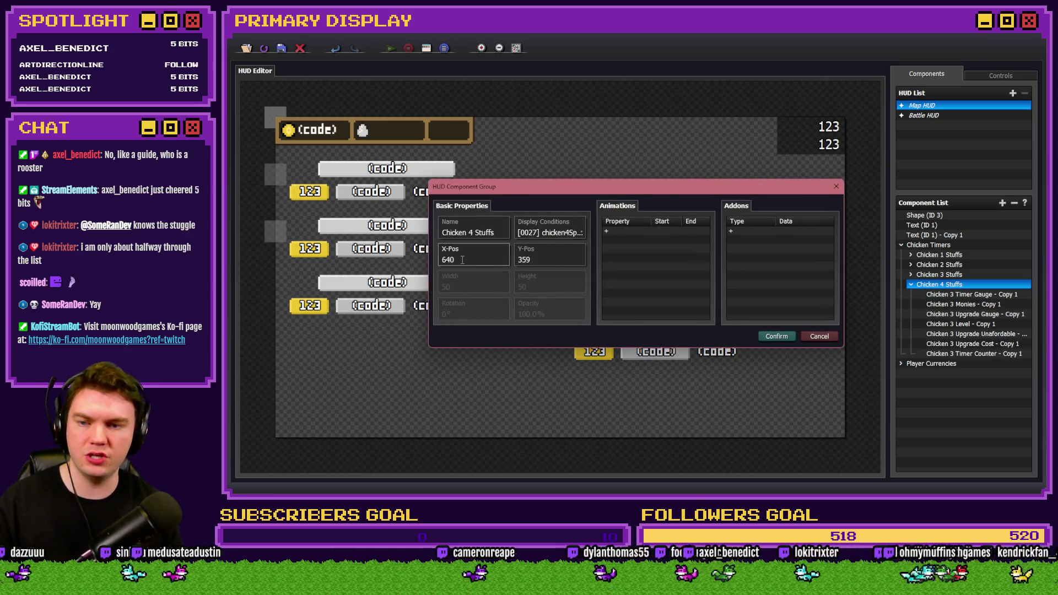
type("0")
double_click(537, 260)
type("256")
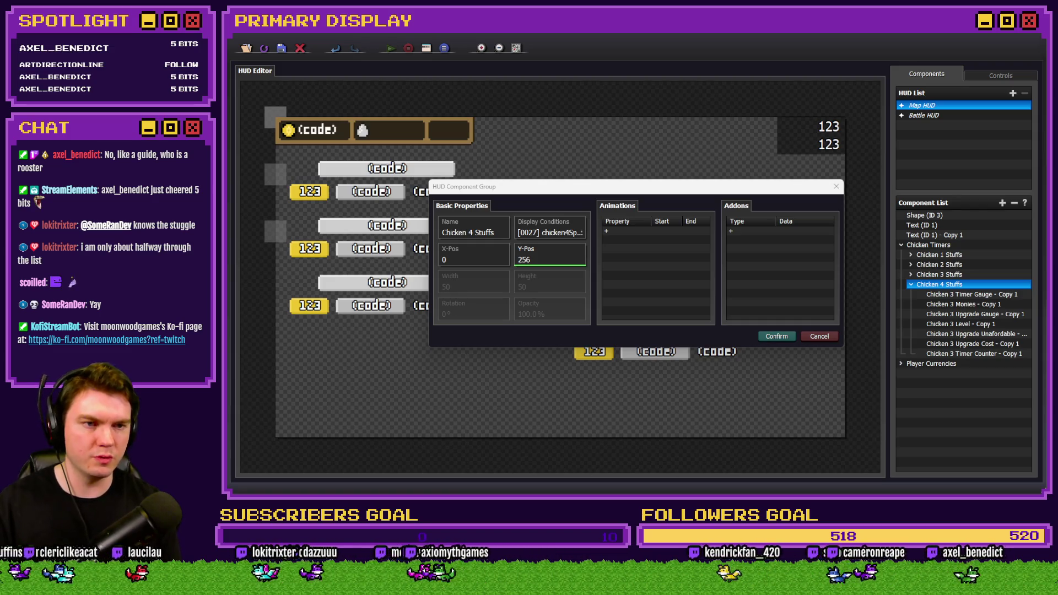
double_click(567, 250)
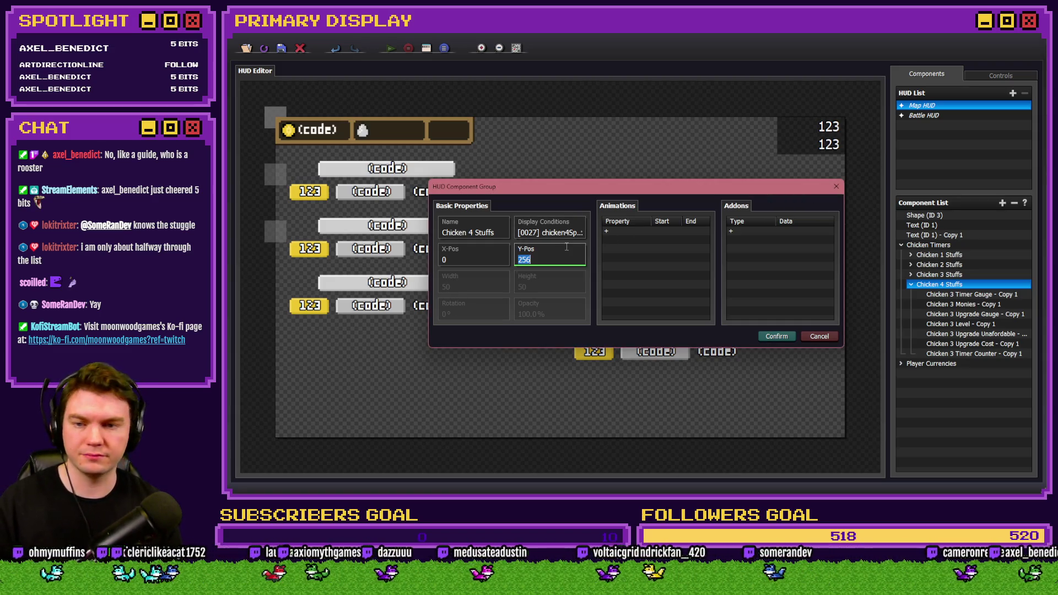
type("384")
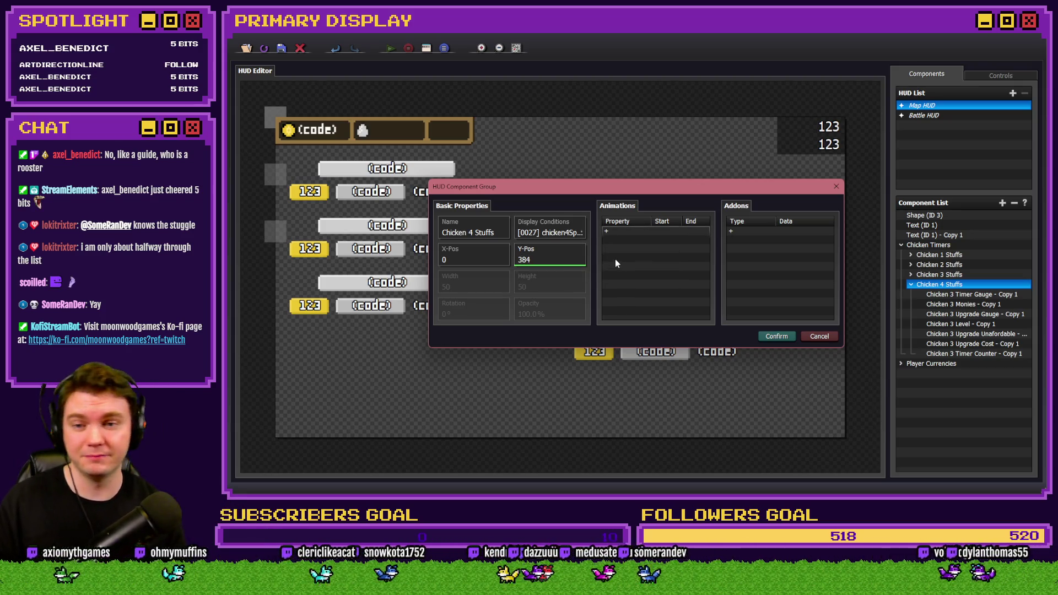
left_click(773, 337)
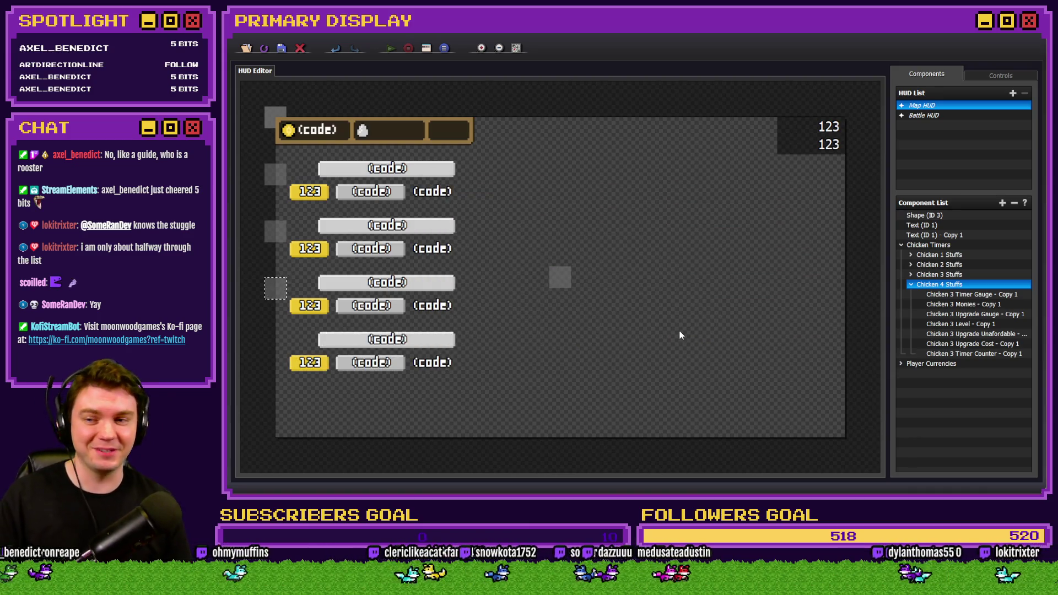
left_click(971, 295)
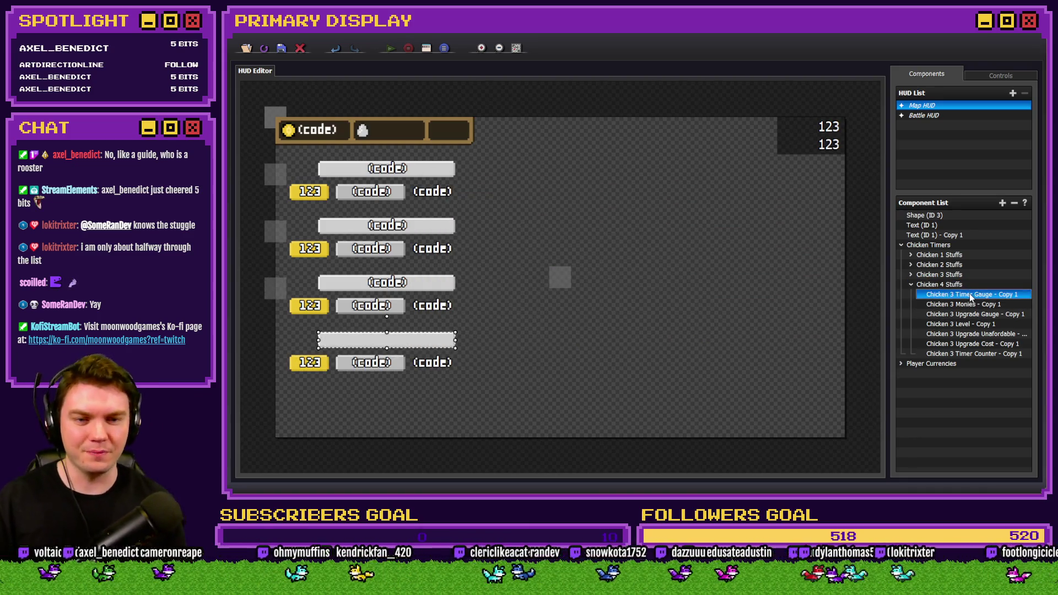
Step: Rename the copied timer gauge to Chicken 4 Timer Gauge
double_click(971, 295)
mouse_move(552, 168)
left_mouse_down()
mouse_move(524, 161)
mouse_move(588, 166)
left_mouse_up()
left_click(528, 166)
type("4 Timer Gauge")
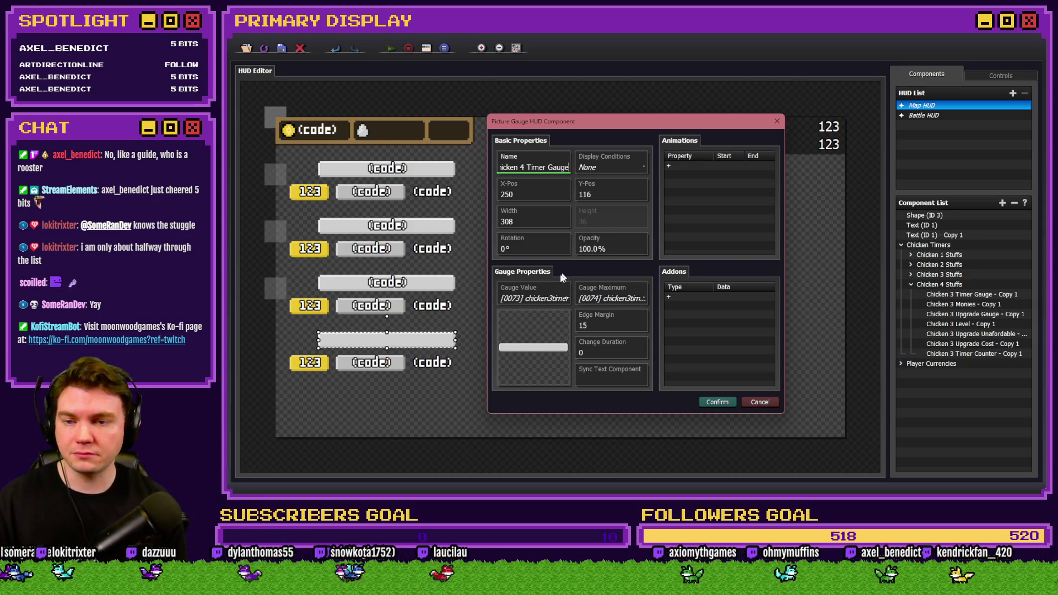
Step: Bind the gauge to chicken4timer and chicken4timerMax, then save it
left_click(534, 298)
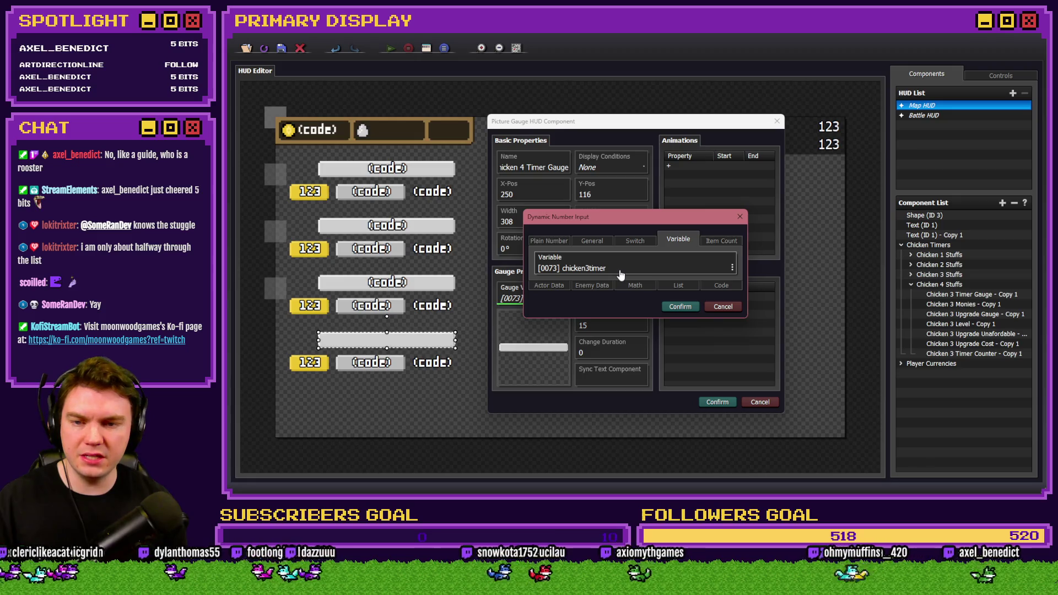
left_click(619, 270)
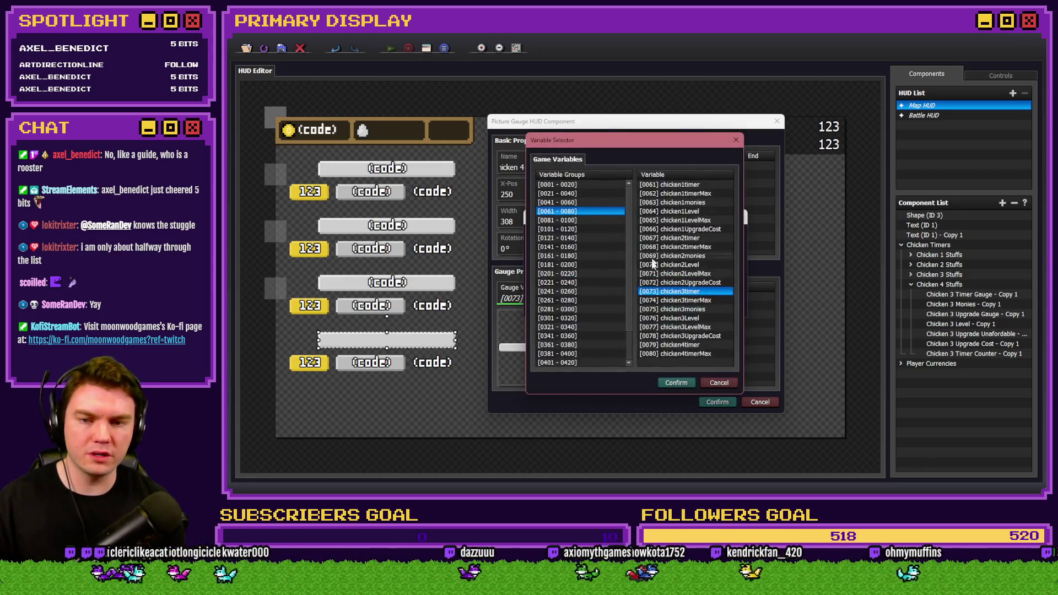
double_click(678, 344)
left_click(680, 306)
left_click(594, 290)
left_click(732, 268)
double_click(711, 353)
left_click(678, 306)
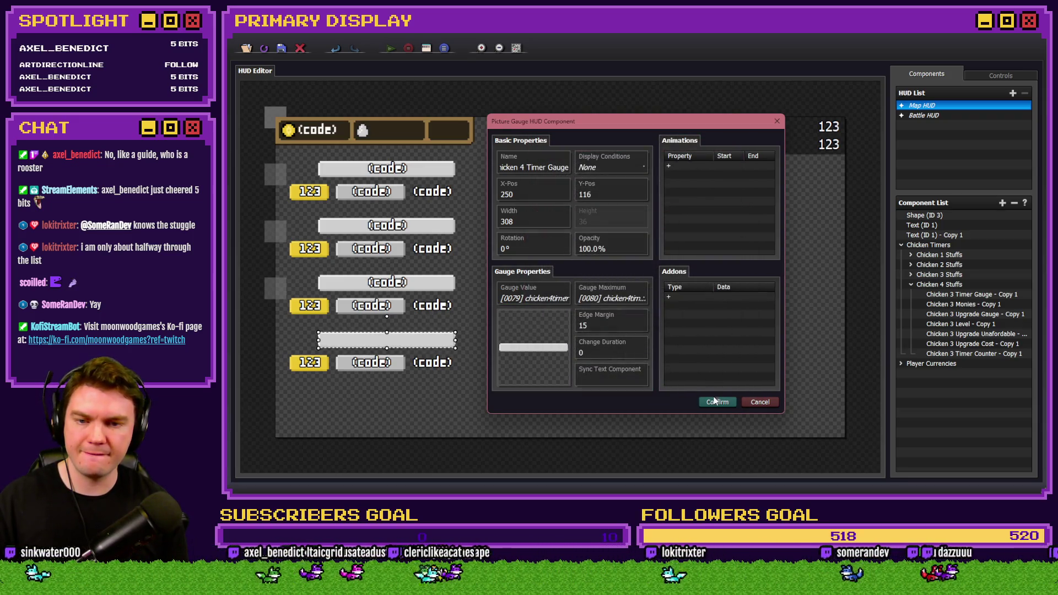
left_click(715, 400)
Step: Rename the copied money text to Chicken 4 Monies
left_click(948, 305)
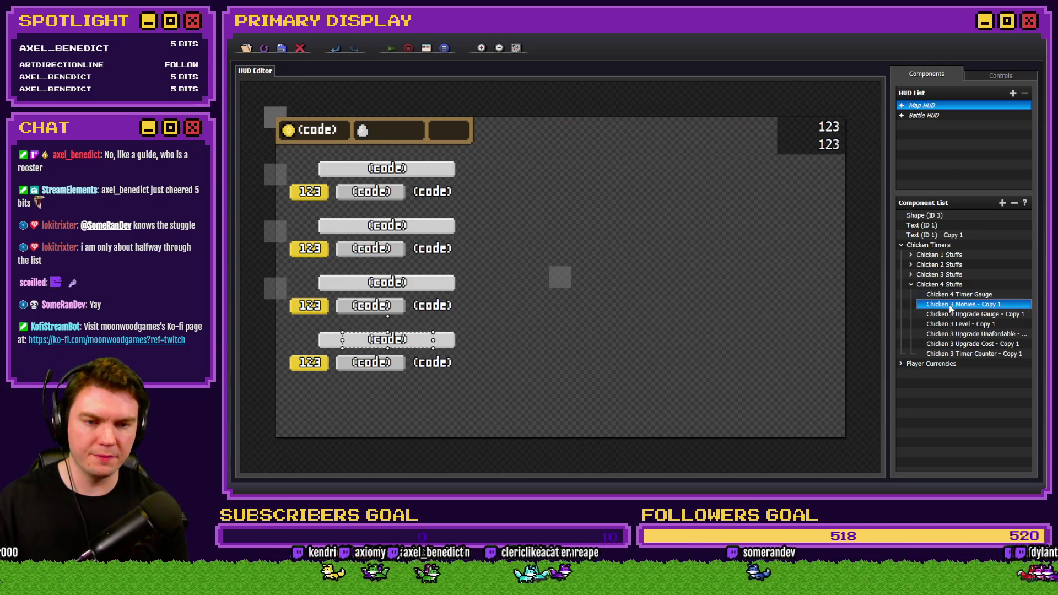
double_click(948, 305)
left_click(515, 156)
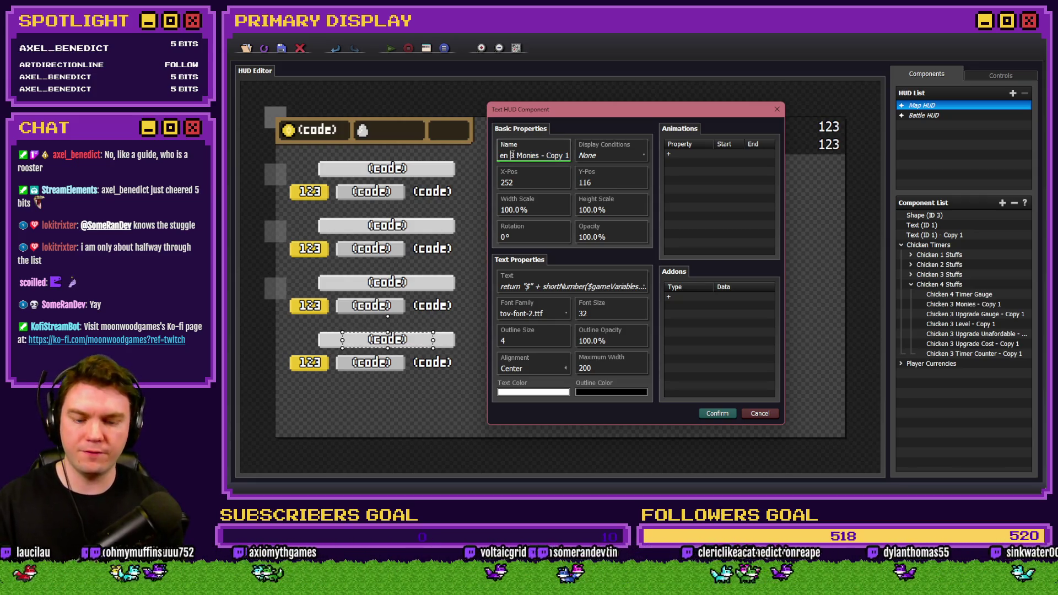
key("BackSpace")
type("4")
left_click_drag(546, 156, 571, 157)
key("BackSpace")
Step: Open the money text's code and look up chicken4monies' variable ID, 81, in RPG Maker
left_click(552, 286)
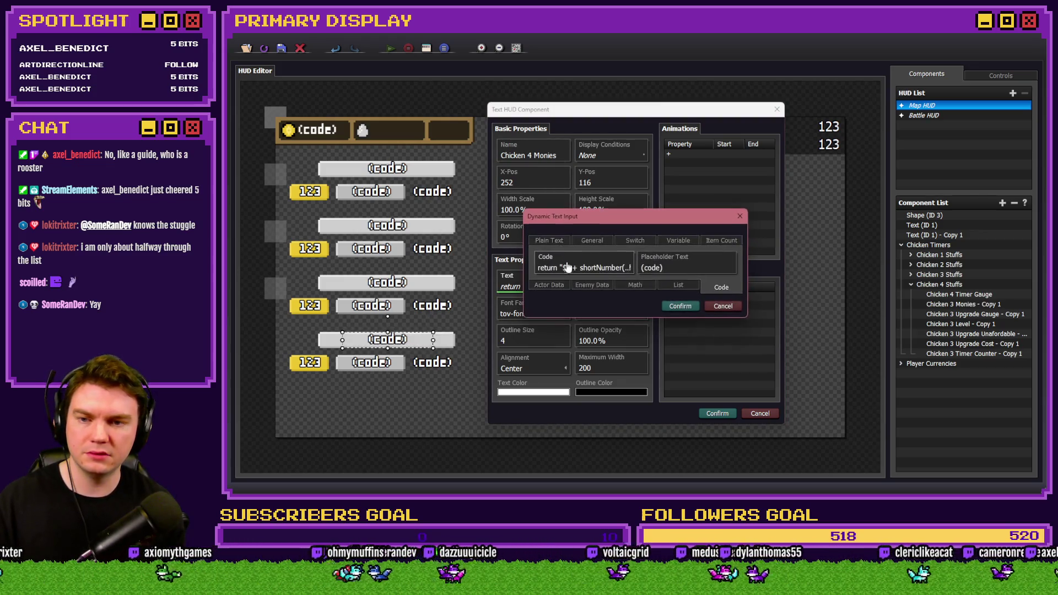
left_click_drag(701, 207, 747, 214)
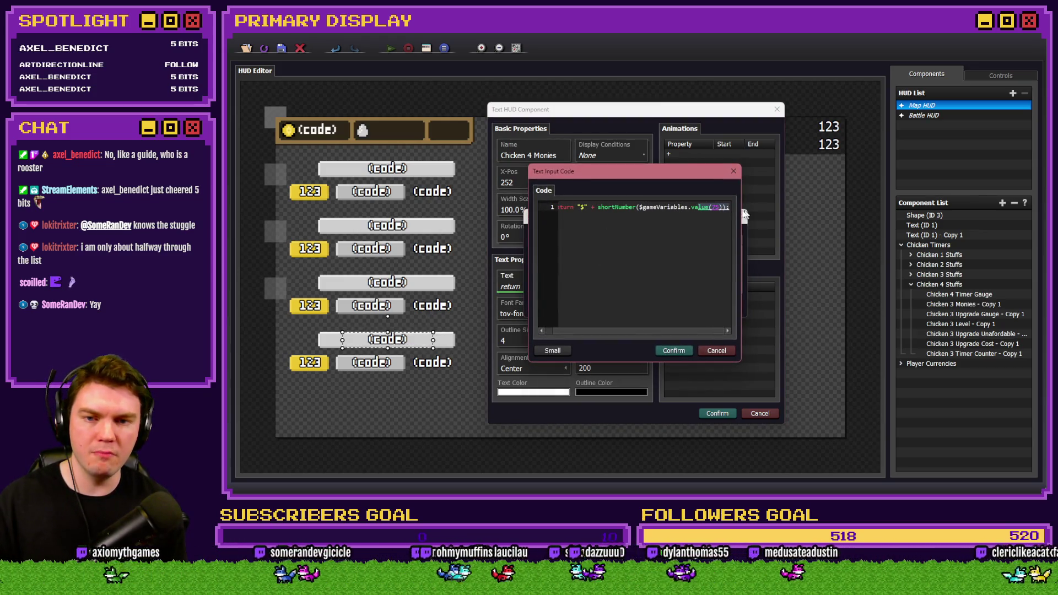
double_click(714, 207)
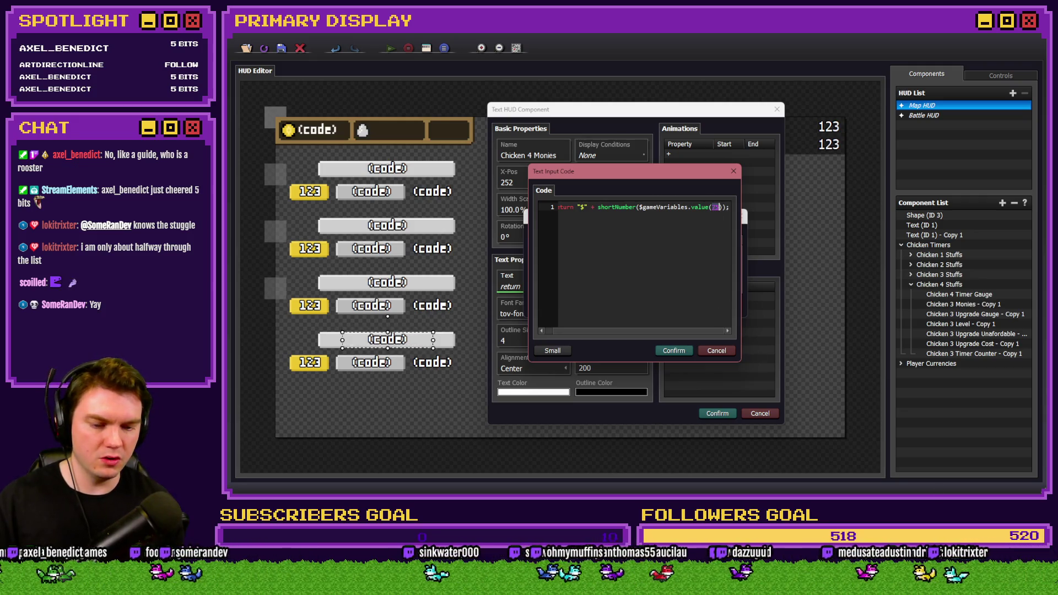
key("alt+Tab")
double_click(494, 147)
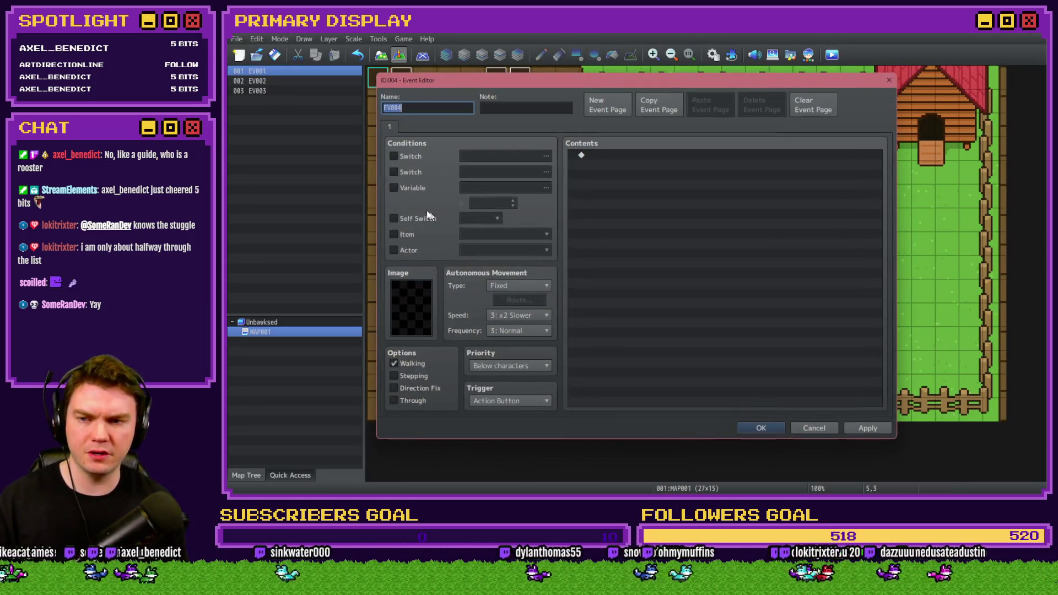
left_click(474, 189)
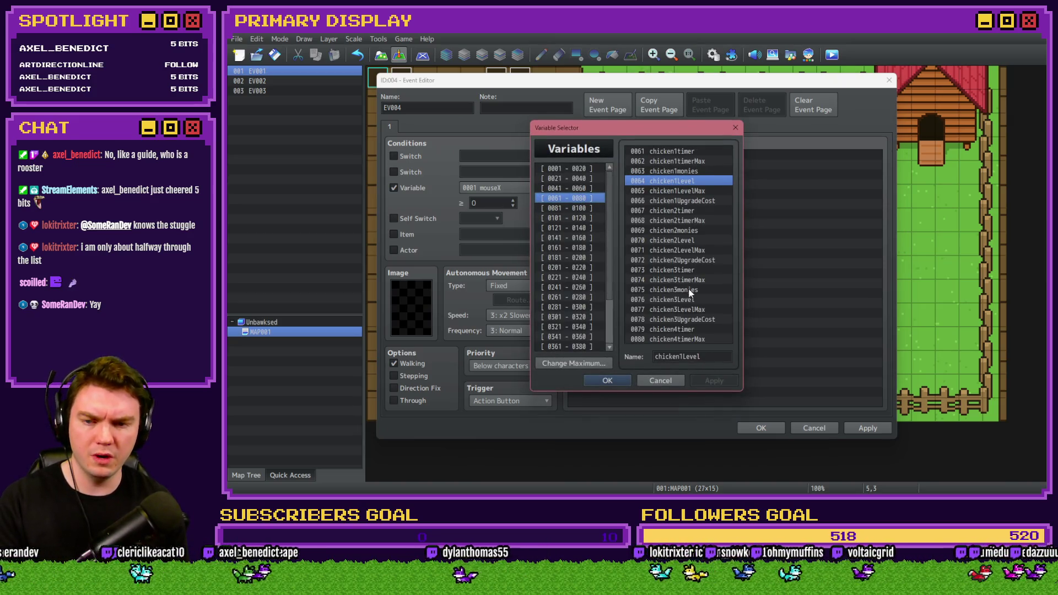
left_click(685, 290)
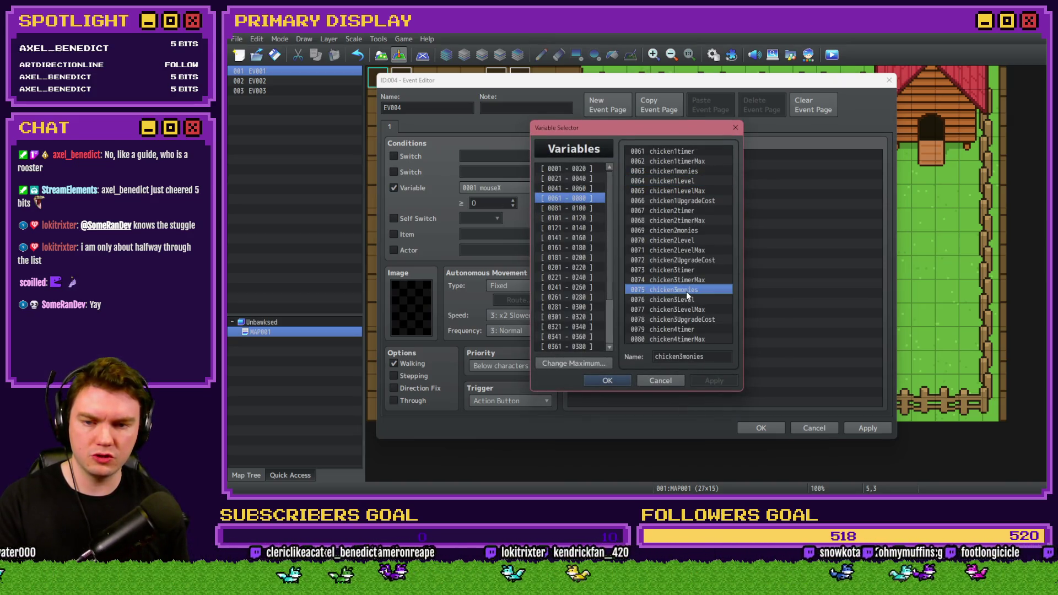
left_click(587, 209)
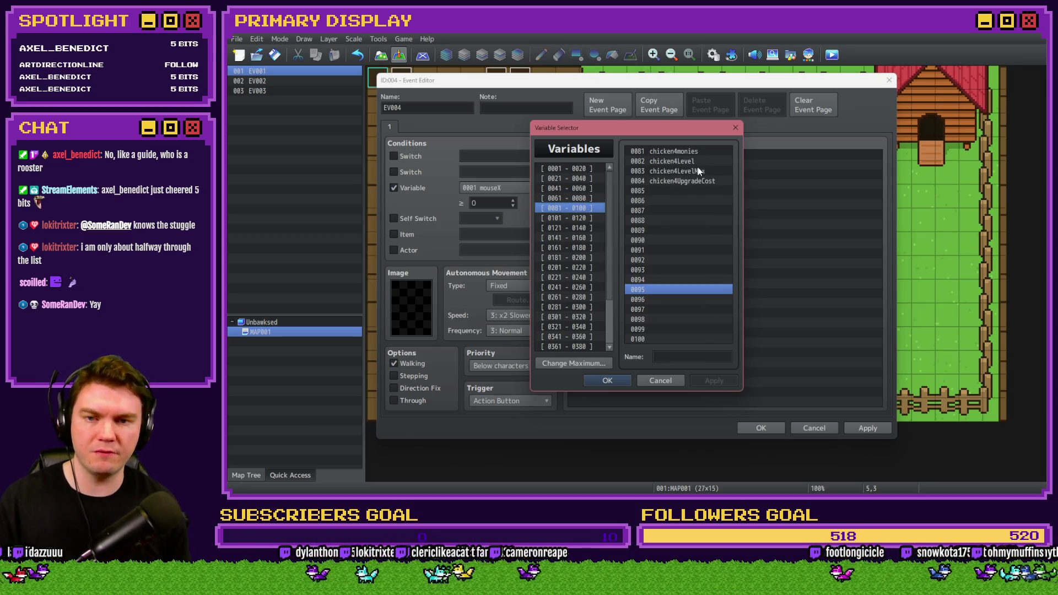
left_click(694, 150)
key("alt+Tab")
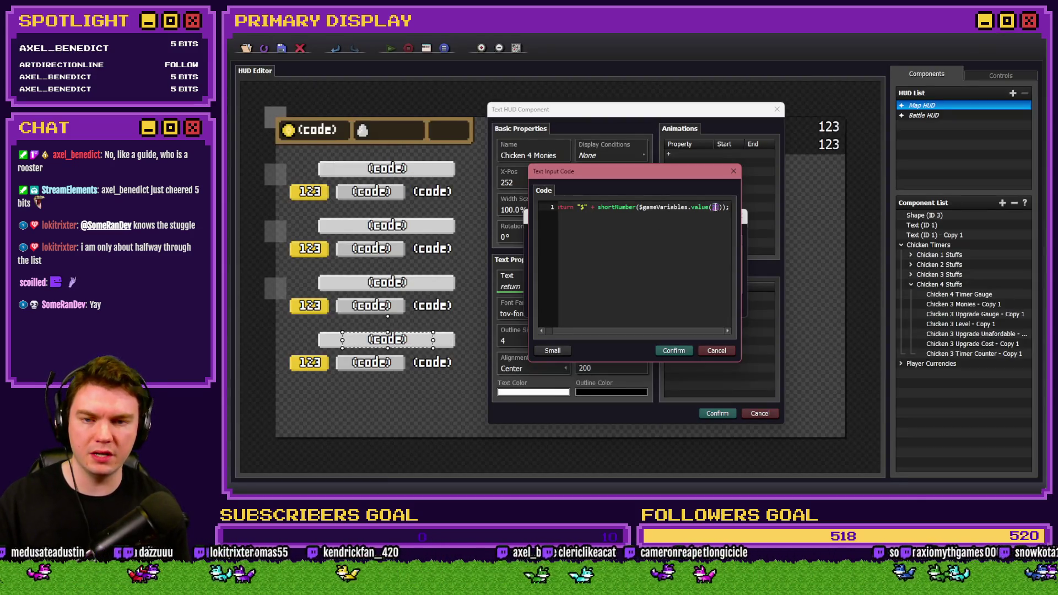
Step: Replace value(75) with value(81) in the money code and save Chicken 4 Monies
type("81")
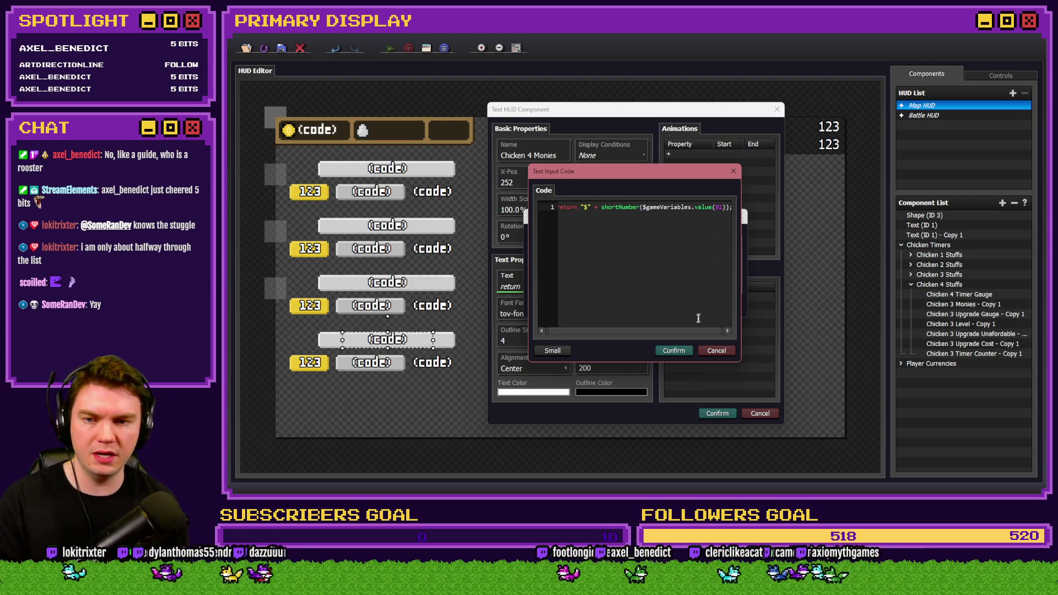
left_click(673, 350)
left_click(679, 302)
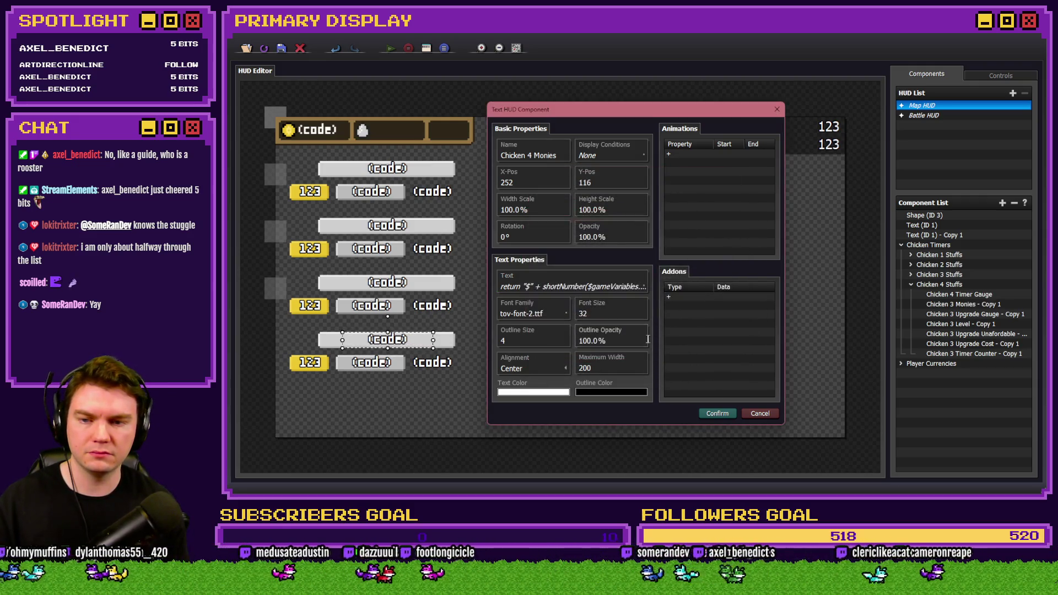
left_click(716, 413)
left_click(937, 314)
double_click(936, 312)
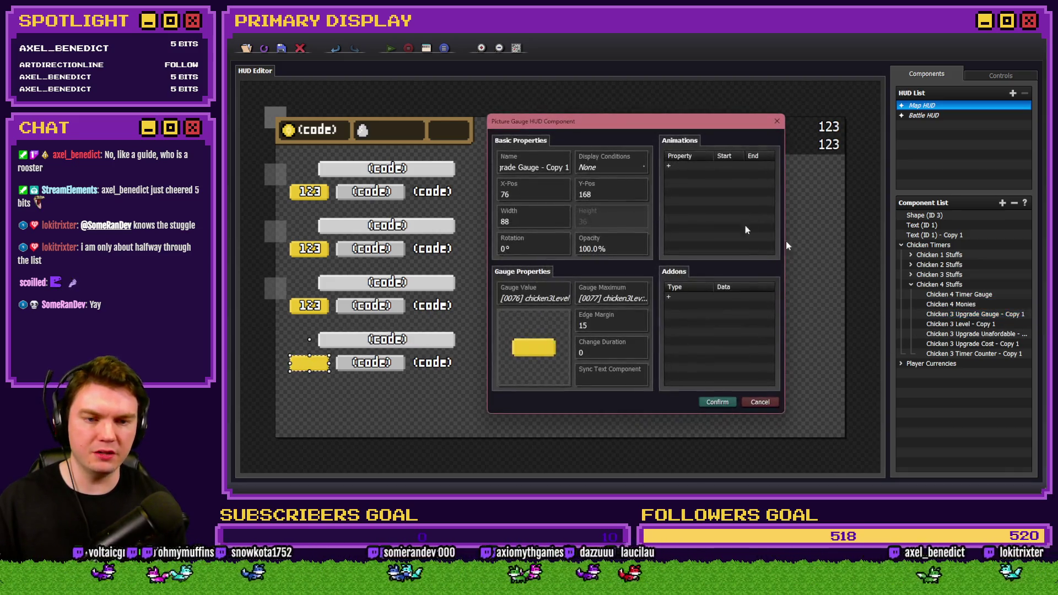
Step: Rename the copied upgrade gauge to Chicken 4 Upgrade Gauge
left_click(516, 168)
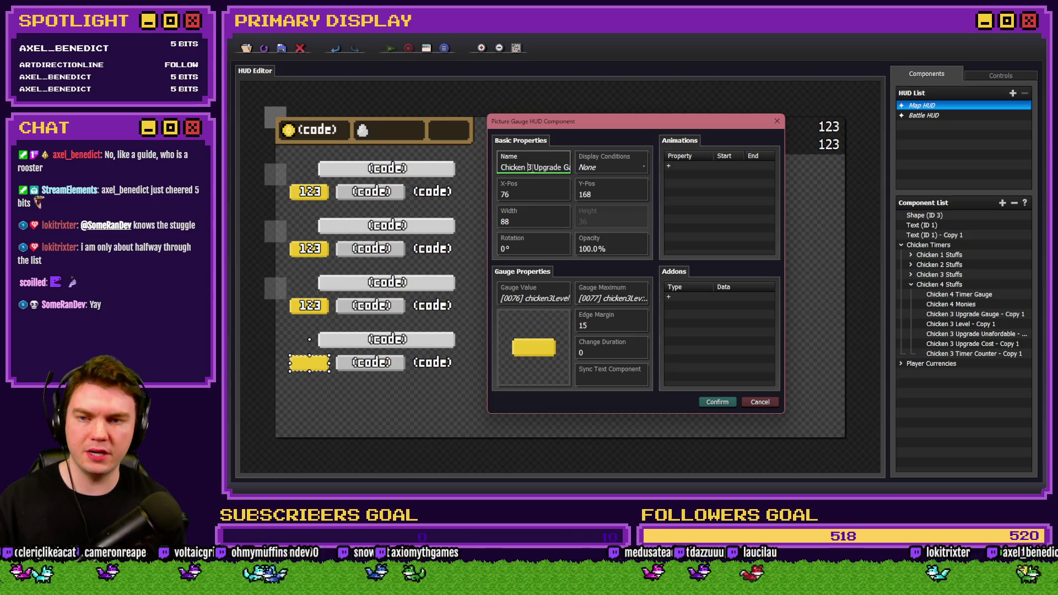
key("BackSpace")
type("4")
key("End")
key("BackSpace")
key("BackSpace")
key("BackSpace")
key("BackSpace")
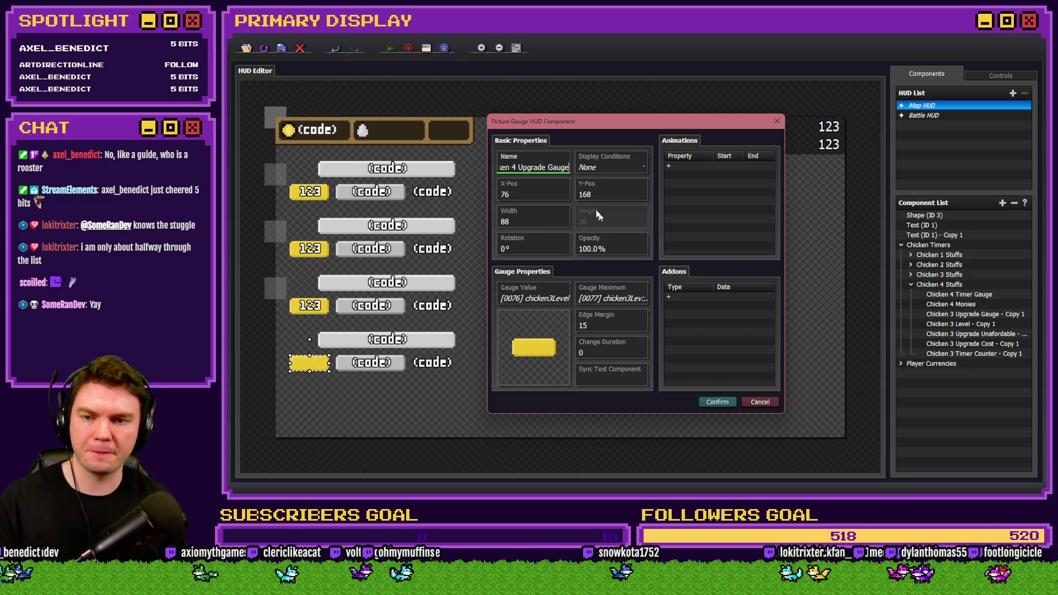
Step: Bind the upgrade gauge to chicken4Level and chicken4LevelMax, then save it
left_click(569, 288)
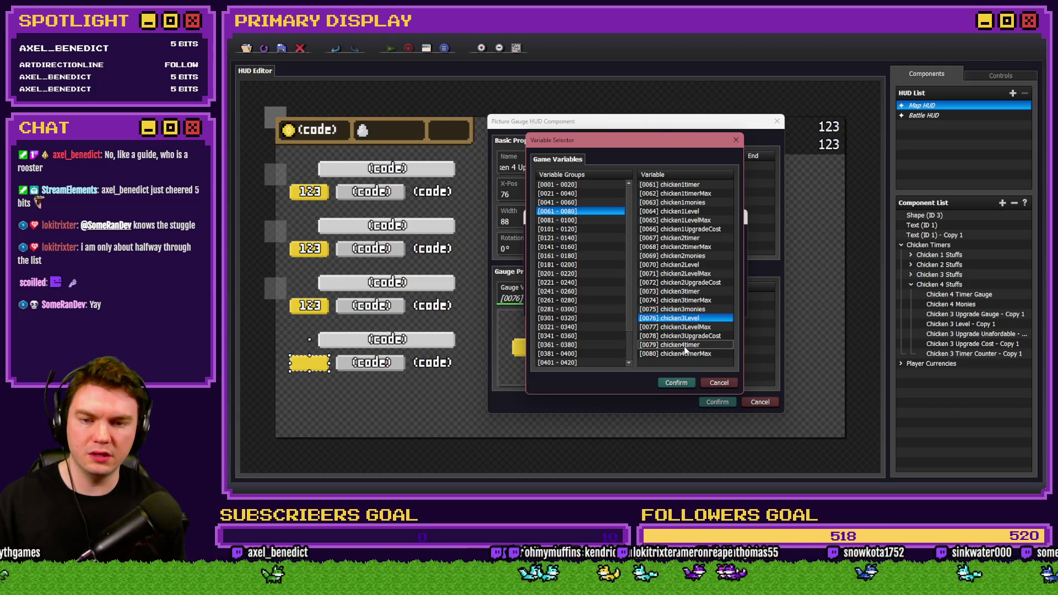
left_click(556, 220)
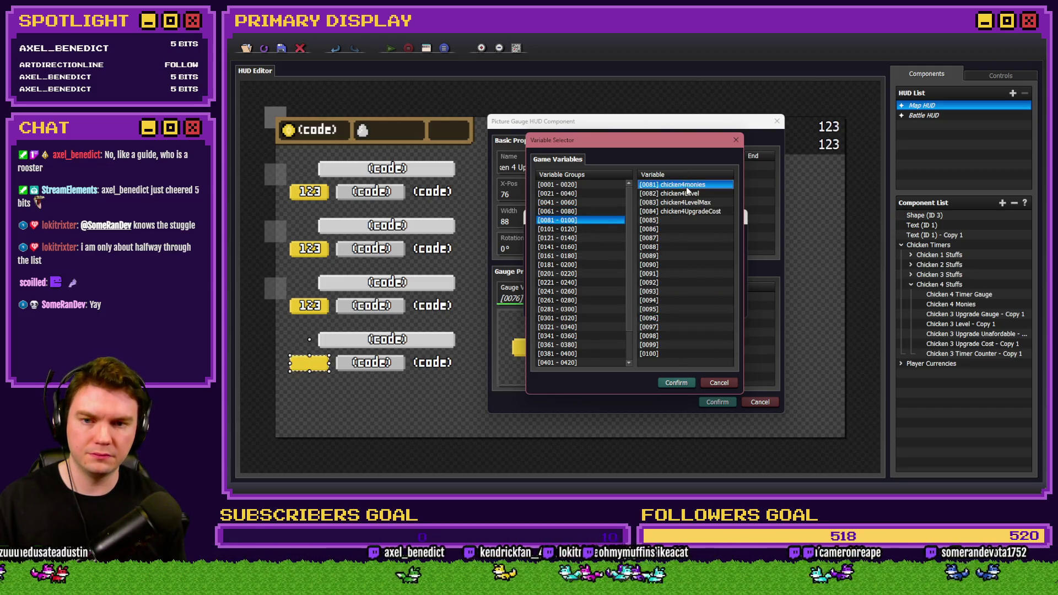
double_click(686, 192)
left_click(621, 300)
left_click(578, 278)
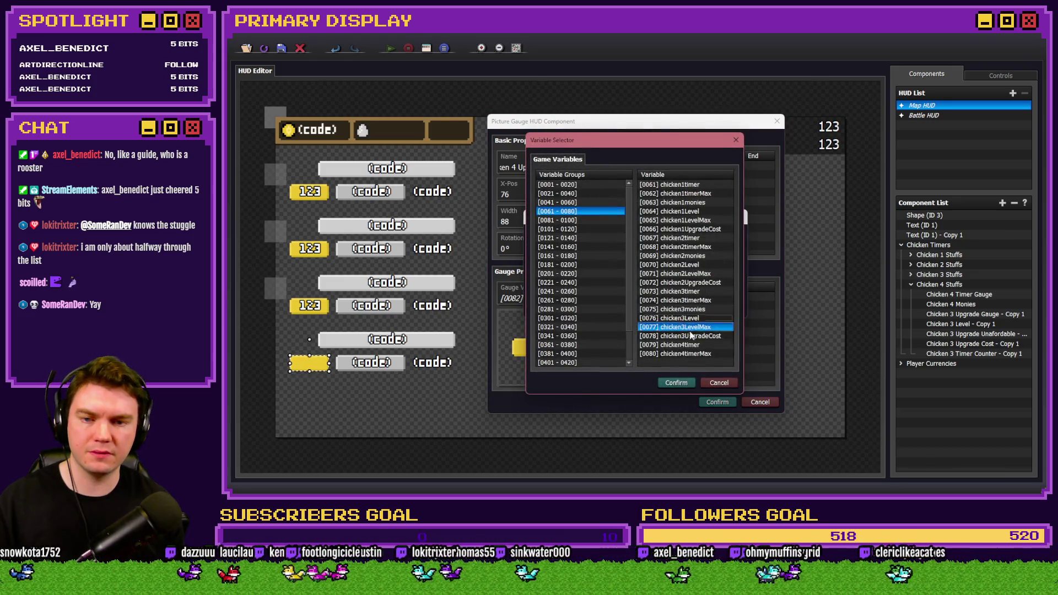
left_click(584, 222)
left_click(694, 204)
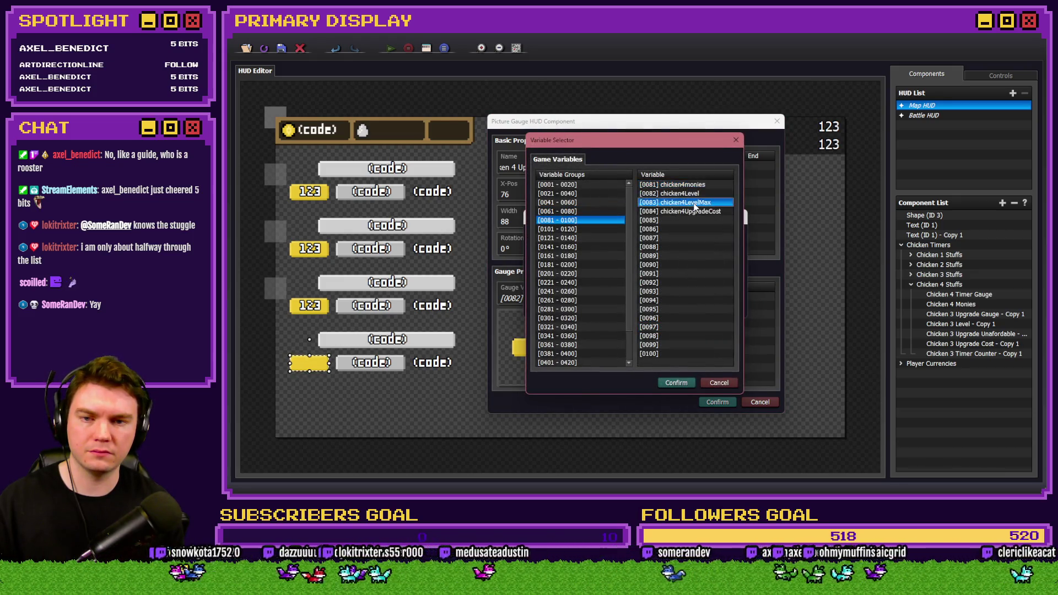
double_click(695, 204)
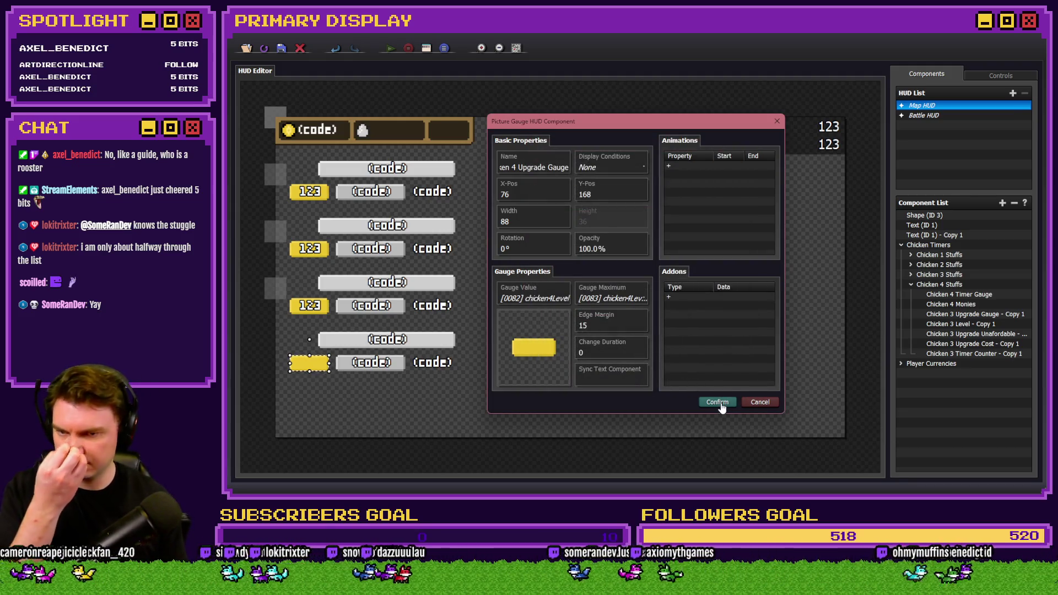
left_click(721, 406)
Step: Rename the copied level text to Chicken 4 Level
double_click(958, 324)
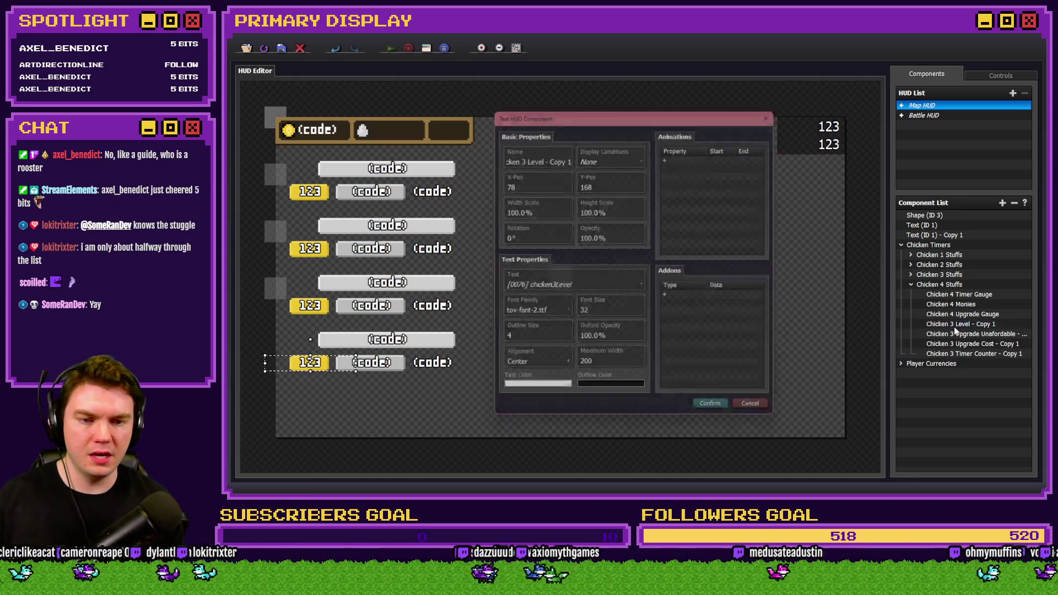
triple_click(530, 156)
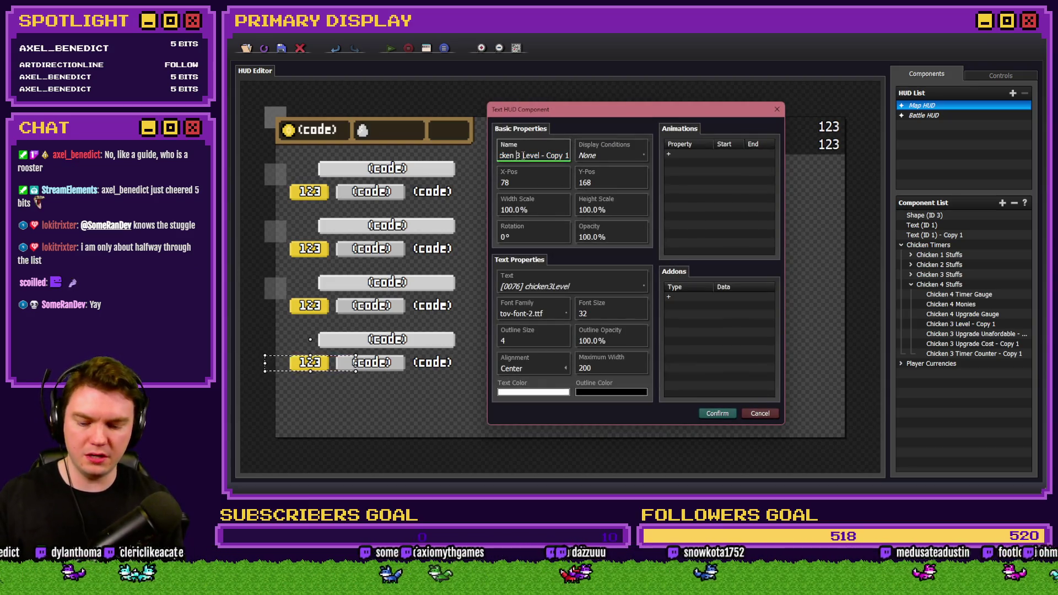
key("BackSpace")
type("4")
left_click_drag(540, 155, 645, 164)
key("BackSpace")
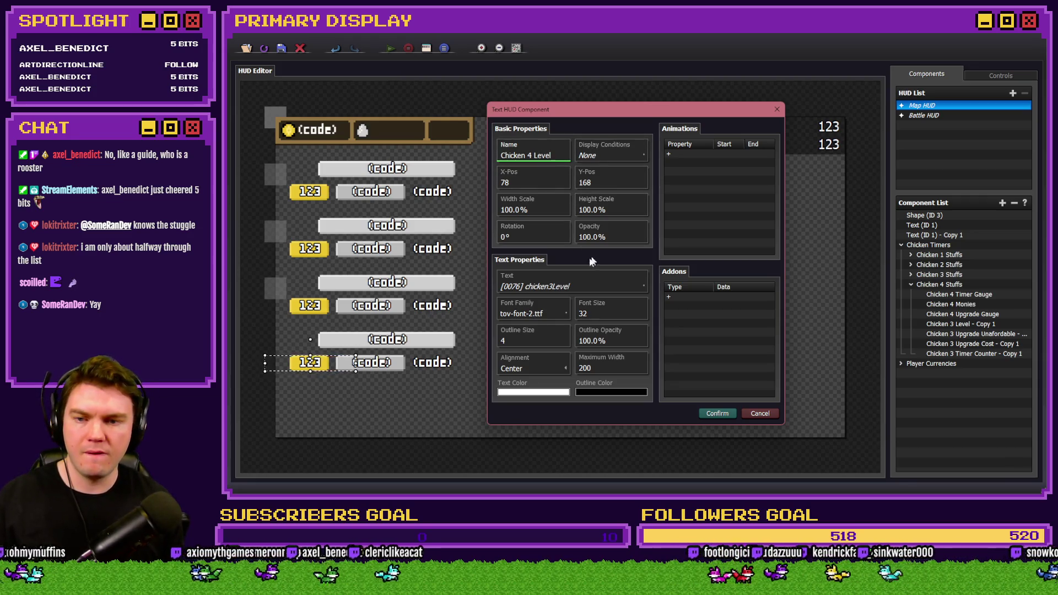
Step: Bind the level text to variable 0082 chicken4Level and save it
left_click(566, 291)
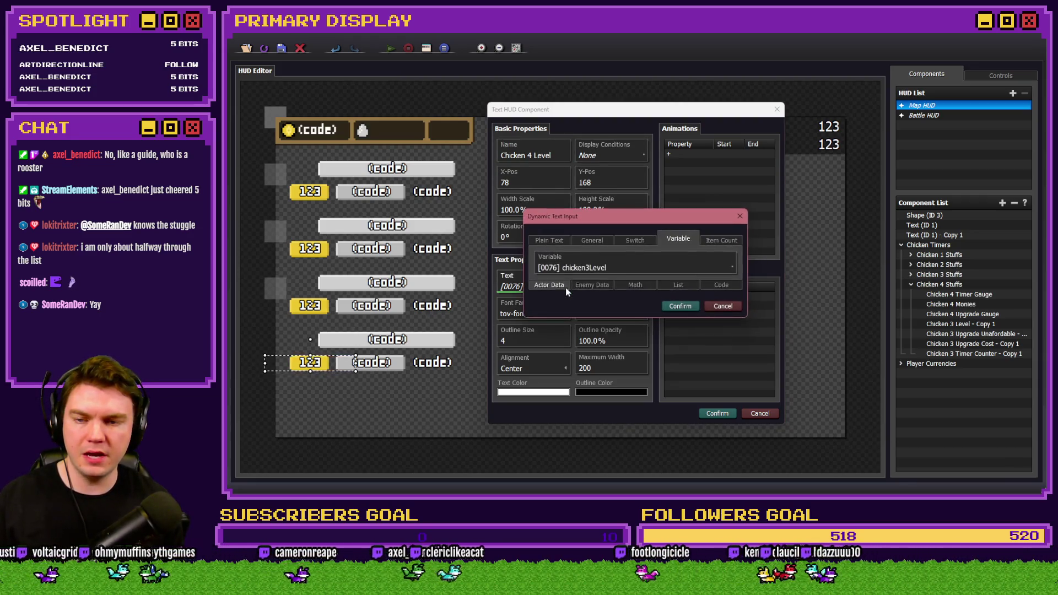
left_click(606, 270)
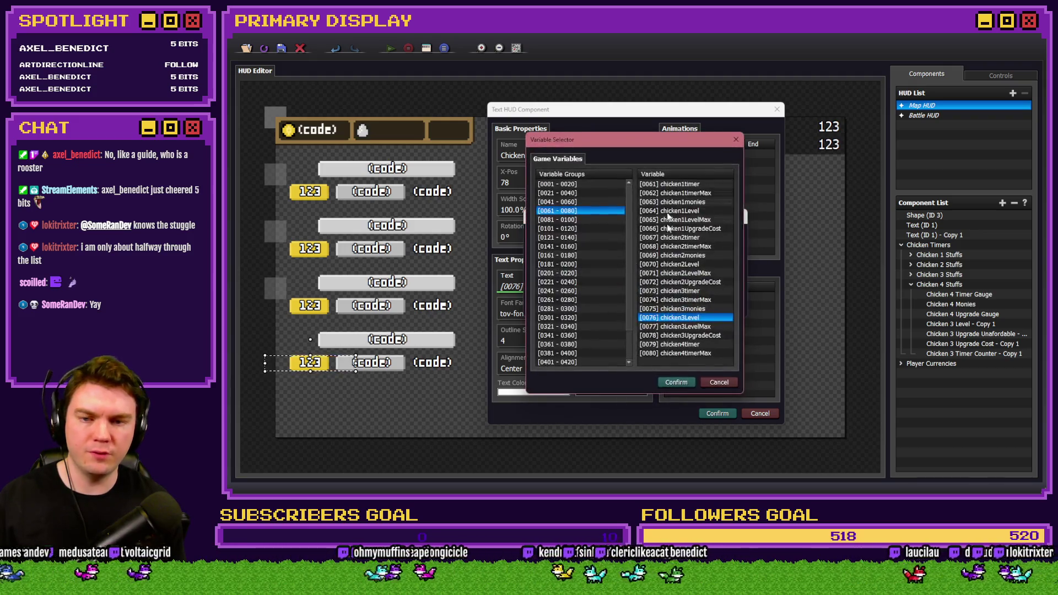
left_click(575, 220)
double_click(696, 192)
left_click(679, 304)
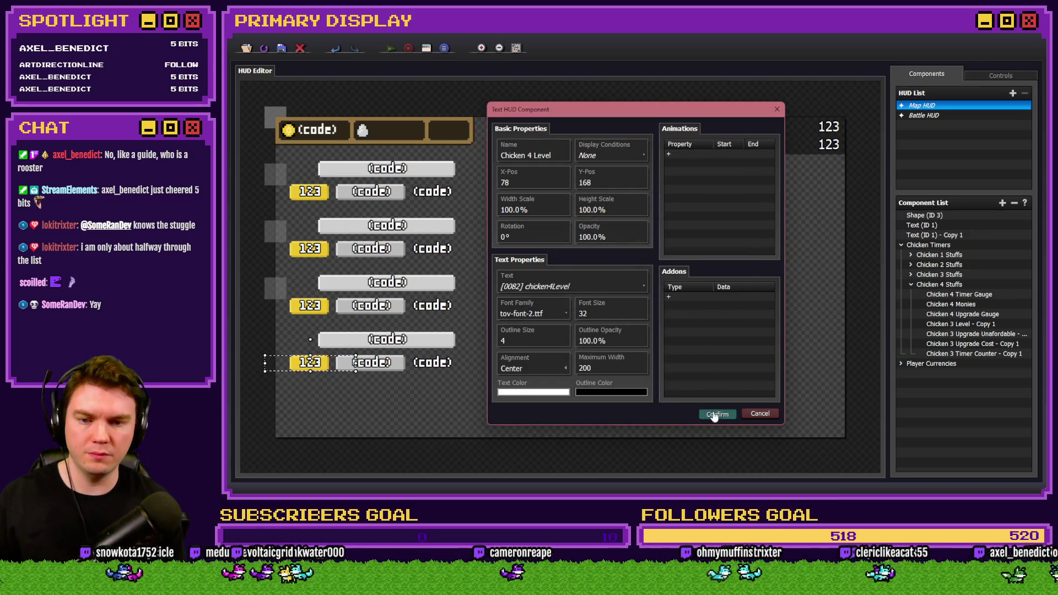
left_click(714, 414)
double_click(959, 334)
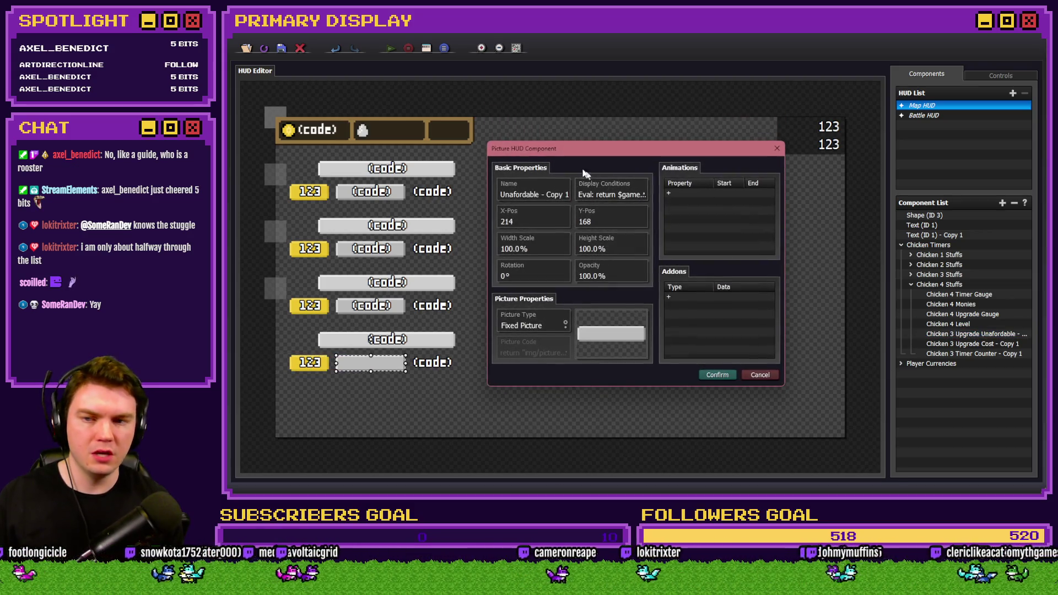
Step: Rename the copied overlay to Chicken 4 Upgrade Unafordable
left_click(538, 195)
key("BackSpace")
key("Home")
type("Upgrade")
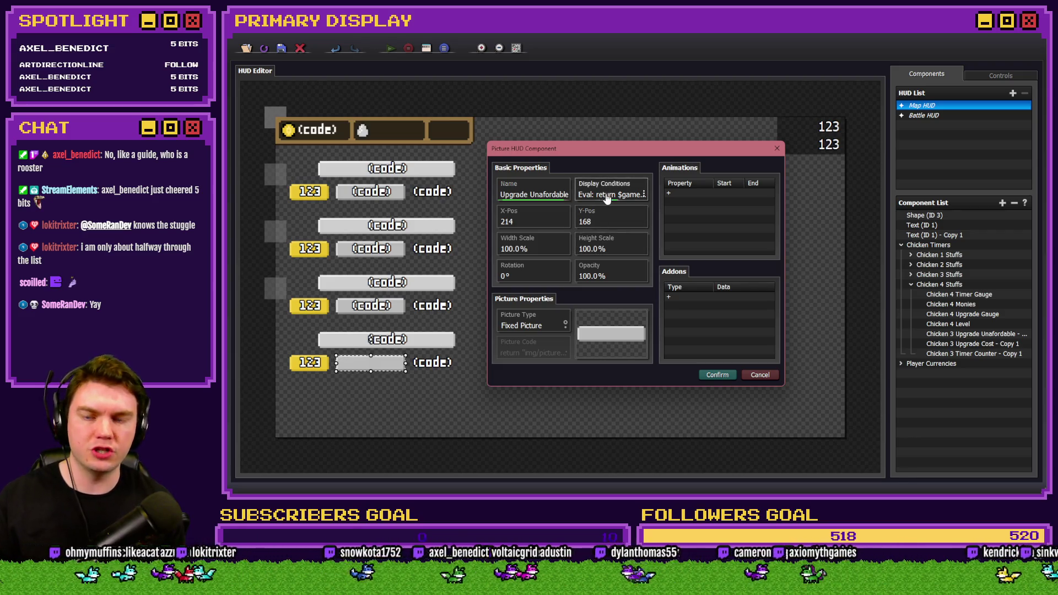
Step: Edit the overlay's Eval condition code, checking chicken4UpgradeCost's ID 84 in RPG Maker
left_click(607, 197)
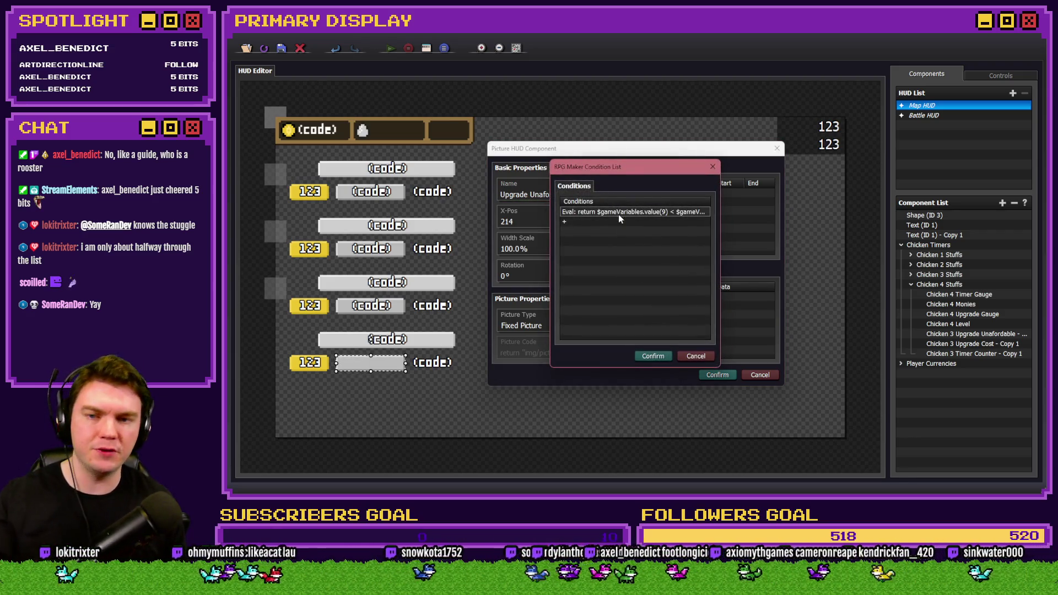
left_click(619, 212)
double_click(626, 215)
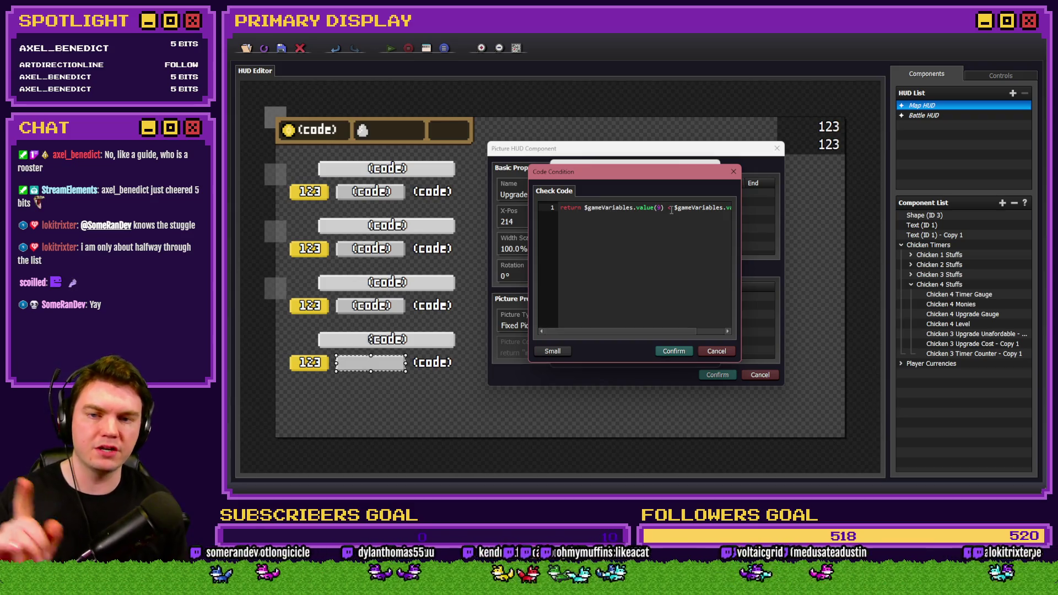
left_click_drag(716, 207, 742, 207)
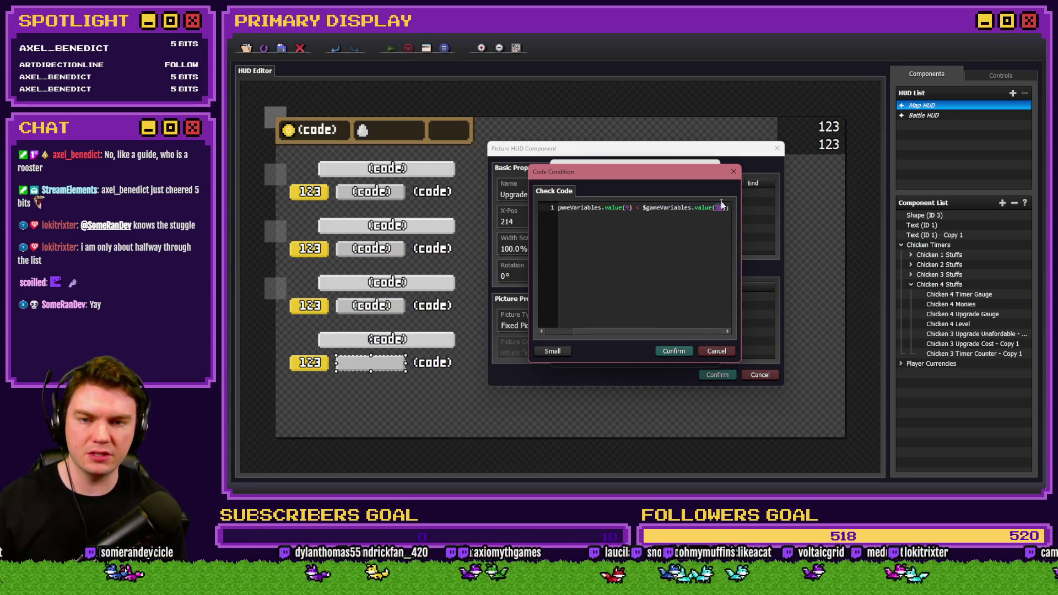
key("alt+Tab")
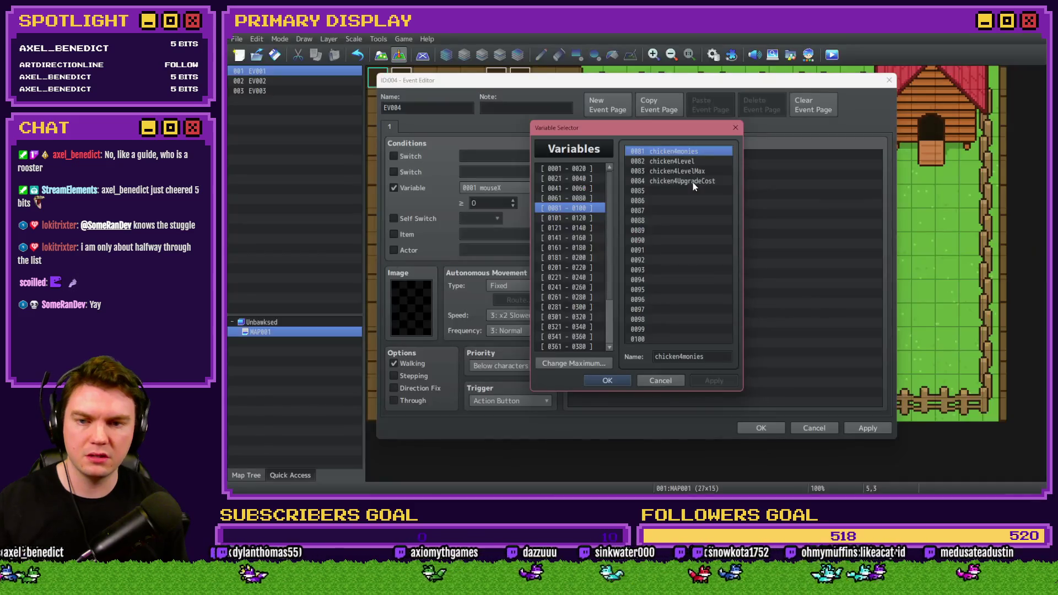
left_click(586, 199)
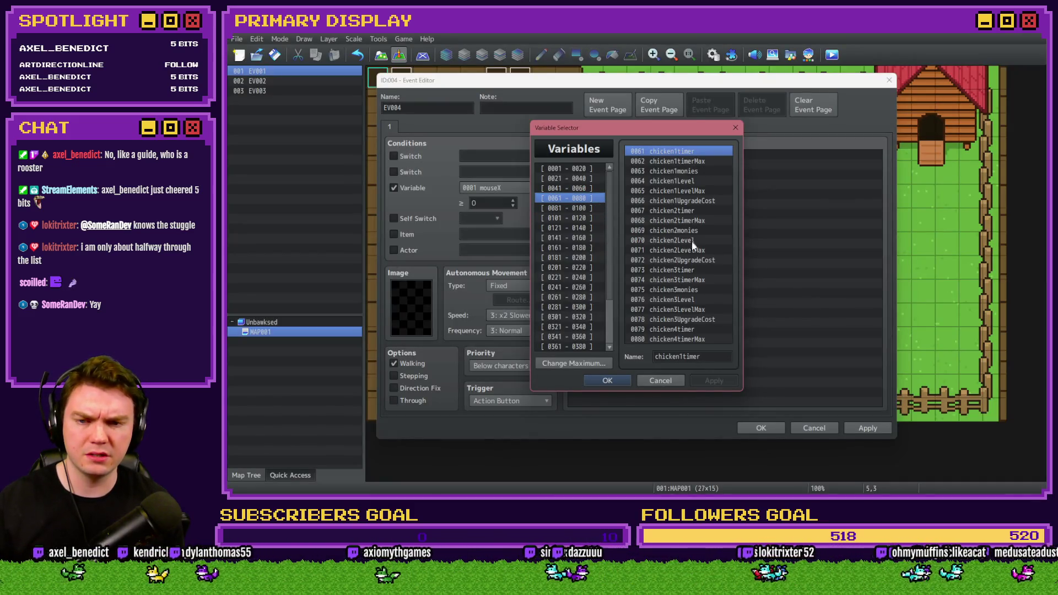
left_click(675, 320)
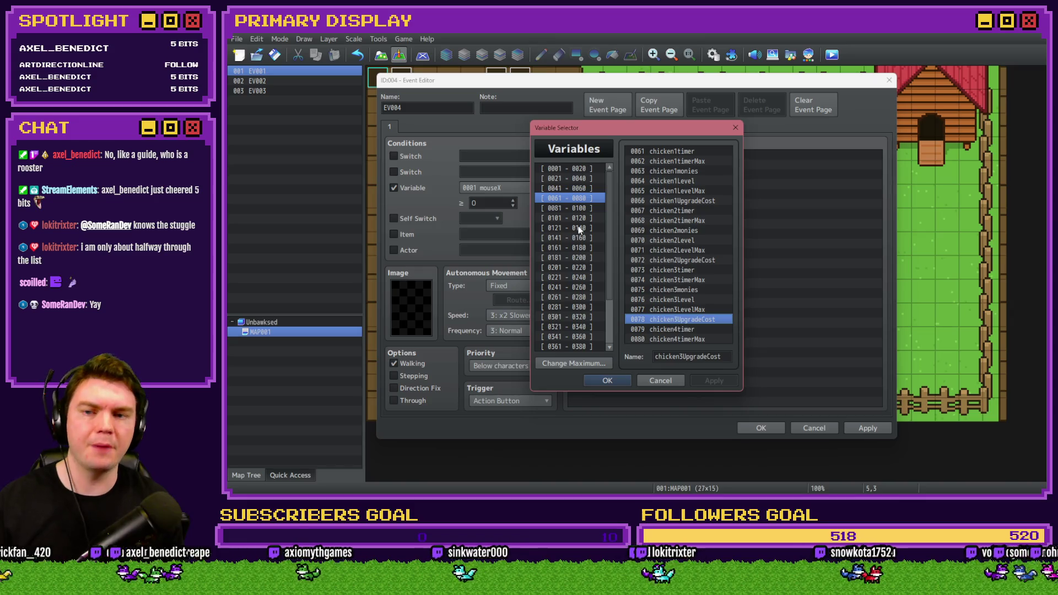
key("Right")
left_click(668, 185)
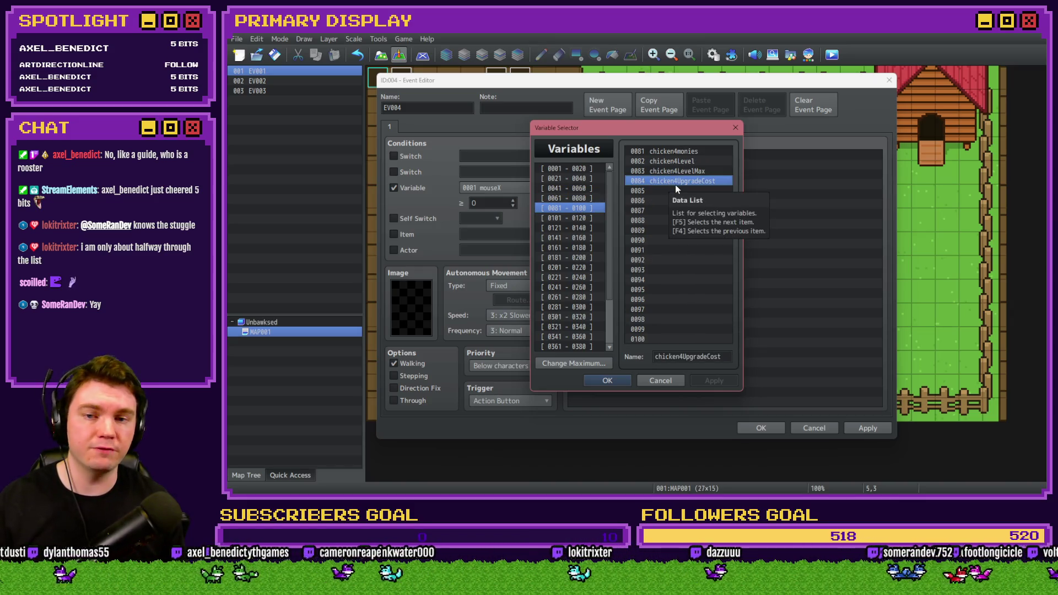
key("alt+Tab")
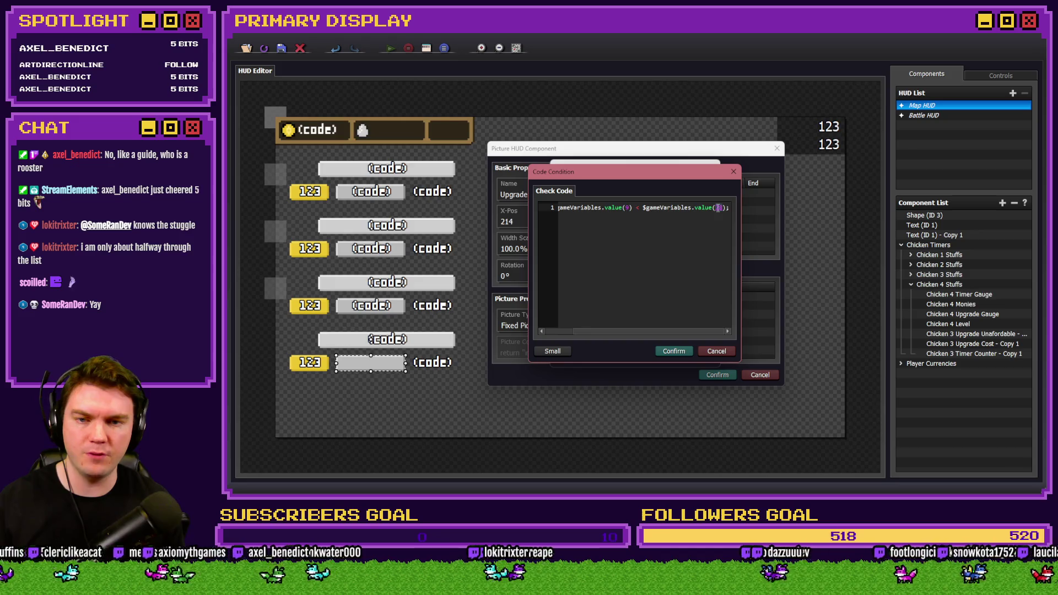
Step: Confirm the updated condition and save the unaffordable overlay
left_click(673, 350)
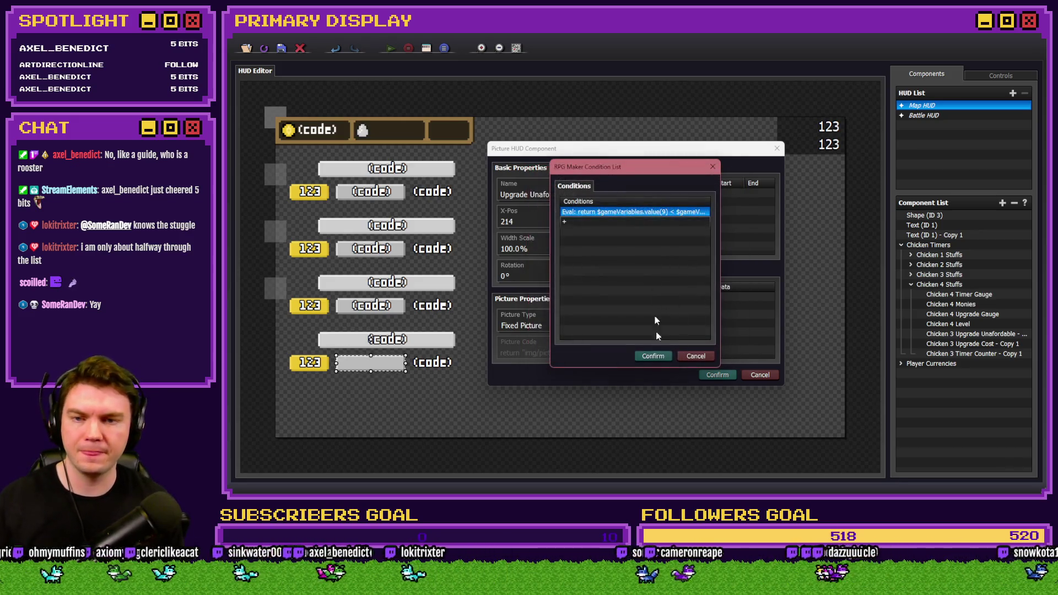
left_click(658, 358)
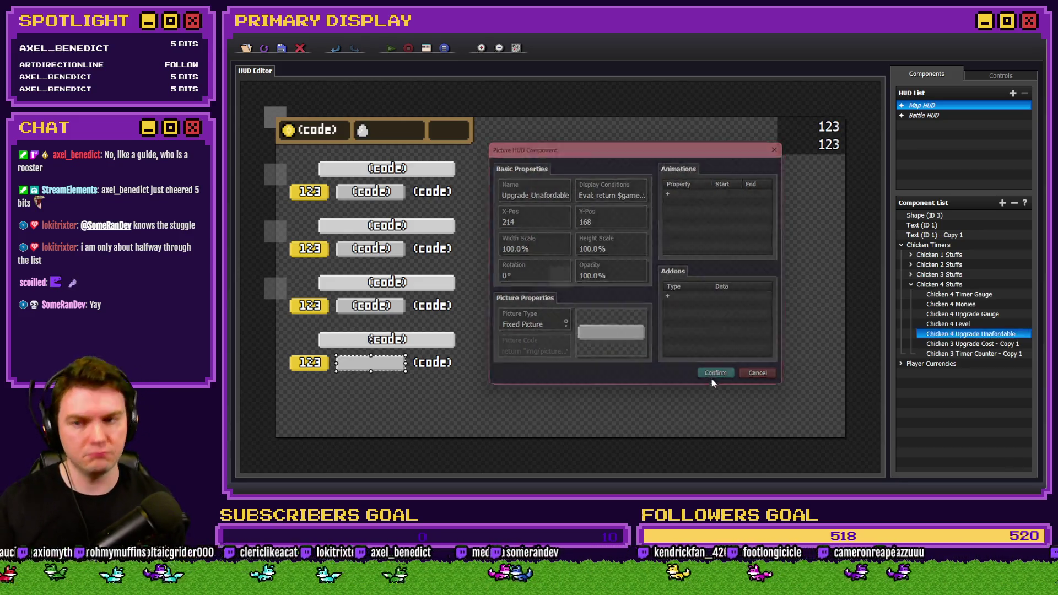
left_click(717, 375)
double_click(947, 353)
key("Escape")
double_click(947, 344)
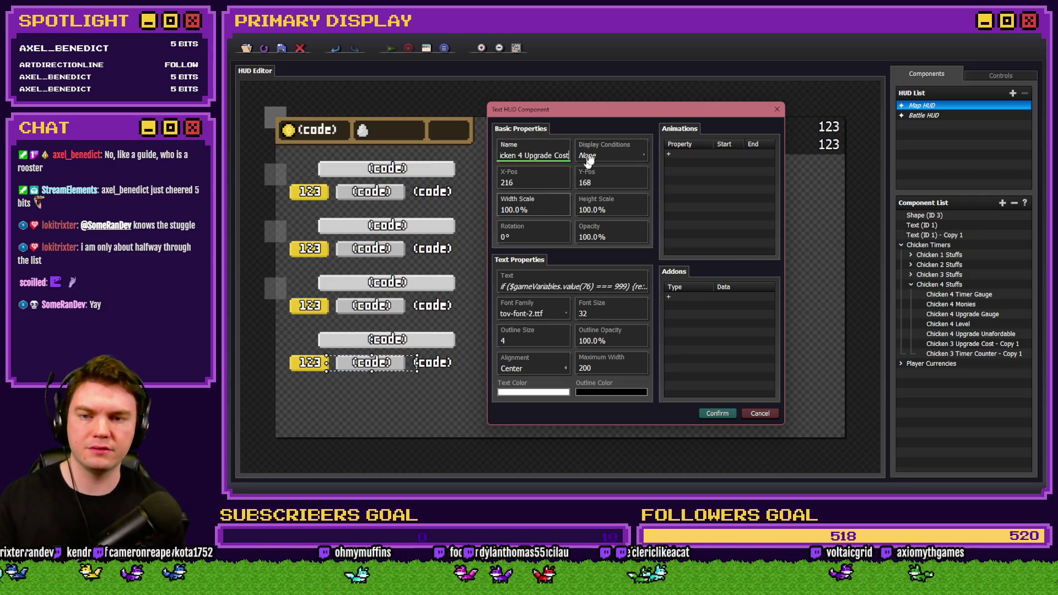
Step: Look up the chicken3Level and chicken4Level variable IDs in RPG Maker for the cost code
left_click(587, 289)
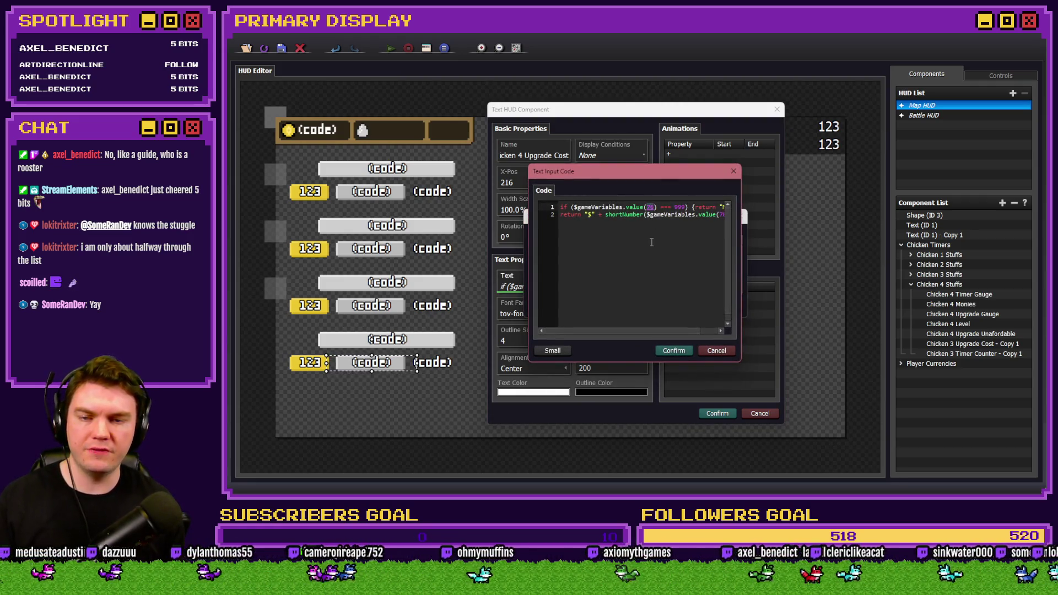
key("alt+Tab")
left_click(587, 197)
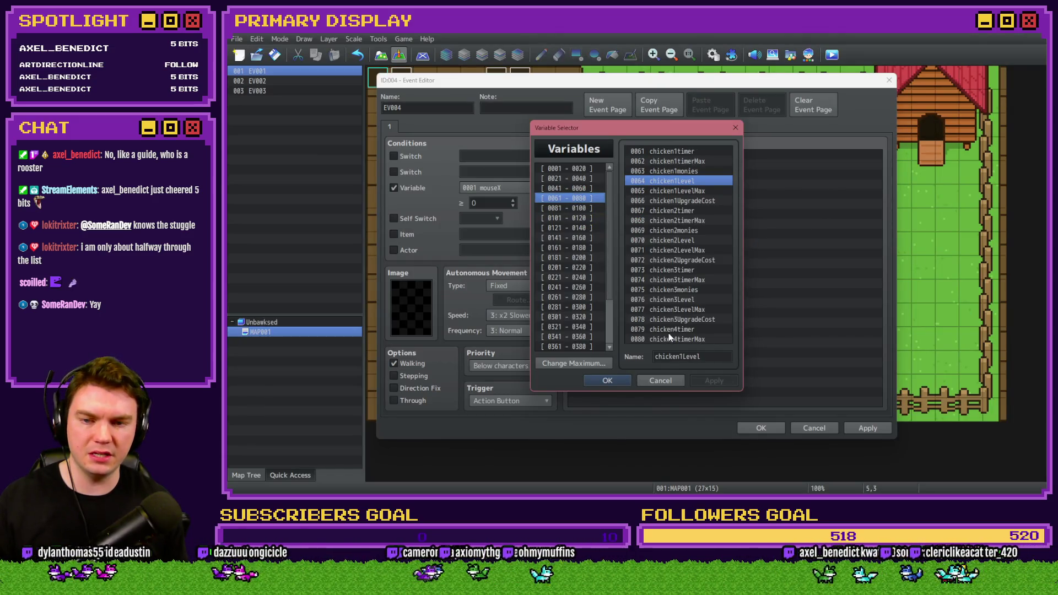
left_click(669, 301)
left_click(589, 208)
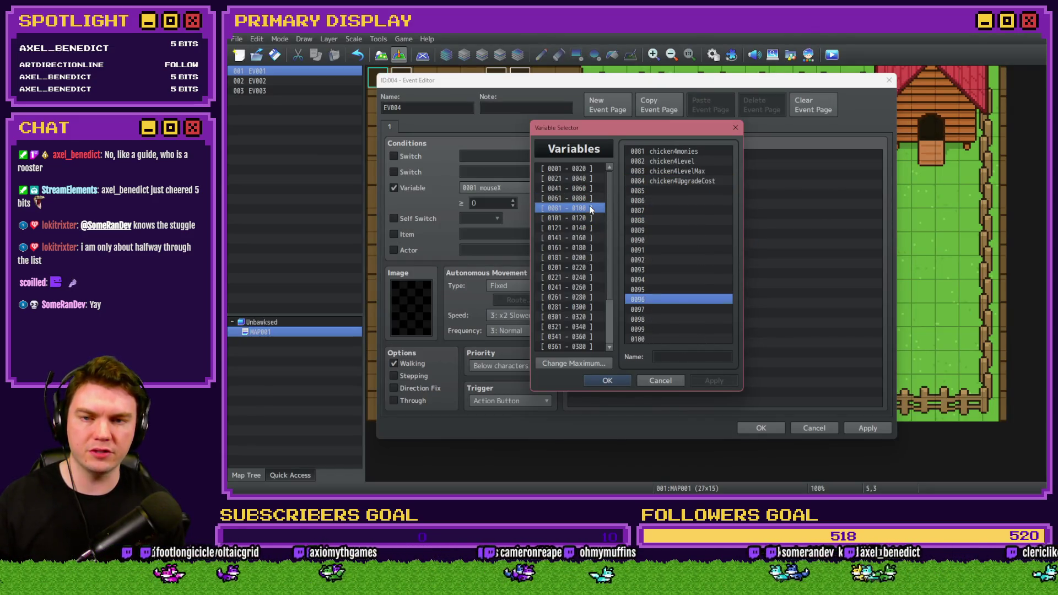
left_click(670, 161)
key("alt+Tab")
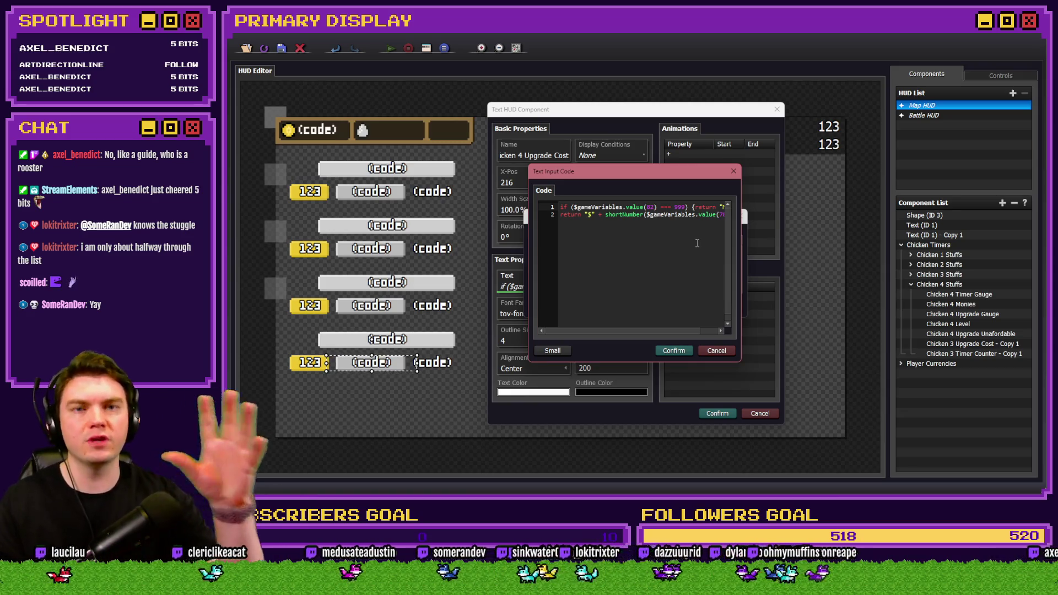
Step: Make the cost code read variable 82, returning MAX at 999, and save Chicken 4 Upgrade Cost
key("End")
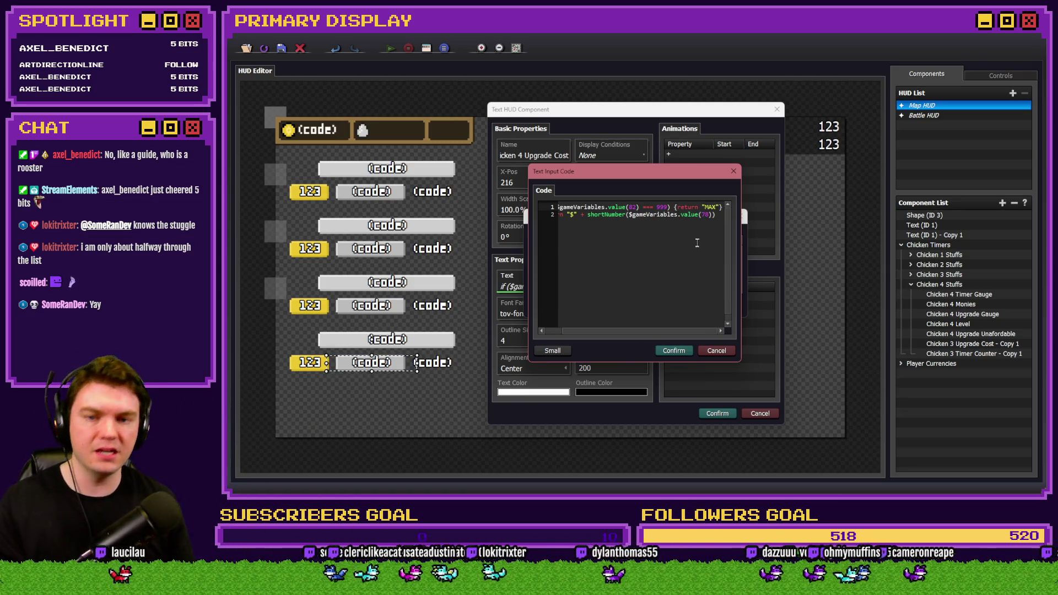
left_click_drag(609, 219, 519, 214)
key("End")
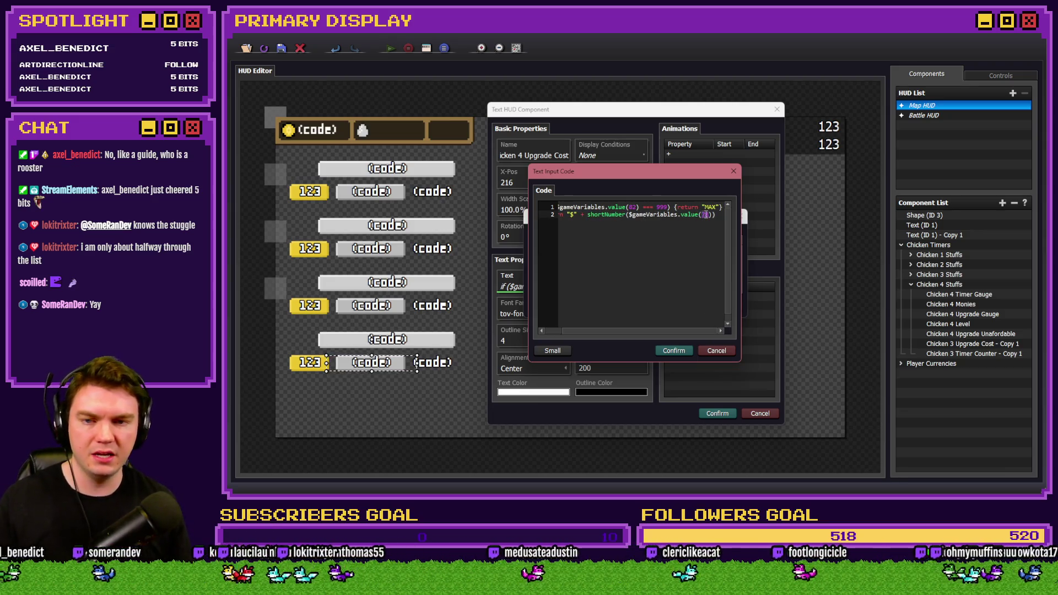
key("alt+Tab")
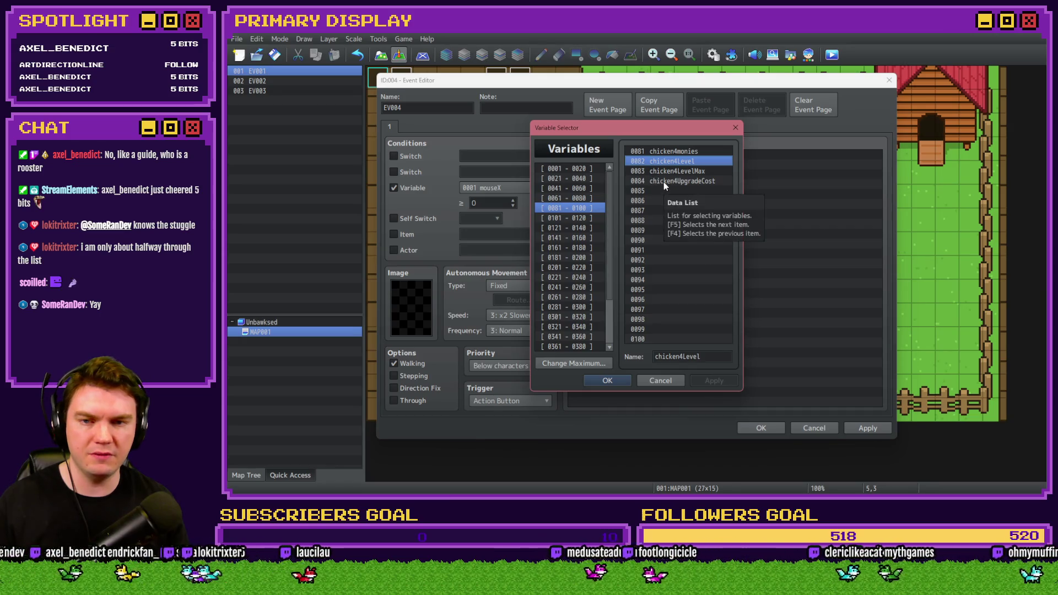
left_click(597, 198)
left_click(575, 208)
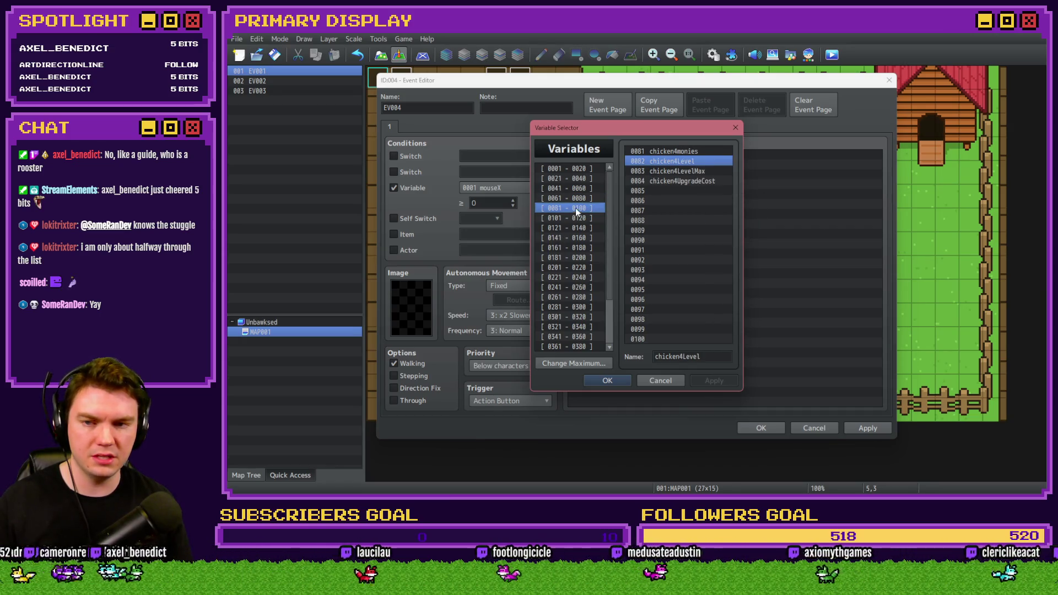
key("alt+Tab")
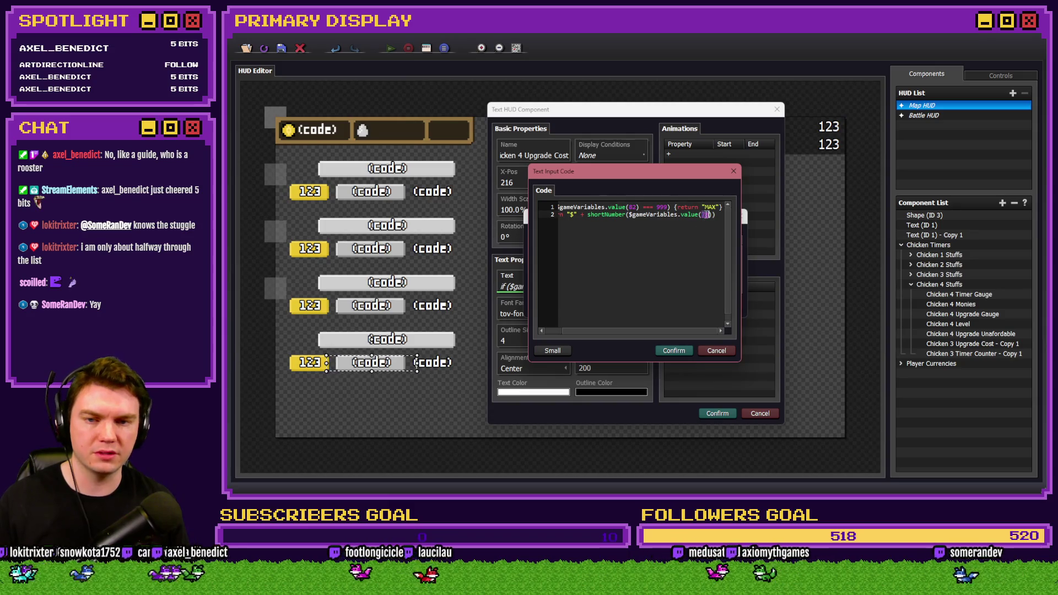
left_click(673, 350)
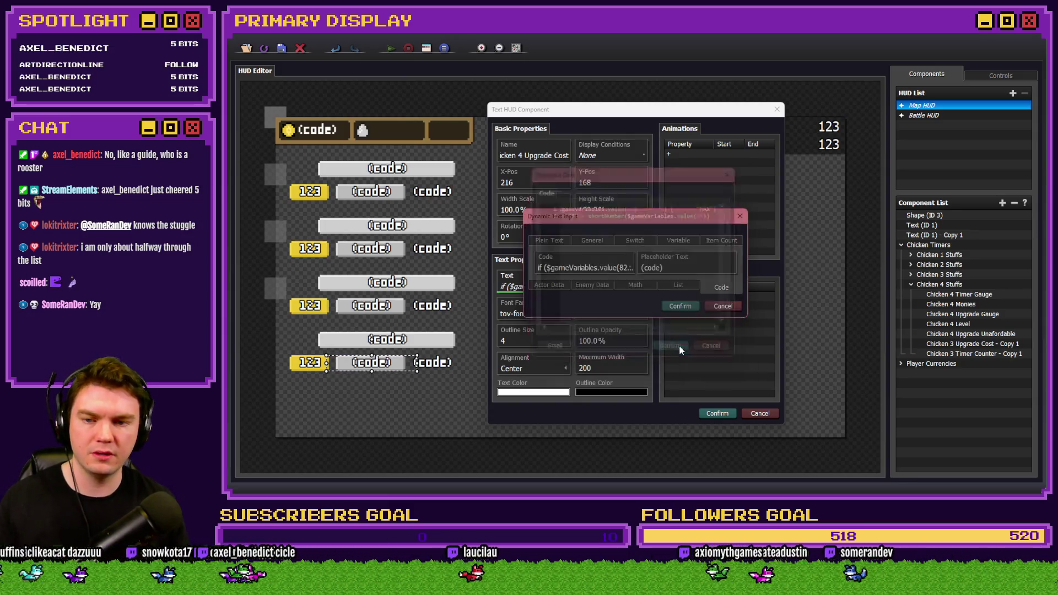
left_click(679, 302)
left_click(716, 413)
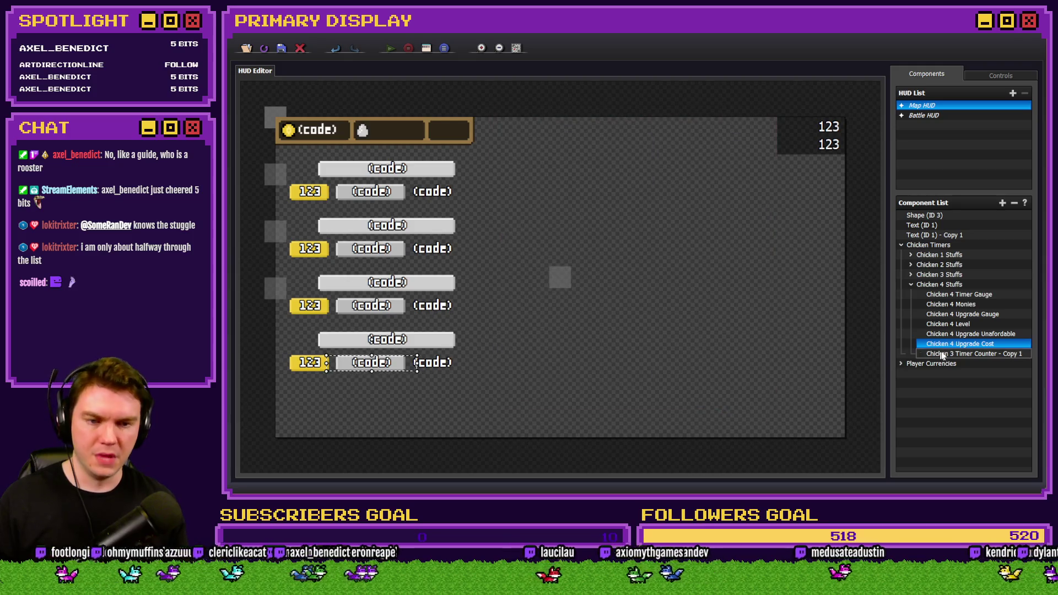
Step: Strip the copy suffix from the timer counter's name and look up the timer variable IDs
double_click(432, 362)
triple_click(531, 154)
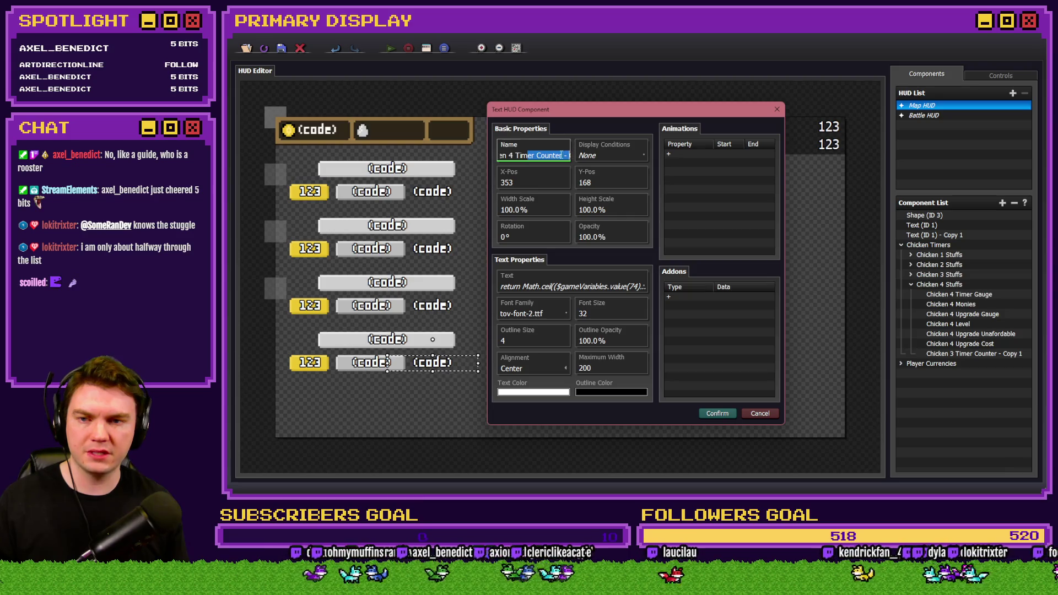
key("BackSpace")
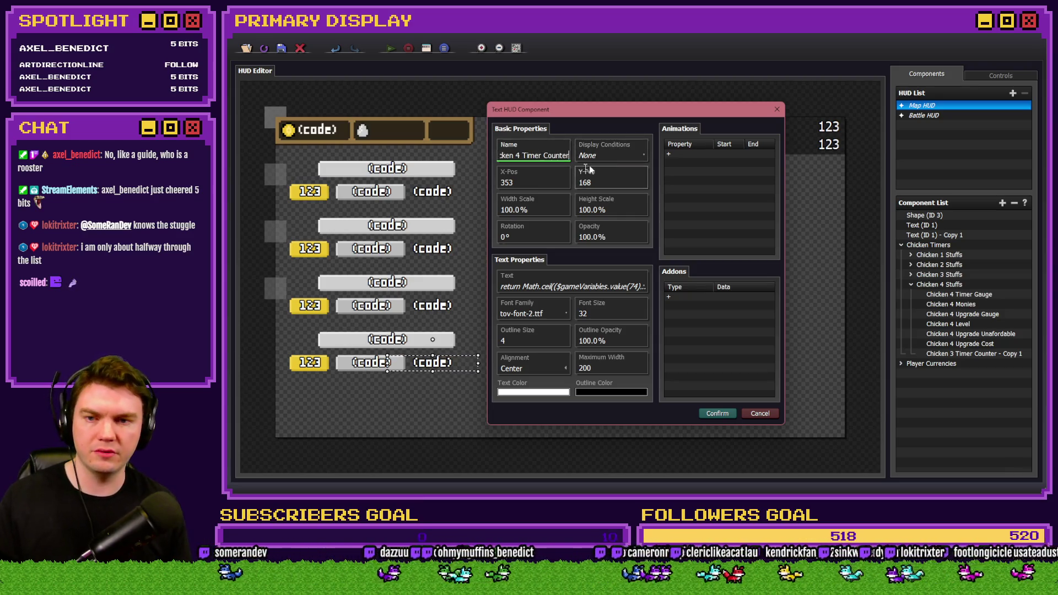
left_click(573, 285)
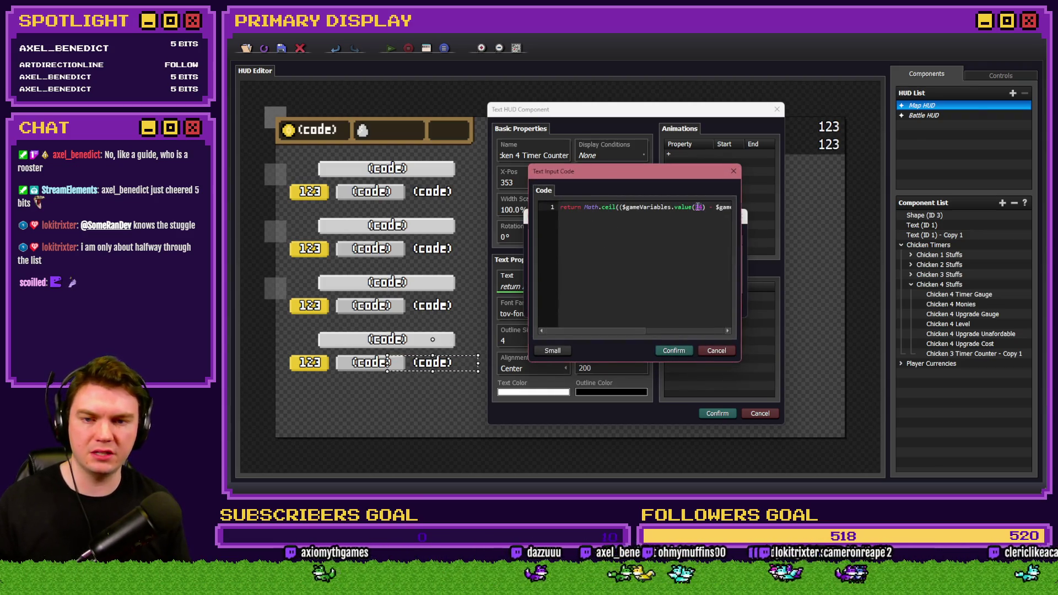
key("alt+Tab")
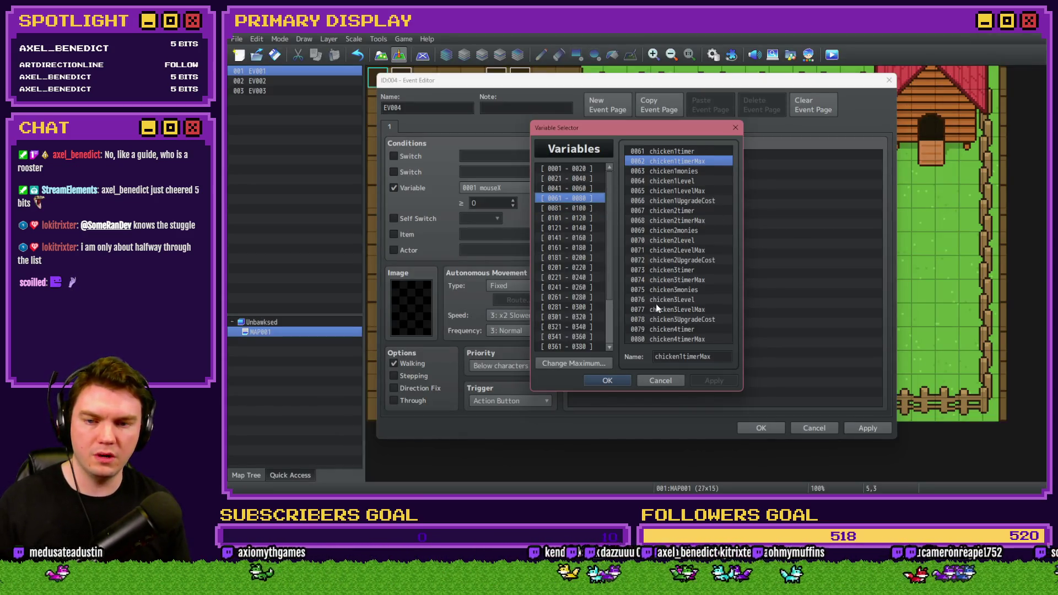
left_click(664, 280)
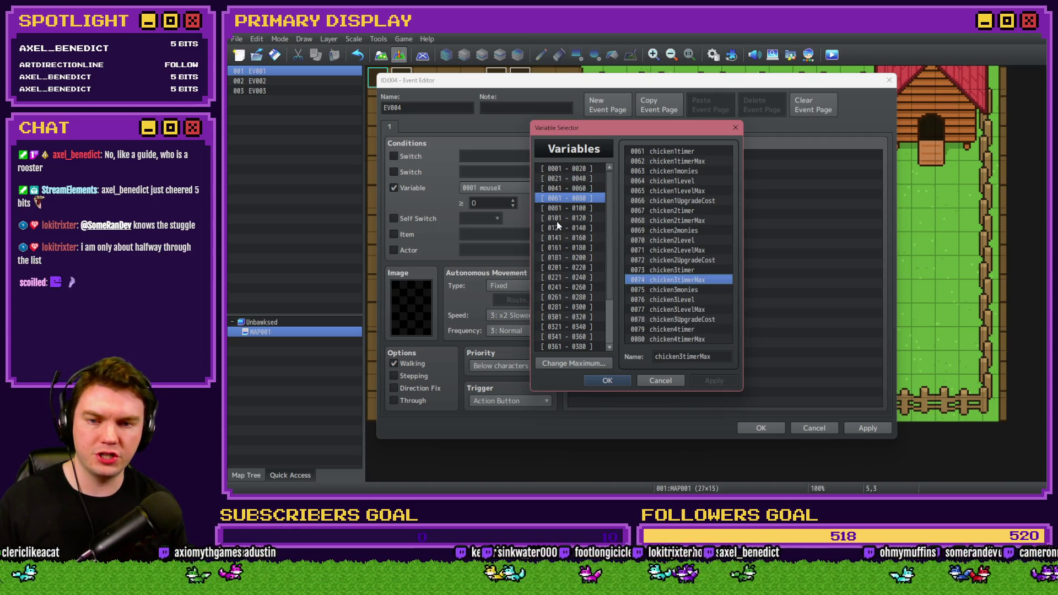
left_click(685, 338)
key("alt+Tab")
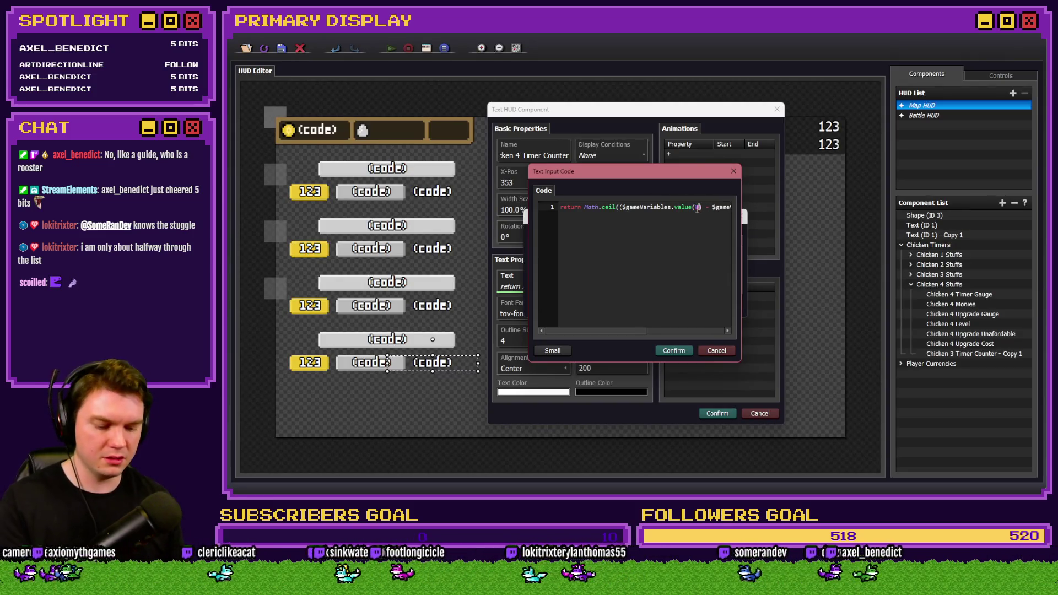
Step: Base the timer code on variables 80 and 79, save Chicken 4 Timer Counter, and collapse Chicken 4 Stuffs
key("Right")
key("Right")
key("Right")
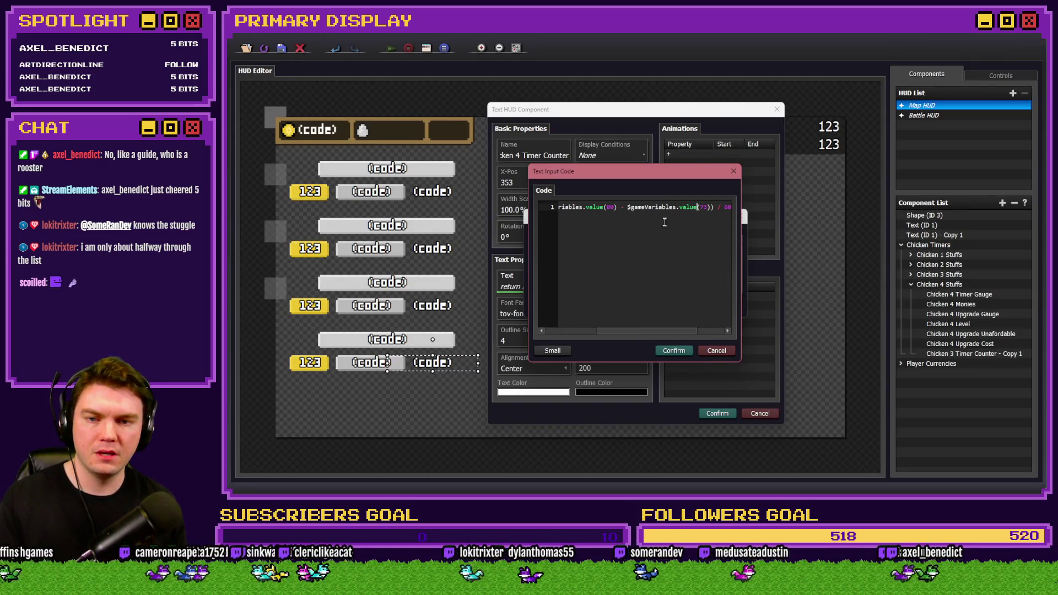
key("alt+Tab")
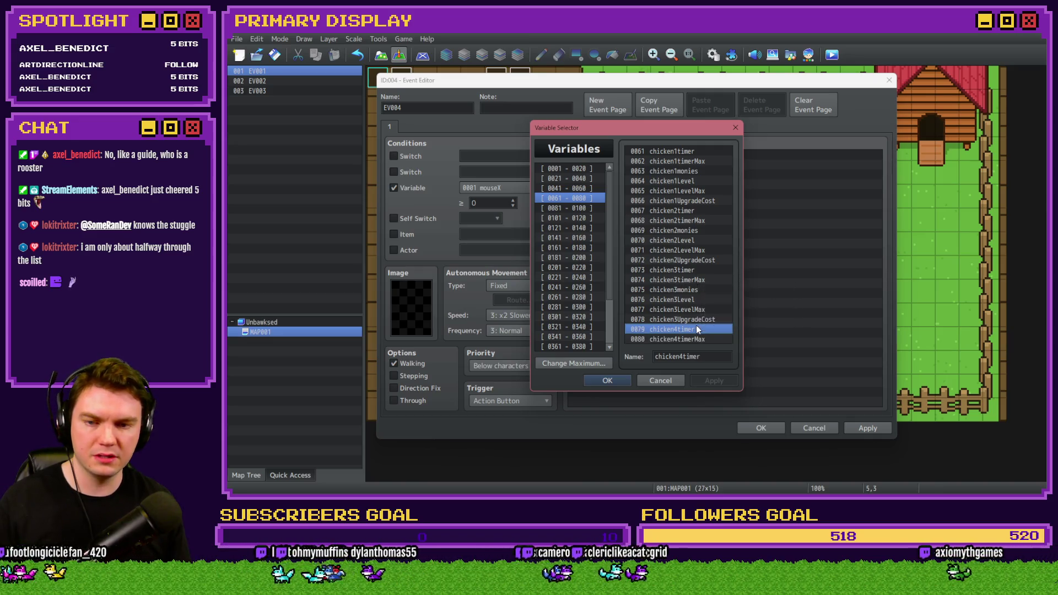
key("alt+Tab")
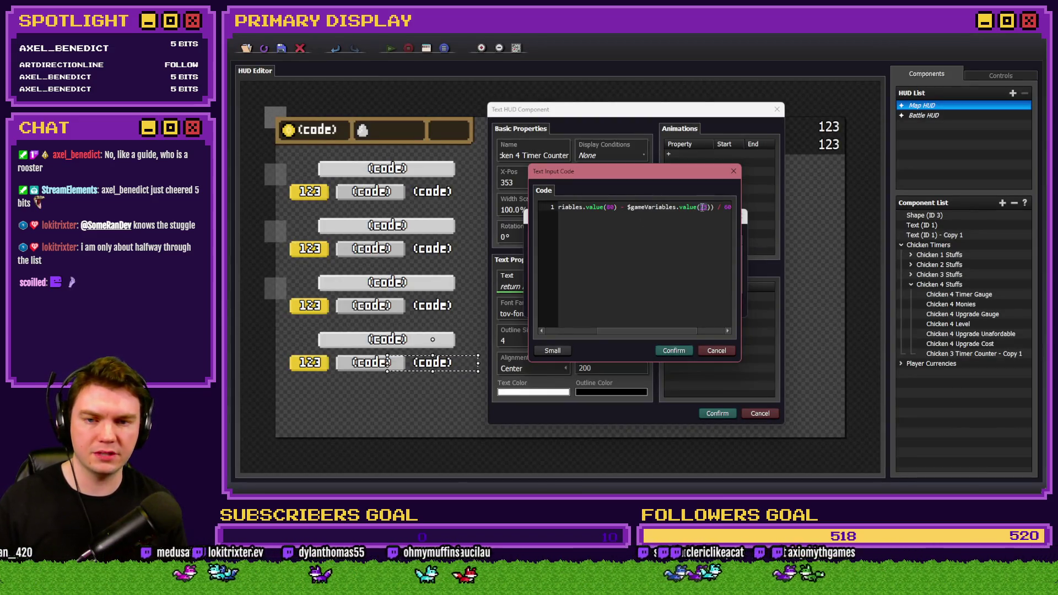
left_click_drag(649, 330, 677, 331)
left_click(673, 351)
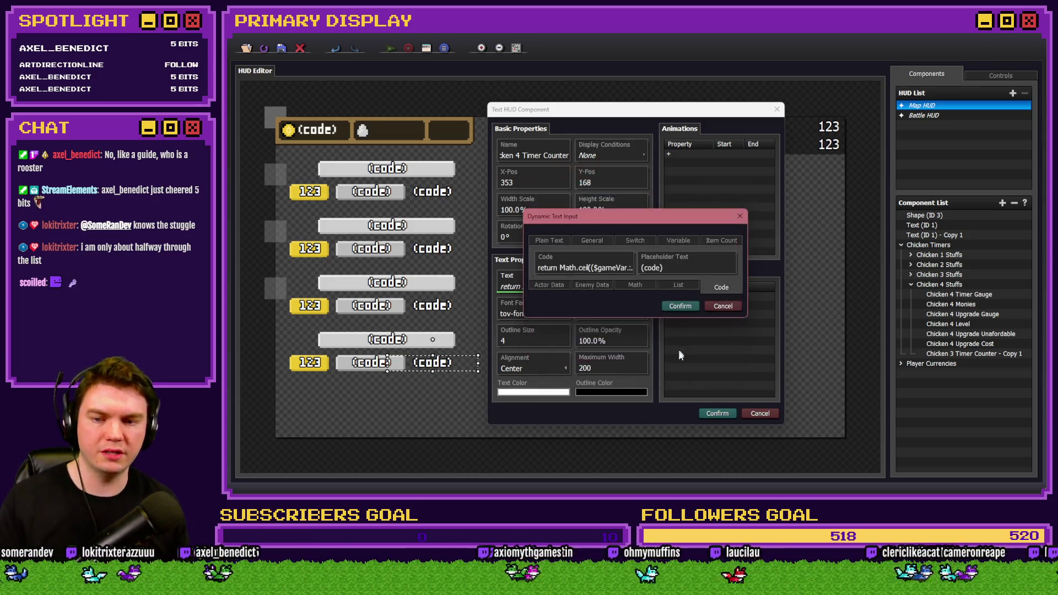
left_click(680, 307)
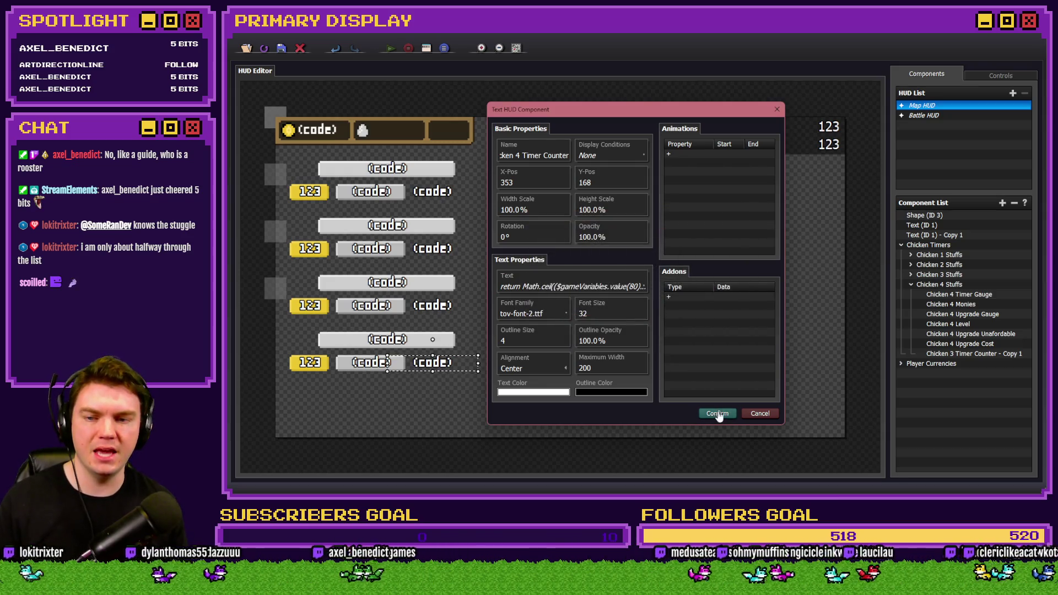
left_click(717, 414)
left_click(910, 284)
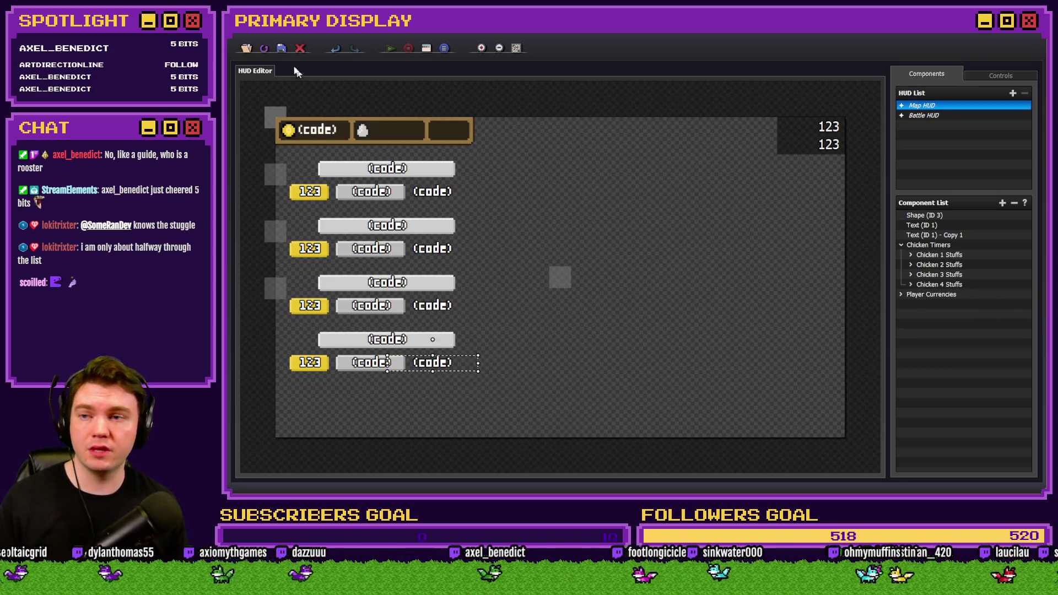
Step: Close the event editor in RPG Maker MZ and start a playtest
key("alt+Tab")
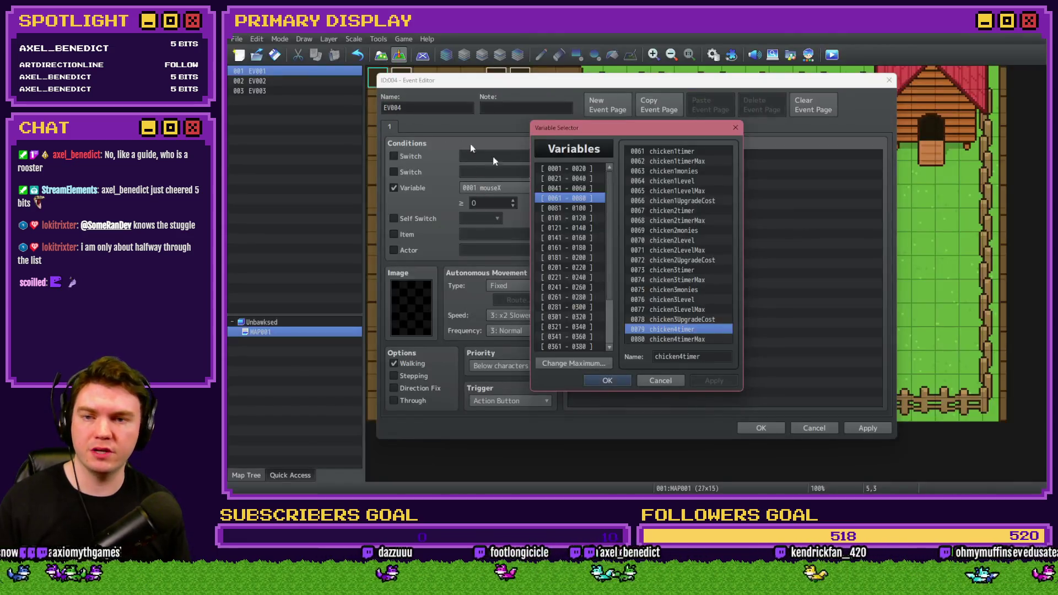
key("Escape")
key("Escape")
left_click(612, 275)
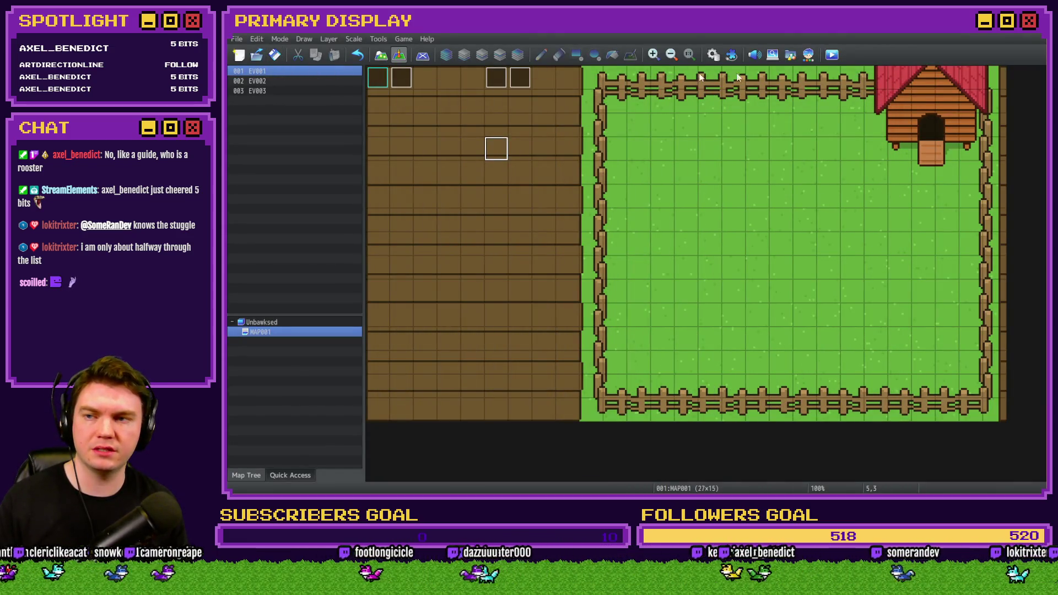
left_click(833, 60)
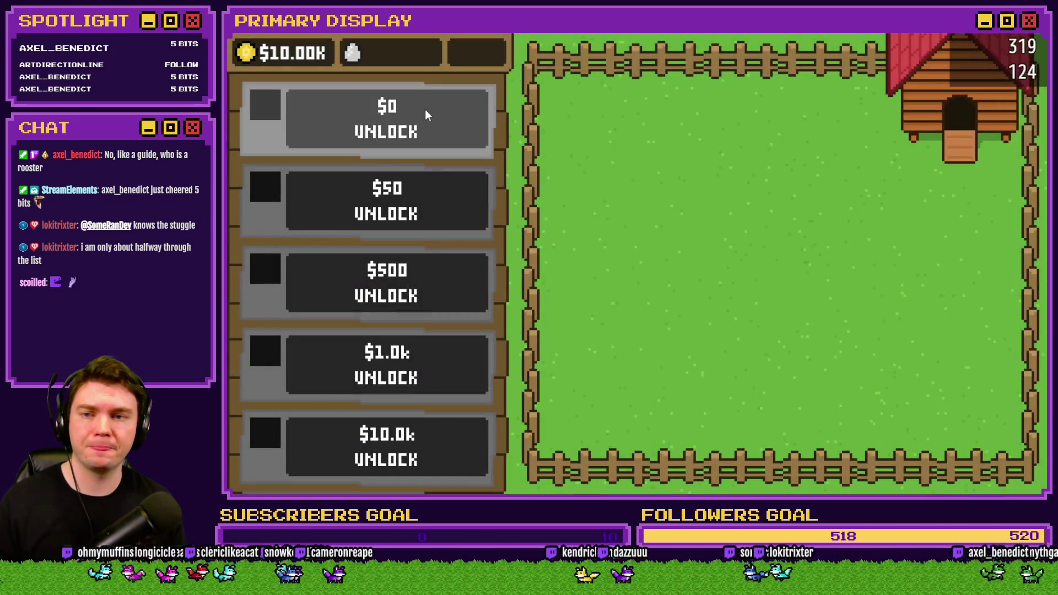
Step: Unlock the $0 and $50 chicken rows and open the crates to release the Leghorn and grey chicken
left_click(432, 116)
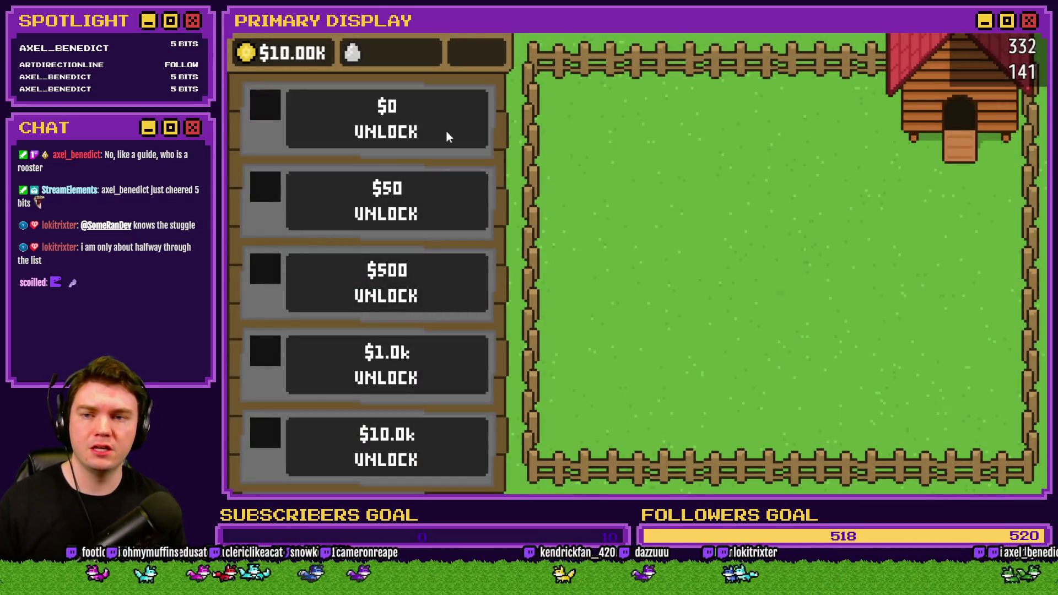
left_click(784, 258)
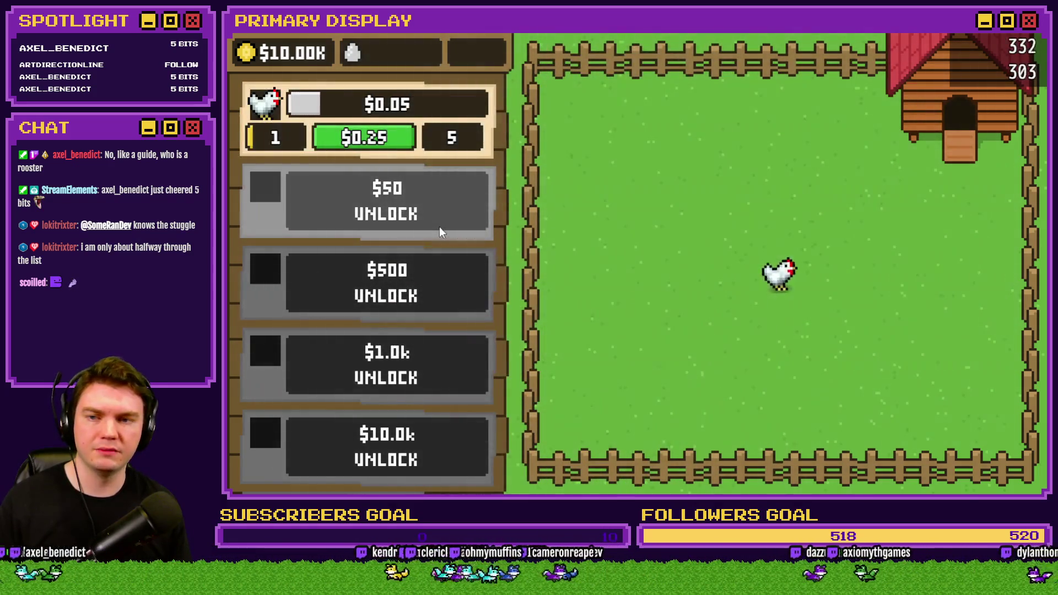
left_click(439, 227)
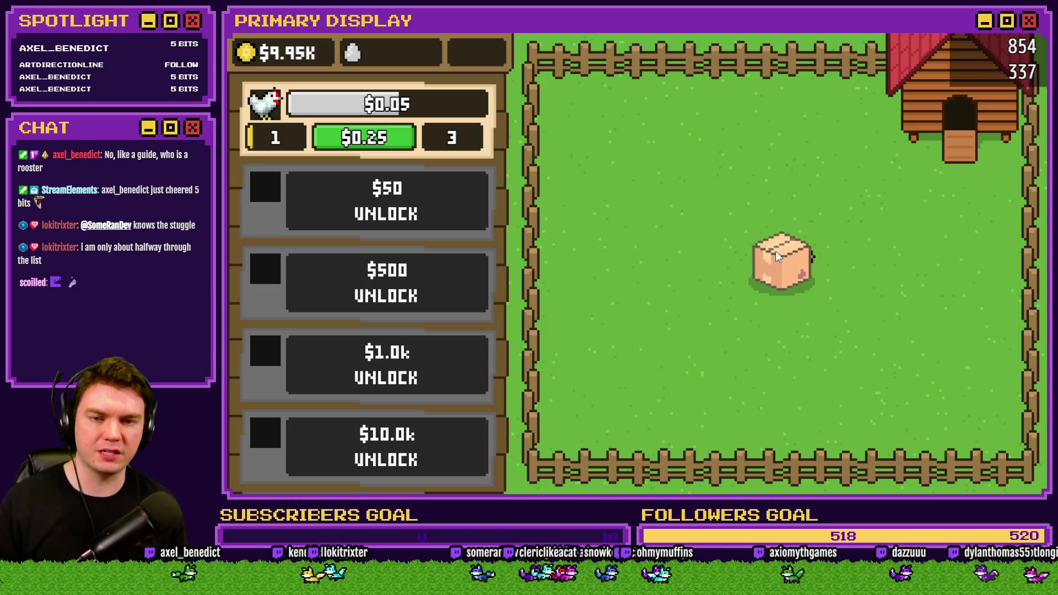
left_click(775, 251)
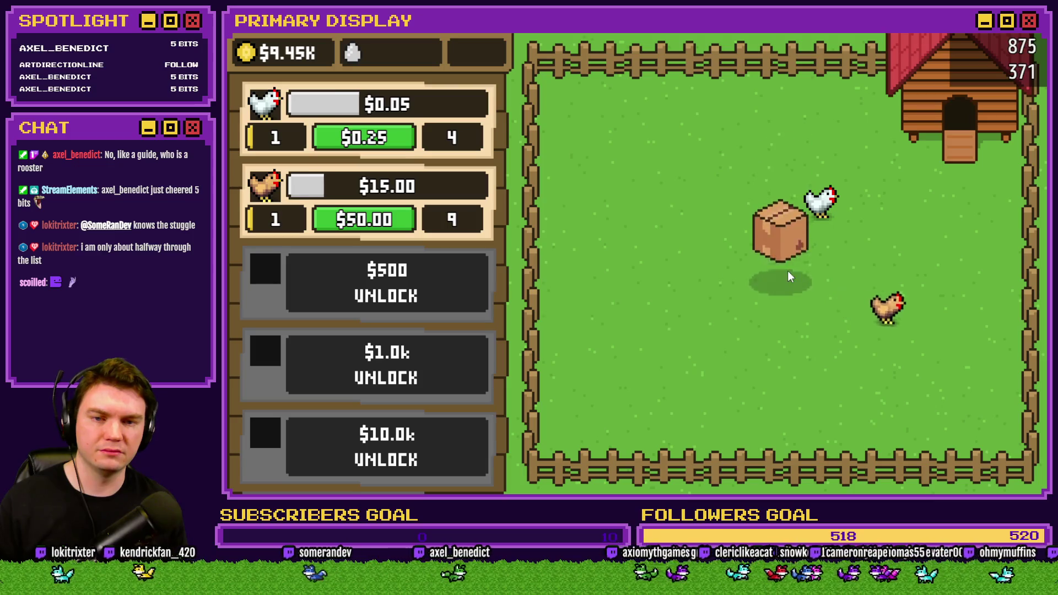
left_click(787, 271)
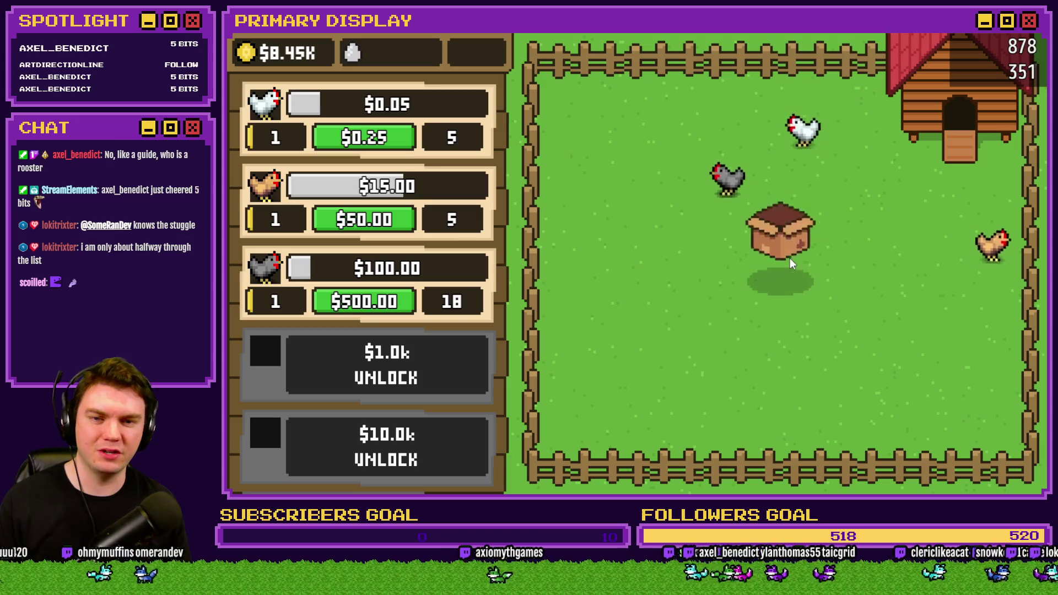
Step: Open the Homebody crate and upgrade the egg chicken row to level 10
left_click(789, 258)
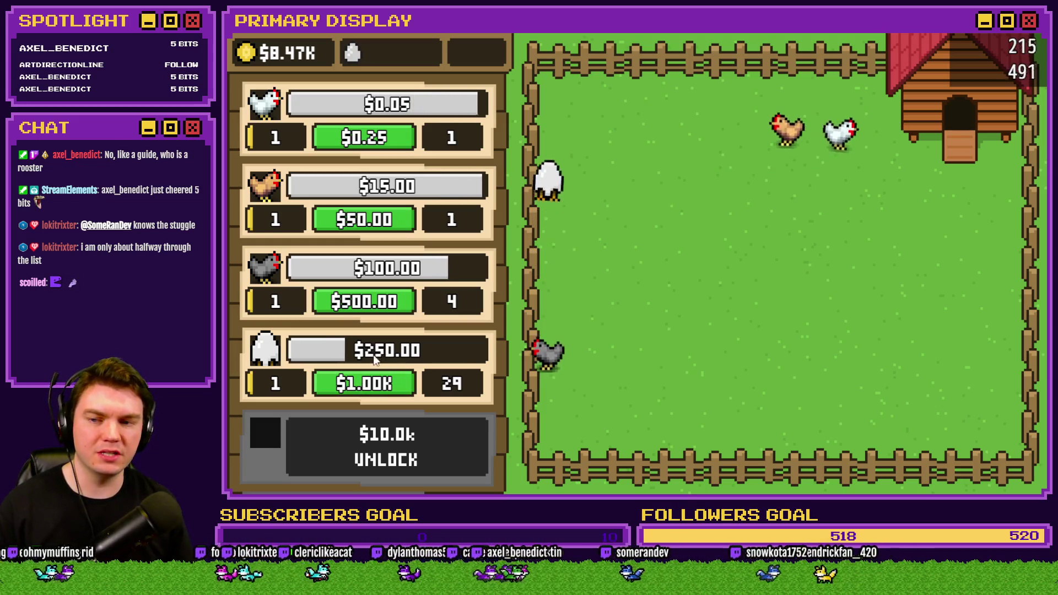
left_click(374, 386)
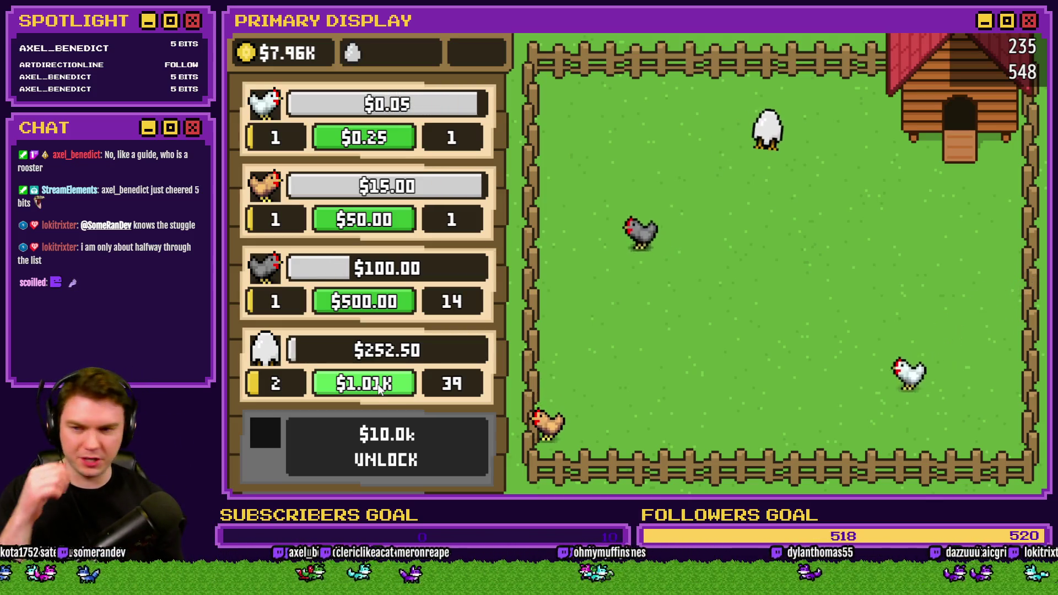
left_click(376, 389)
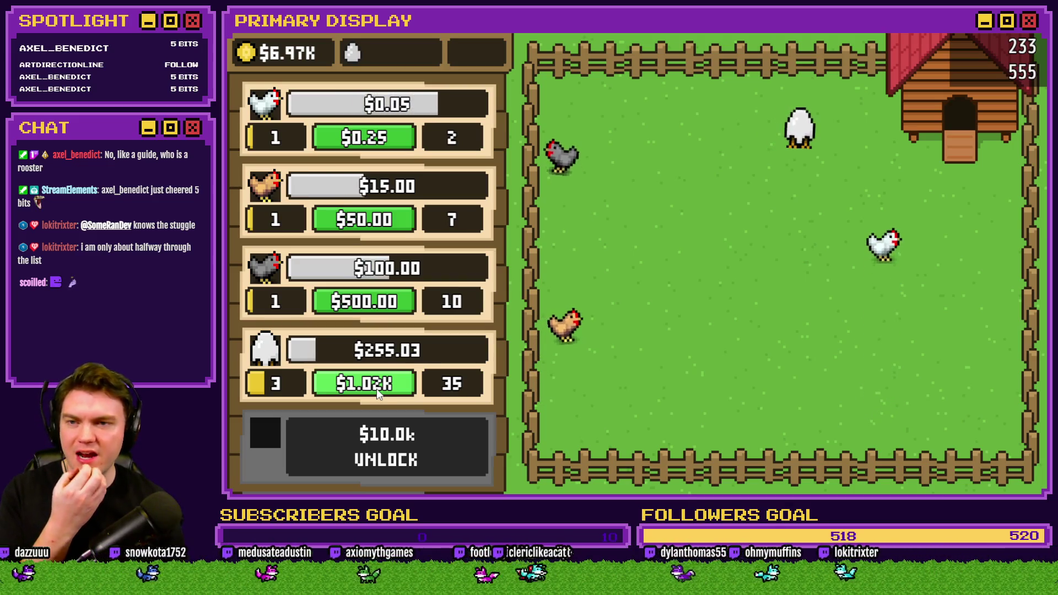
left_click(376, 389)
left_click(376, 388)
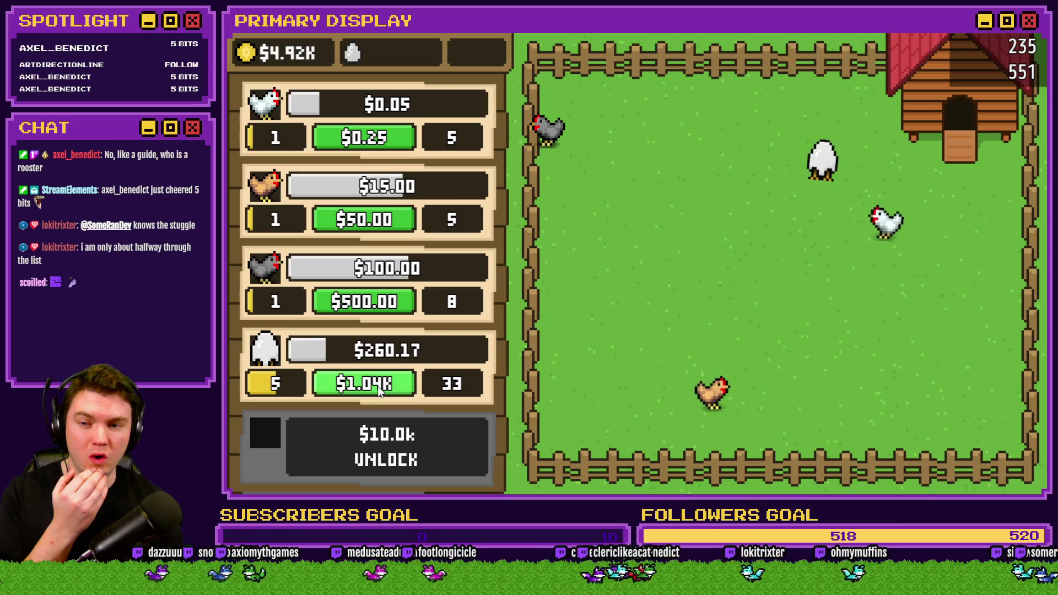
left_click(379, 389)
left_click(383, 388)
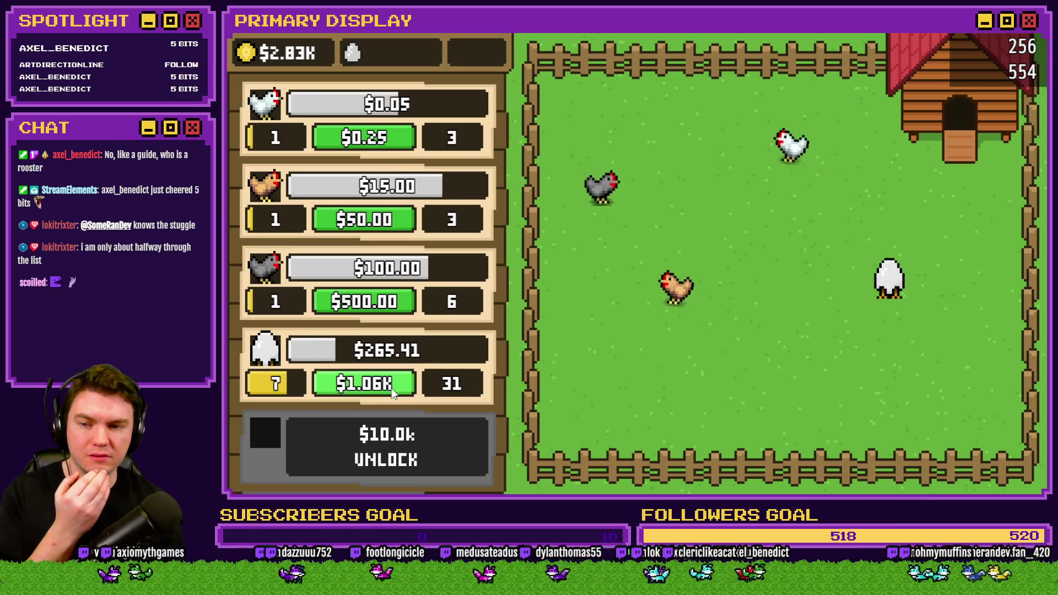
left_click(391, 388)
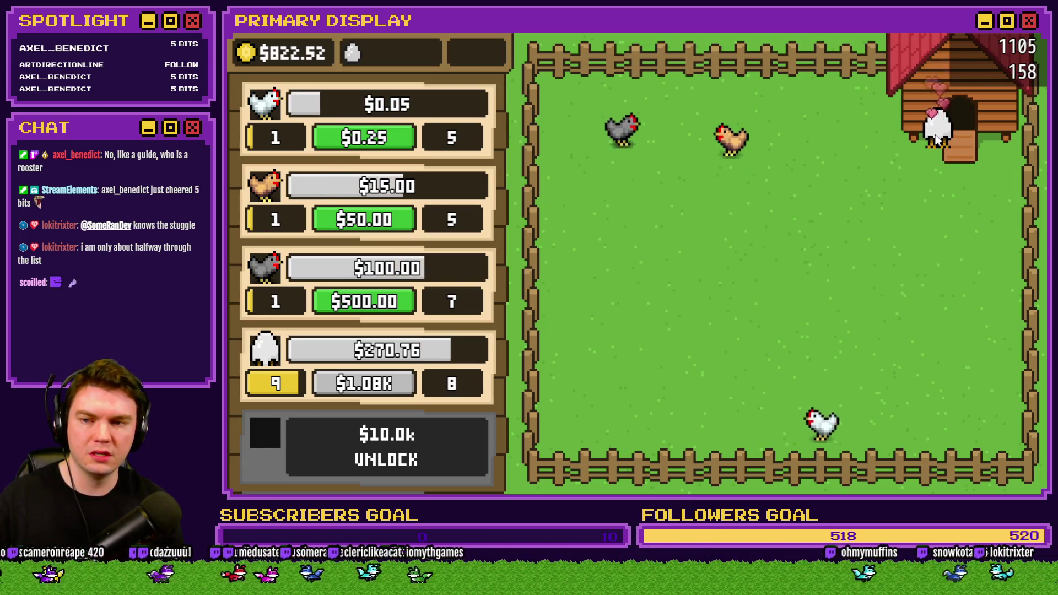
left_click_drag(930, 141, 871, 224)
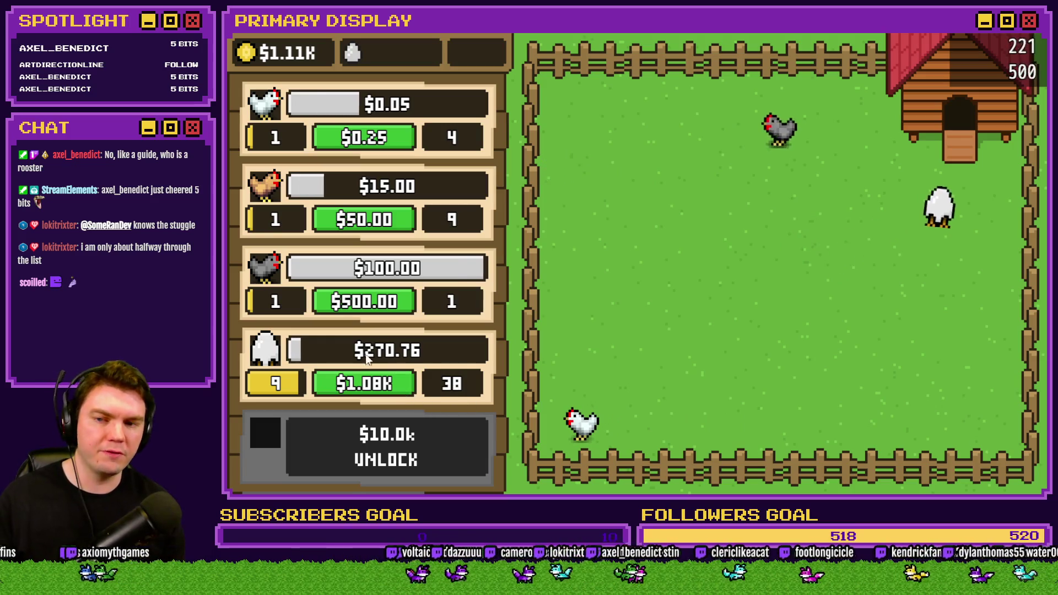
left_click(389, 384)
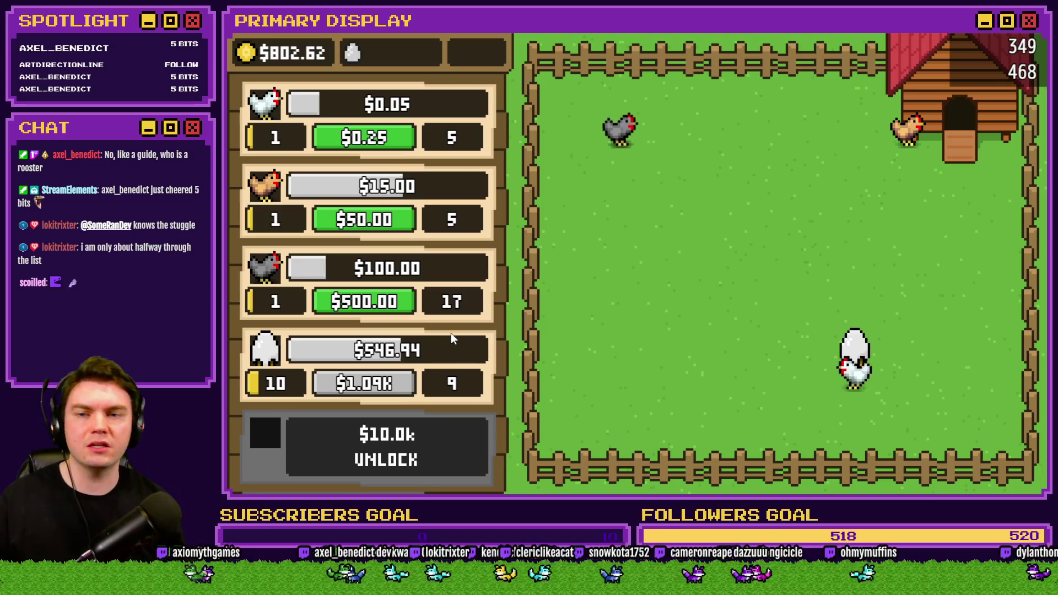
Step: Buy the $500 grey chicken upgrade to level 3, plus several brown and white chicken upgrades
left_click(376, 306)
left_click(379, 220)
left_click(379, 220)
left_click(379, 220)
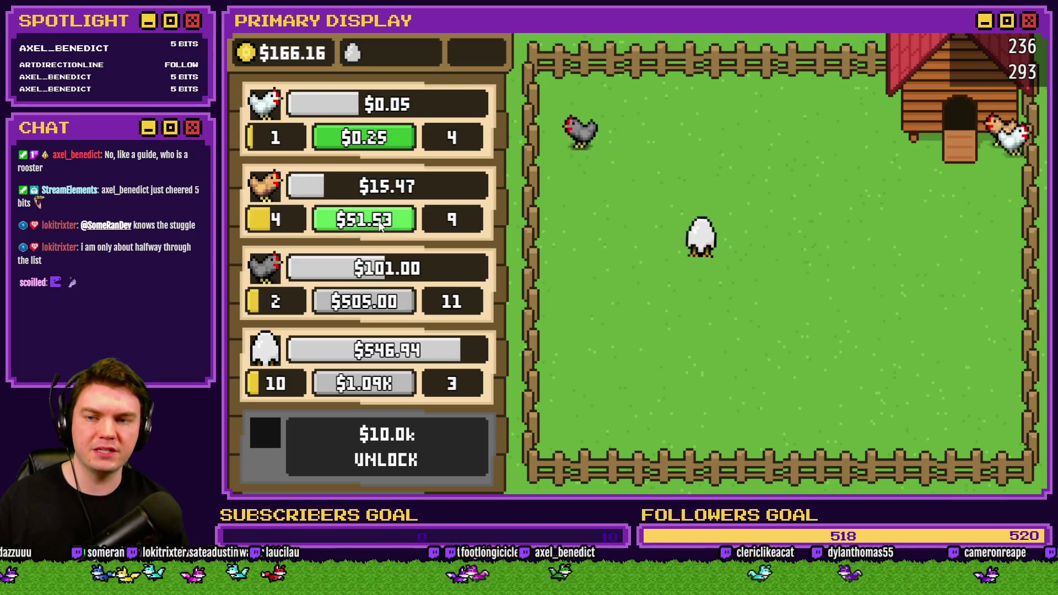
left_click(379, 220)
left_click(379, 220)
left_click(379, 220)
left_click(380, 139)
left_click(380, 139)
left_click(380, 139)
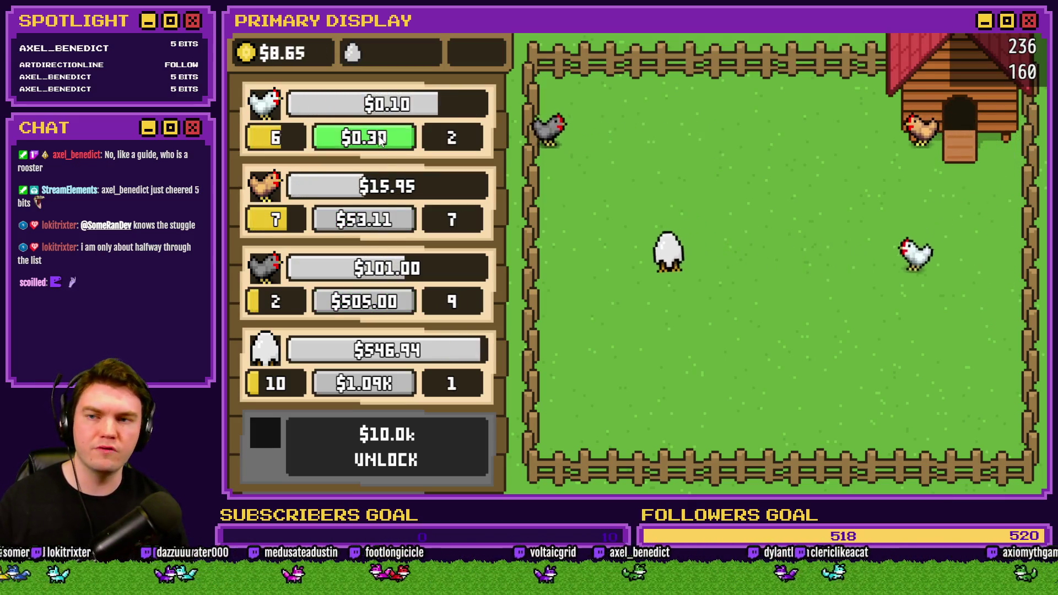
left_click(380, 139)
left_click(380, 139)
left_click(380, 139)
left_click(380, 139)
left_click(380, 139)
left_click(380, 139)
left_click(380, 139)
left_click(394, 304)
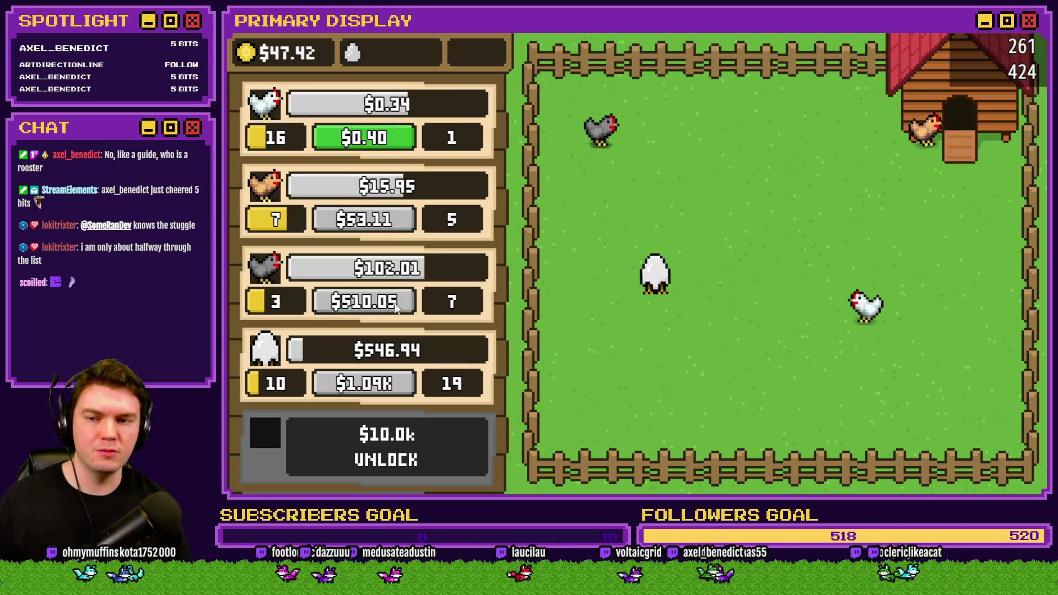
left_click(372, 151)
left_click(373, 151)
left_click(372, 151)
left_click(373, 150)
left_click(373, 150)
left_click(372, 150)
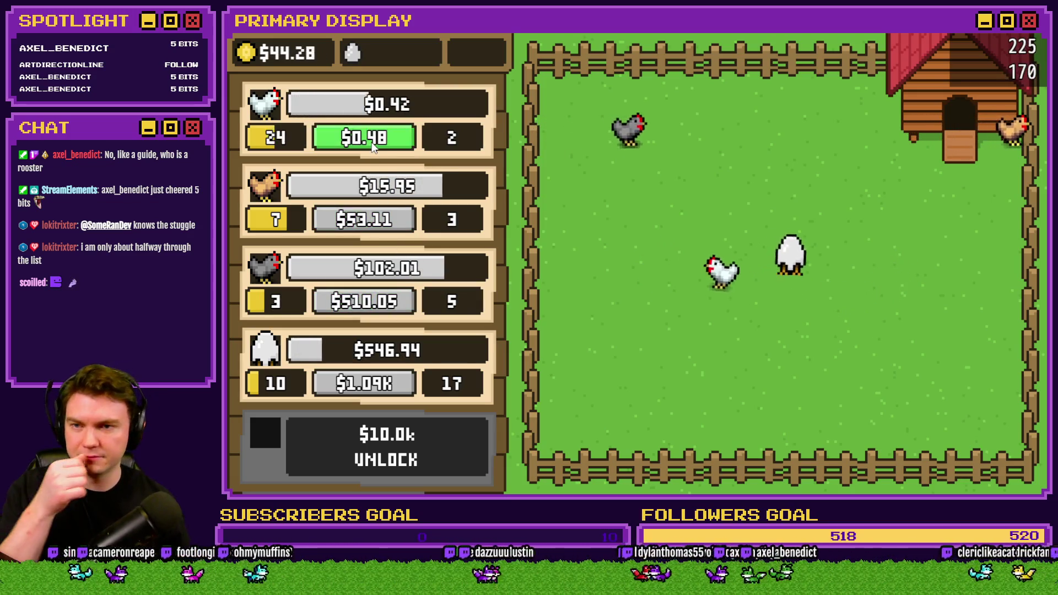
left_click(373, 148)
left_click(373, 148)
left_click(372, 146)
left_click(372, 146)
left_click(372, 146)
left_click(373, 146)
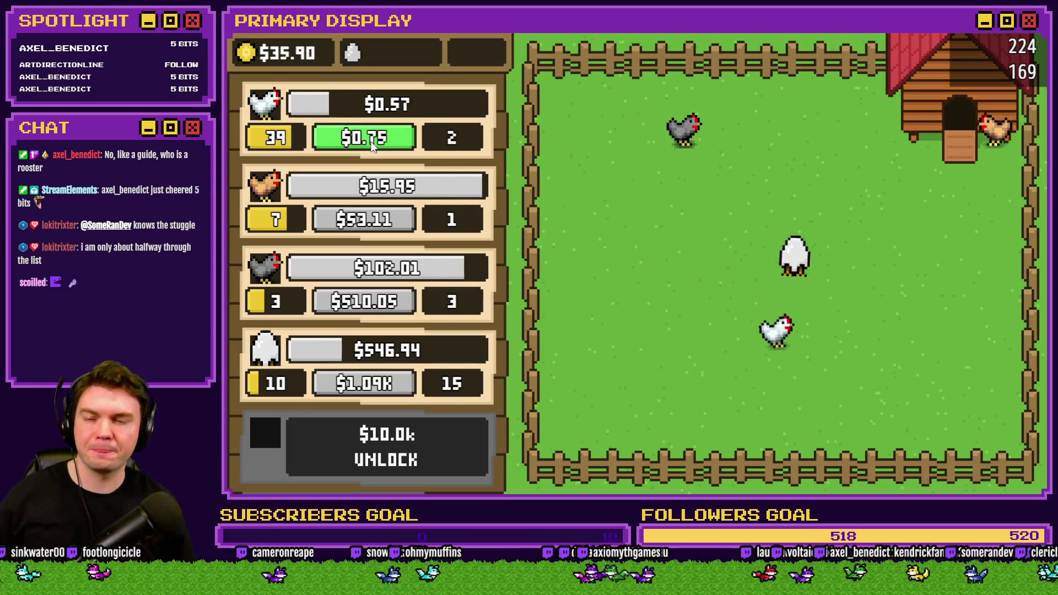
left_click(373, 147)
left_click(373, 146)
left_click(372, 146)
left_click(372, 146)
left_click(373, 146)
left_click(372, 147)
left_click(373, 146)
left_click(372, 147)
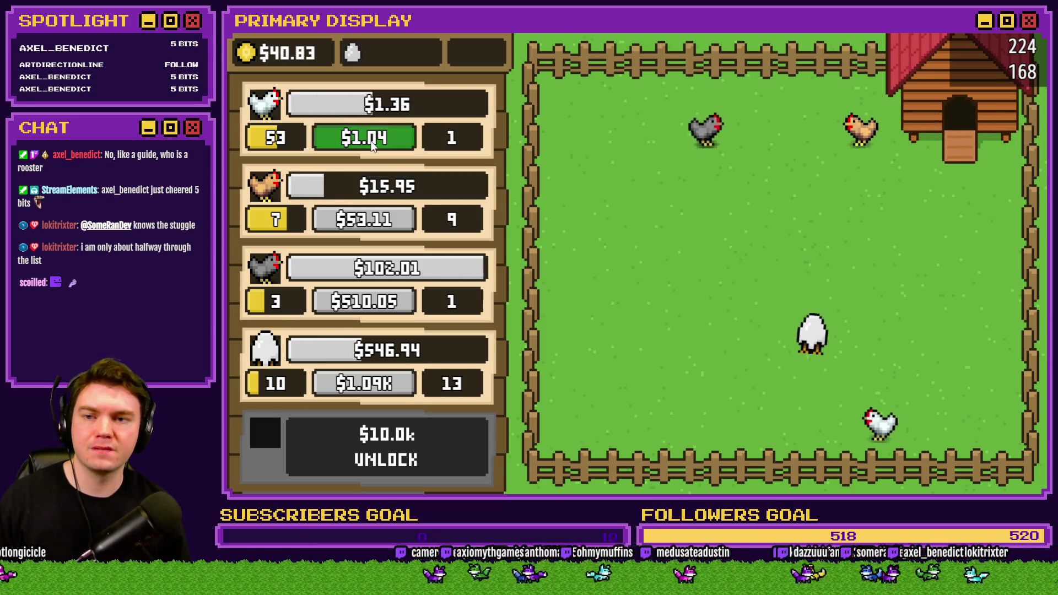
left_click(372, 146)
left_click(372, 146)
left_click(372, 147)
left_click(373, 147)
Step: Keep levelling the white chicken up to level 100, with brown and grey upgrades along the way
left_click(385, 219)
left_click(386, 220)
left_click(389, 139)
left_click(389, 139)
left_click(389, 138)
left_click(389, 138)
left_click(389, 137)
left_click(389, 137)
left_click(389, 137)
left_click(389, 138)
left_click(389, 138)
left_click(389, 138)
left_click(389, 138)
left_click(389, 139)
left_click(389, 138)
left_click(389, 138)
left_click(389, 138)
left_click(389, 138)
left_click(389, 138)
left_click(392, 139)
left_click(385, 136)
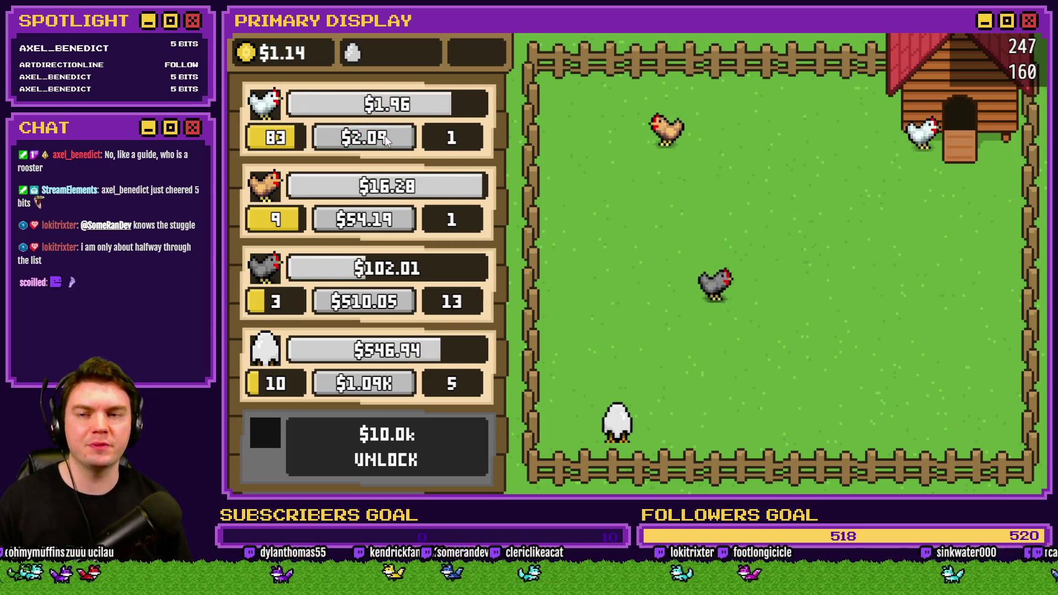
left_click(388, 141)
left_click(389, 143)
left_click(389, 142)
left_click(389, 142)
left_click(389, 142)
left_click(389, 143)
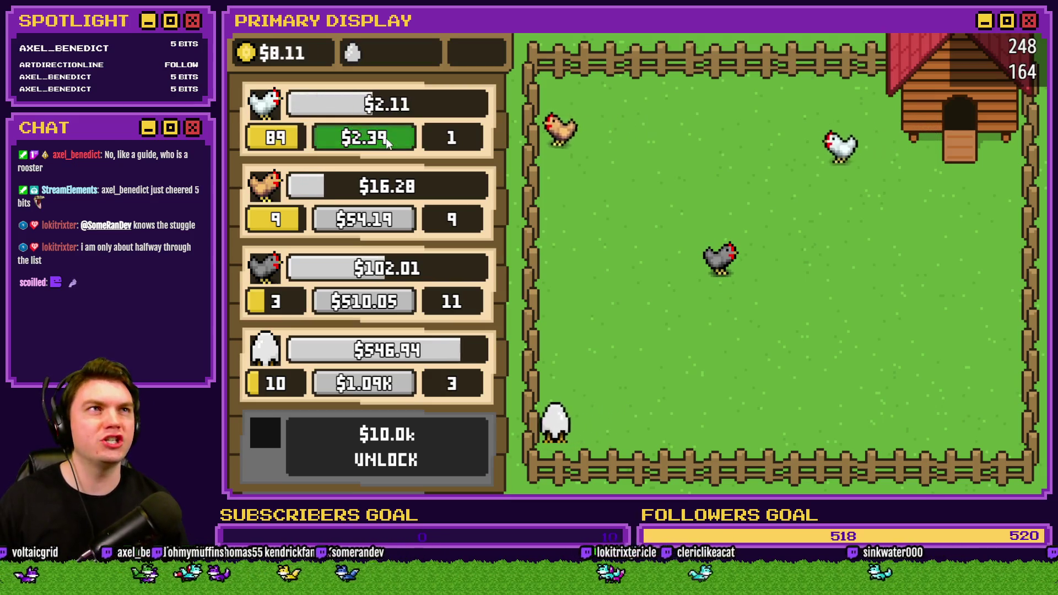
left_click(389, 142)
left_click(389, 142)
left_click(389, 142)
left_click(389, 139)
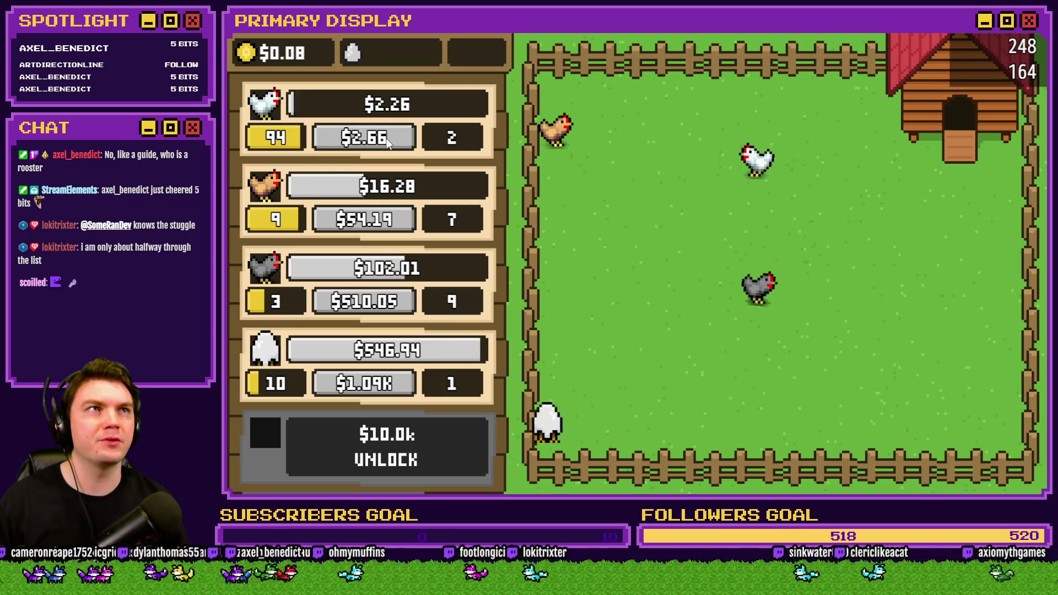
left_click(389, 139)
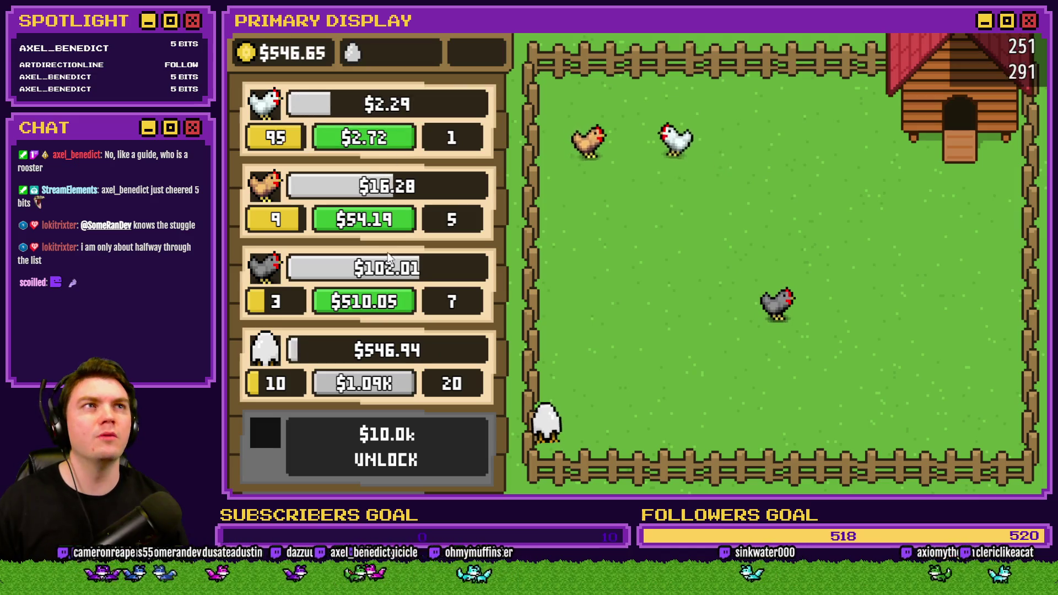
left_click(379, 313)
left_click(386, 144)
left_click(385, 145)
left_click(386, 145)
left_click(387, 144)
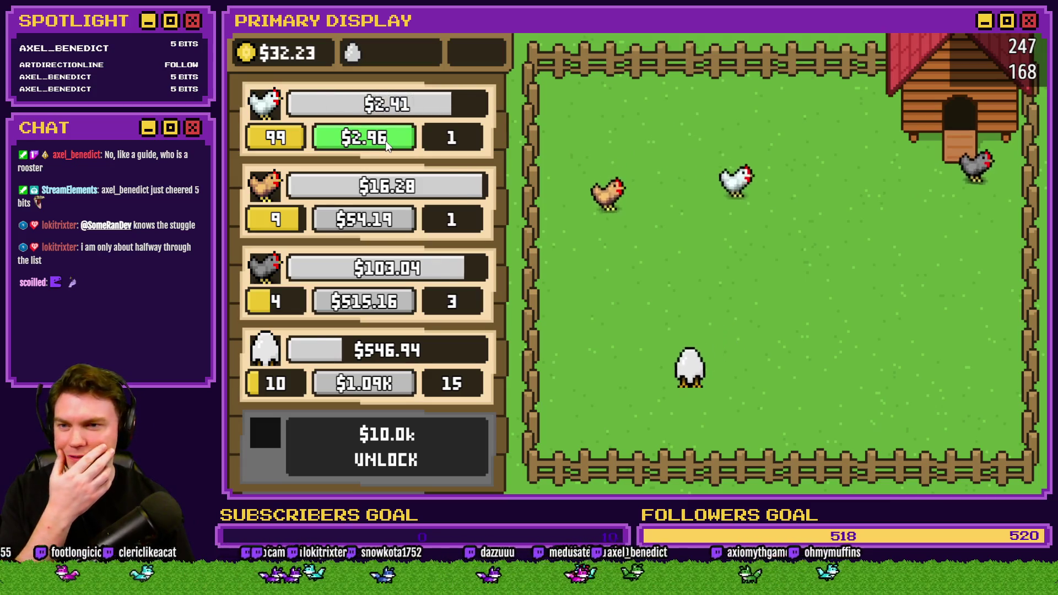
left_click(387, 145)
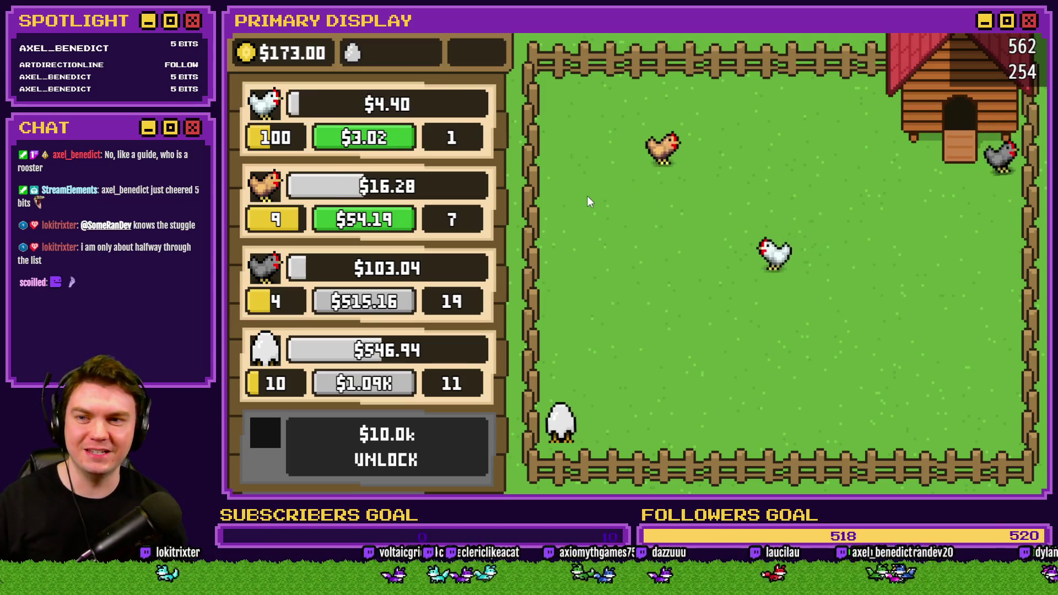
Step: Push the white chicken from level 100 to 156, buying brown and grey upgrades in between
left_click(387, 223)
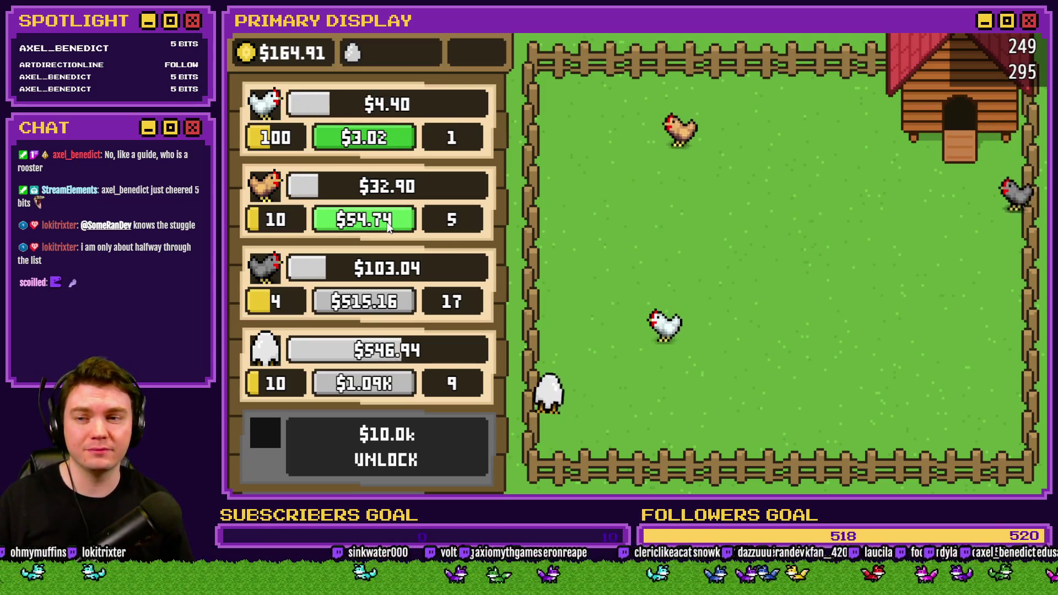
left_click(388, 223)
left_click(389, 223)
left_click(389, 223)
left_click(363, 137)
left_click(364, 138)
left_click(364, 137)
left_click(363, 137)
left_click(363, 137)
left_click(364, 138)
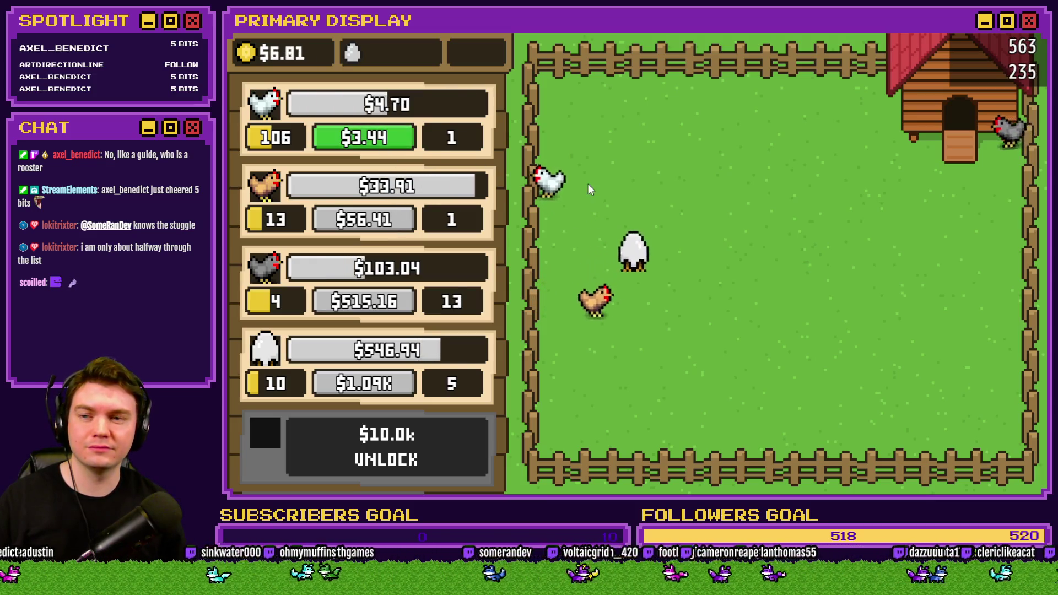
left_click(388, 138)
left_click(388, 137)
left_click(387, 138)
left_click(388, 138)
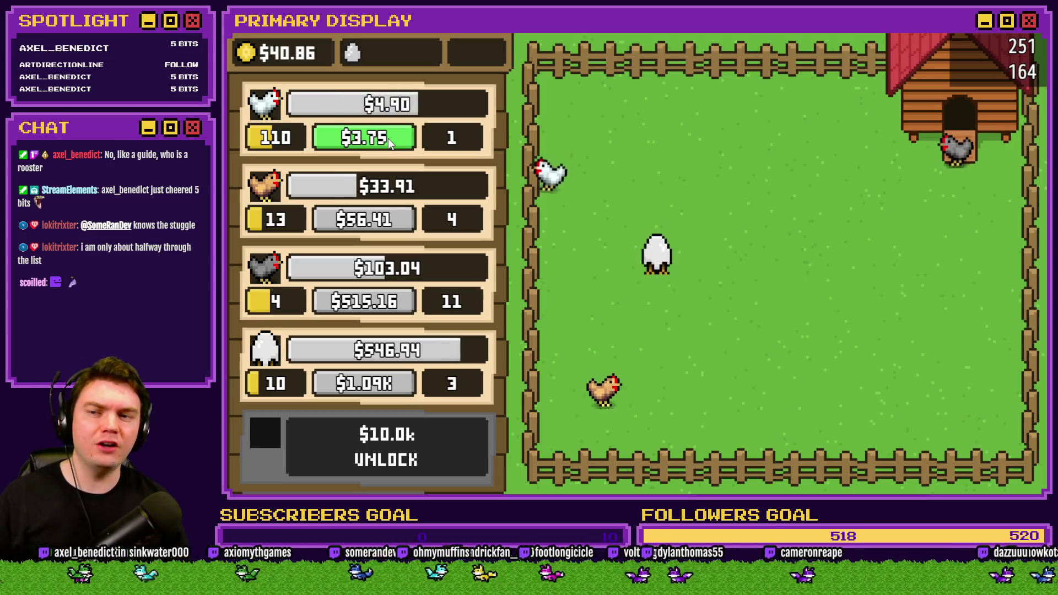
left_click(388, 138)
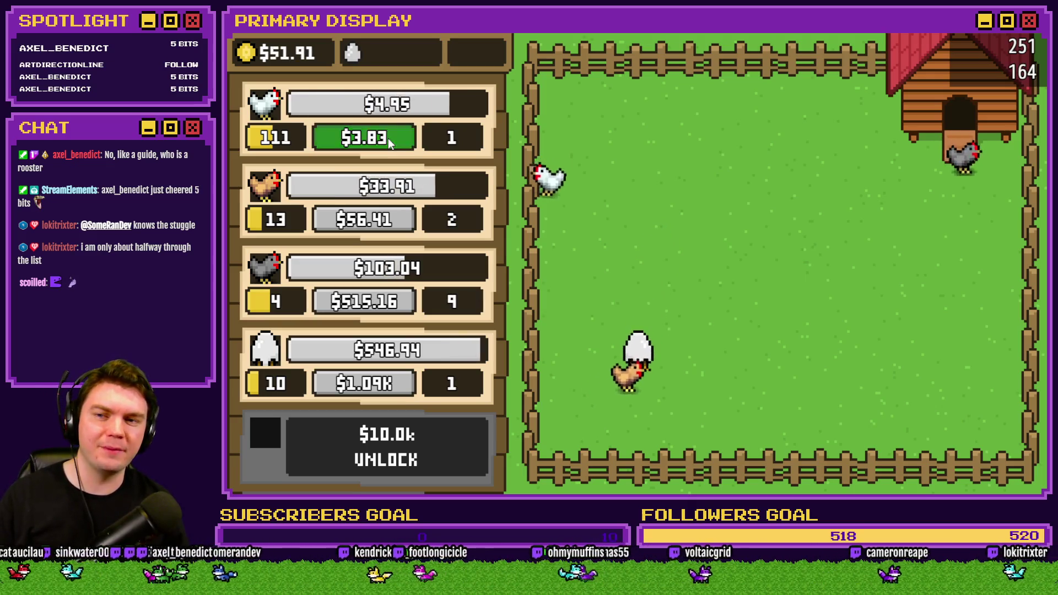
double_click(388, 137)
double_click(388, 138)
double_click(388, 138)
double_click(387, 138)
left_click(388, 137)
left_click(391, 310)
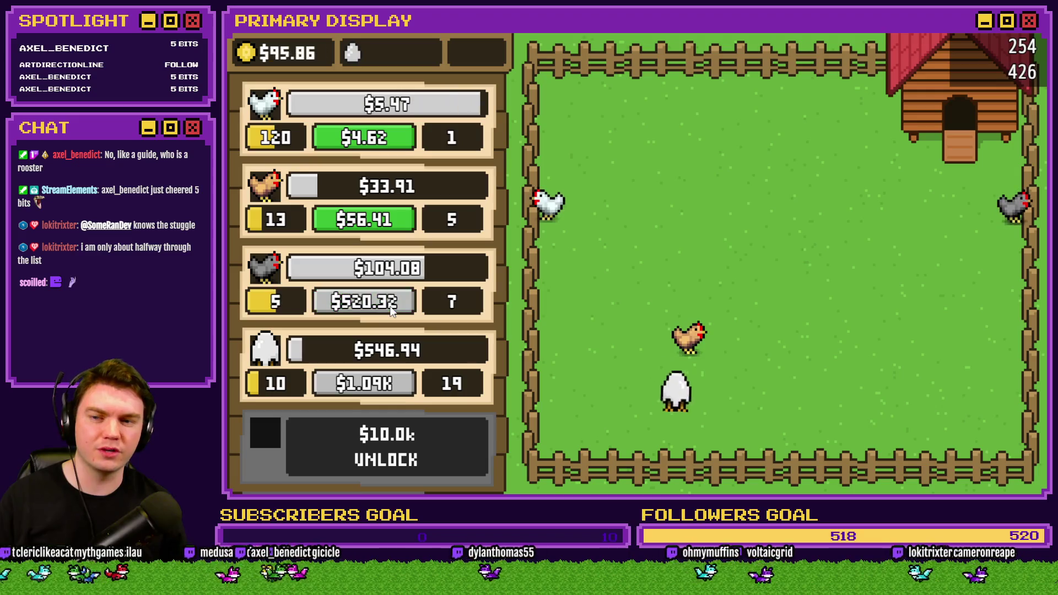
left_click(363, 219)
double_click(379, 139)
double_click(379, 138)
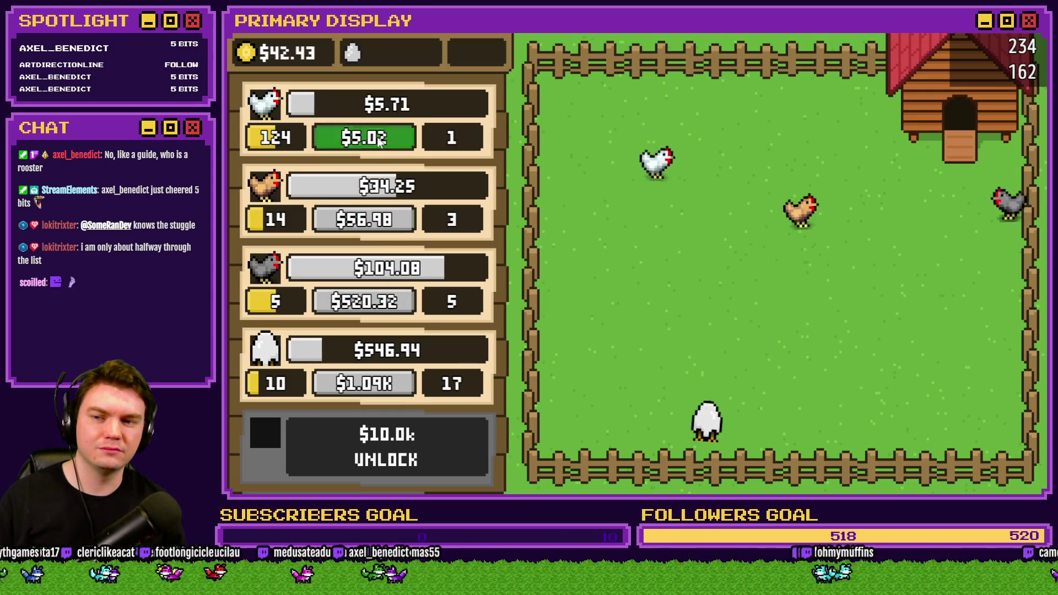
double_click(379, 139)
double_click(378, 139)
double_click(379, 139)
left_click(379, 139)
double_click(379, 139)
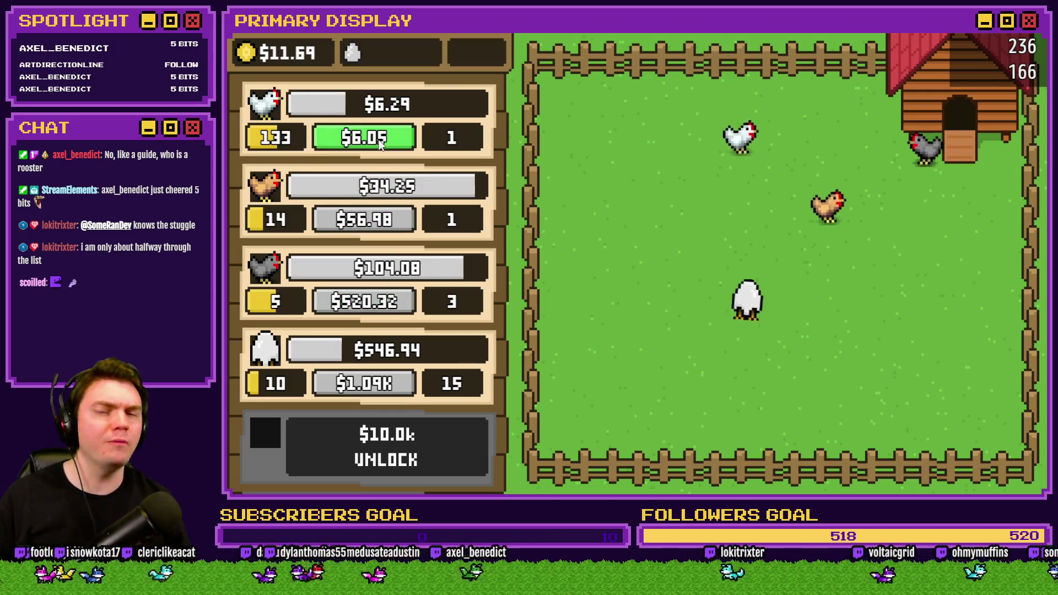
double_click(381, 140)
double_click(381, 141)
left_click(381, 142)
double_click(383, 143)
double_click(383, 143)
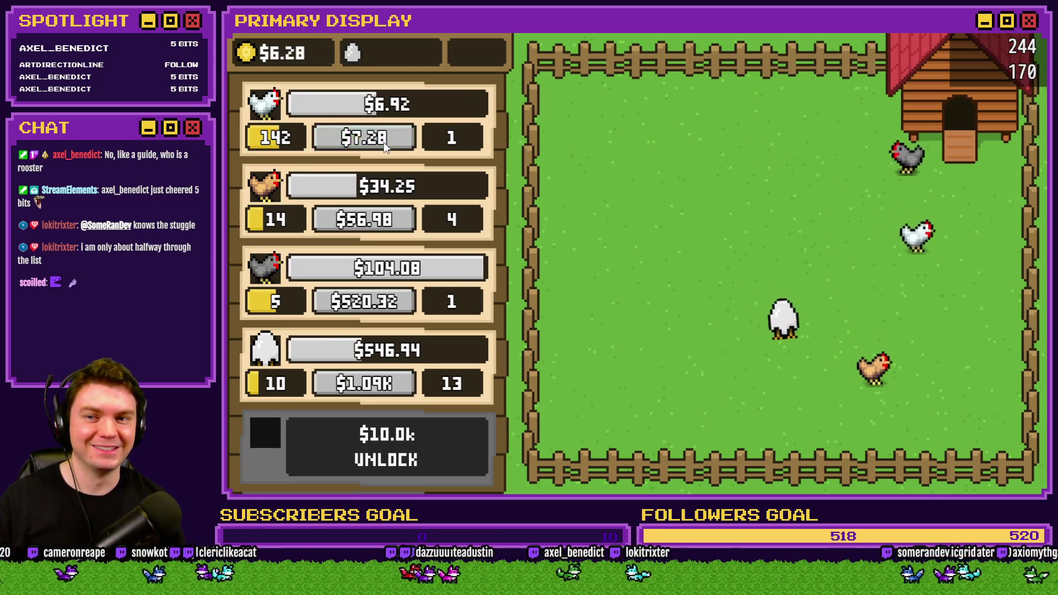
left_click(385, 144)
double_click(364, 219)
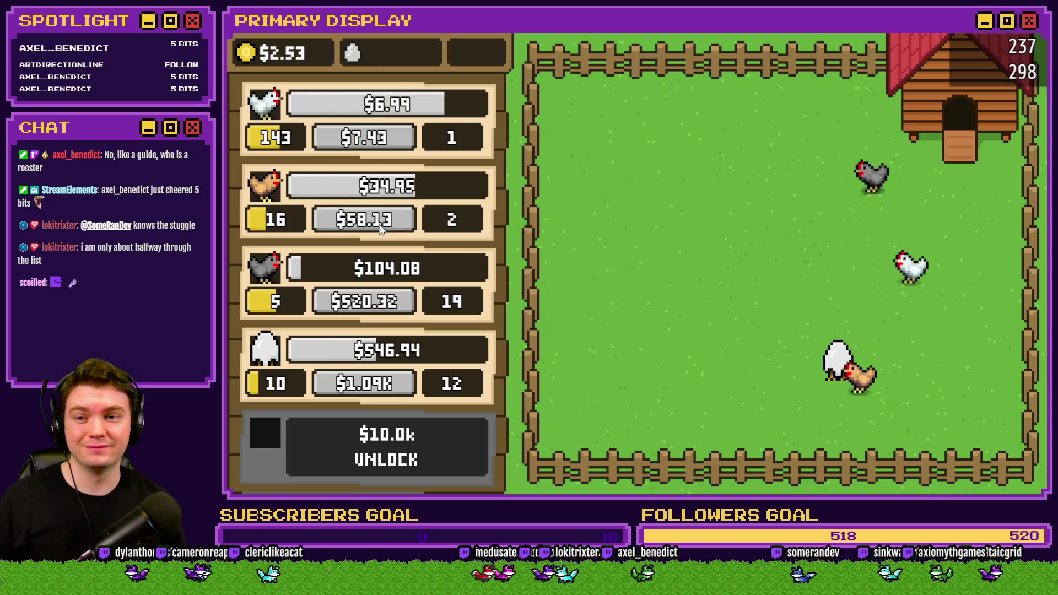
double_click(387, 145)
left_click(387, 144)
left_click(387, 144)
double_click(388, 145)
left_click(388, 145)
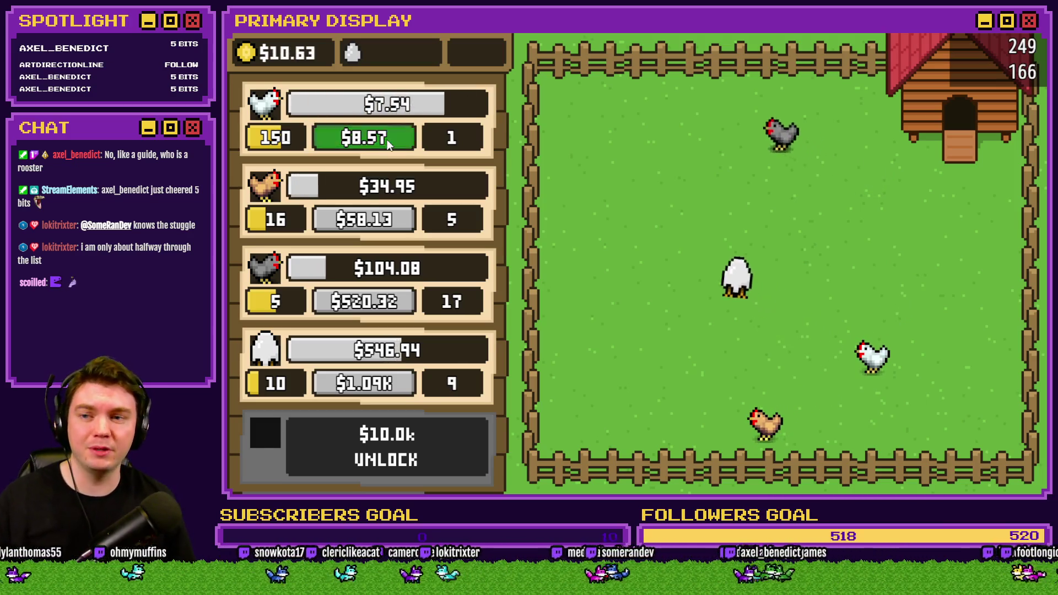
double_click(388, 144)
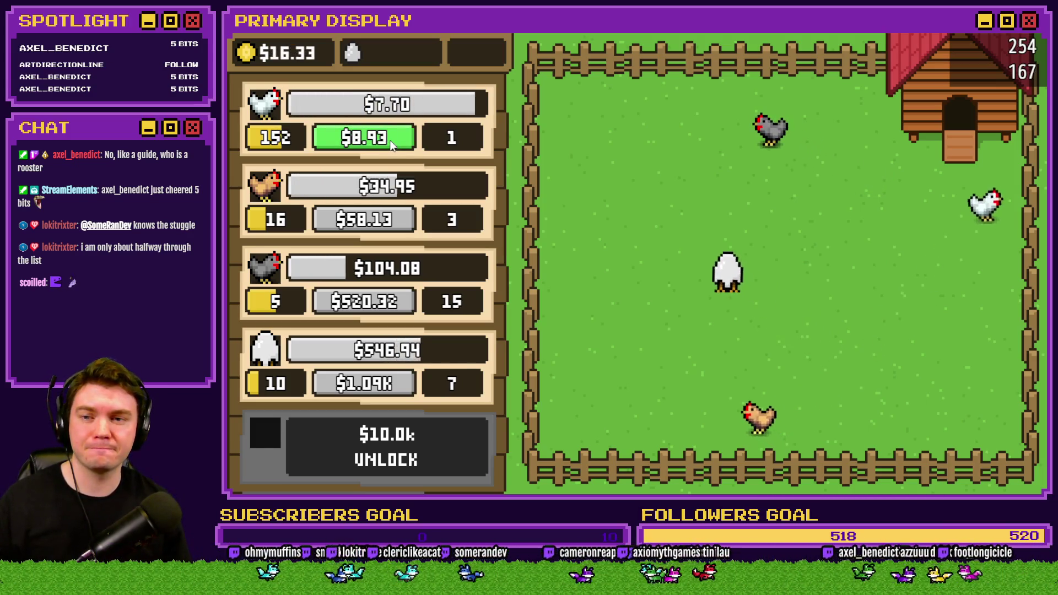
double_click(391, 144)
left_click(391, 144)
left_click(391, 144)
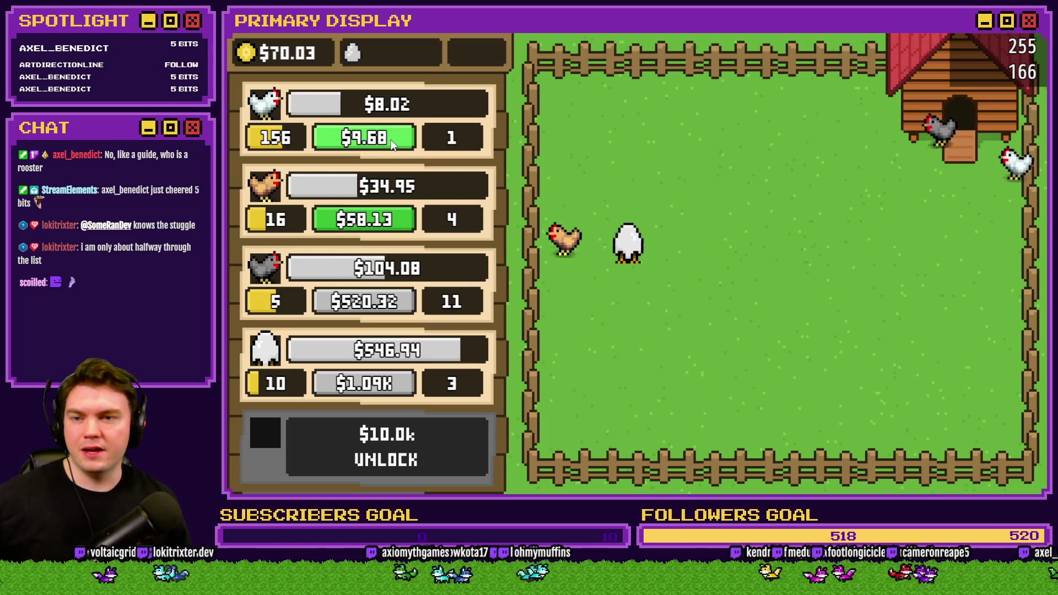
left_click(391, 219)
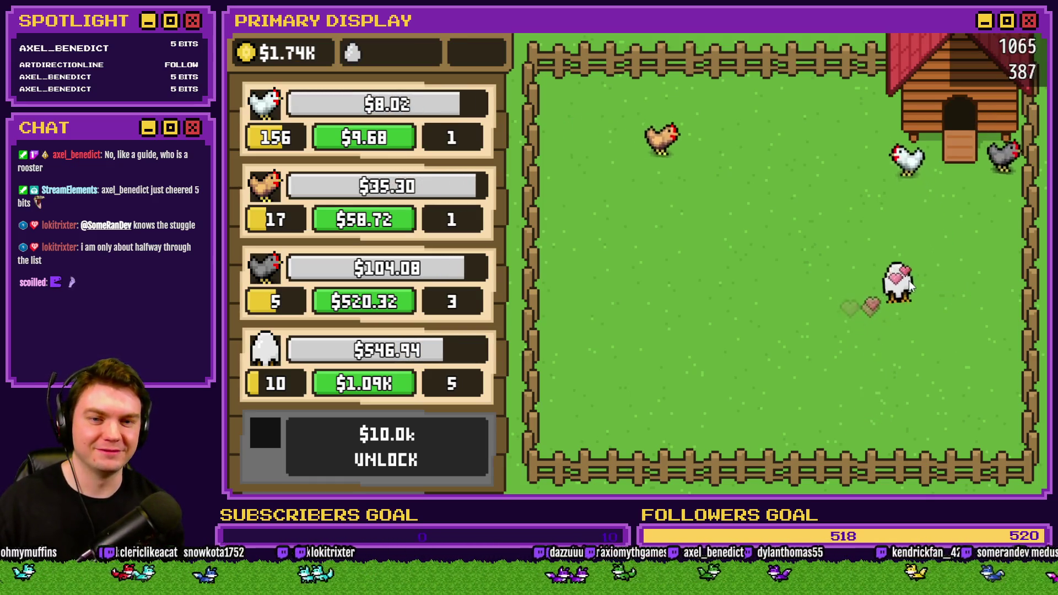
Step: Upgrade the egg chicken row to level 12, pet the egg chicken, and close the playtest
left_click(385, 384)
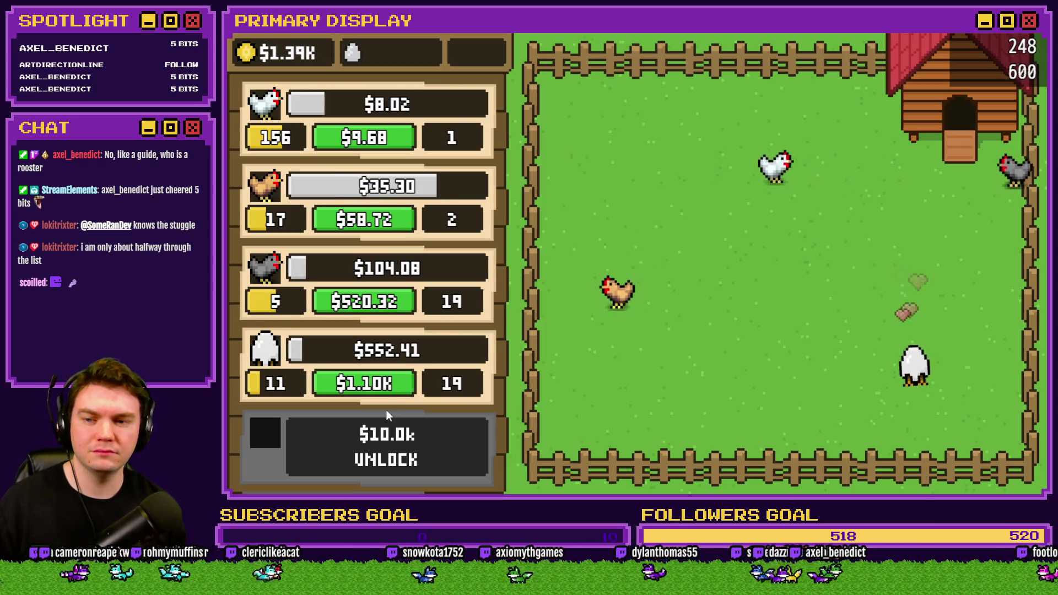
left_click(369, 384)
left_click(944, 372)
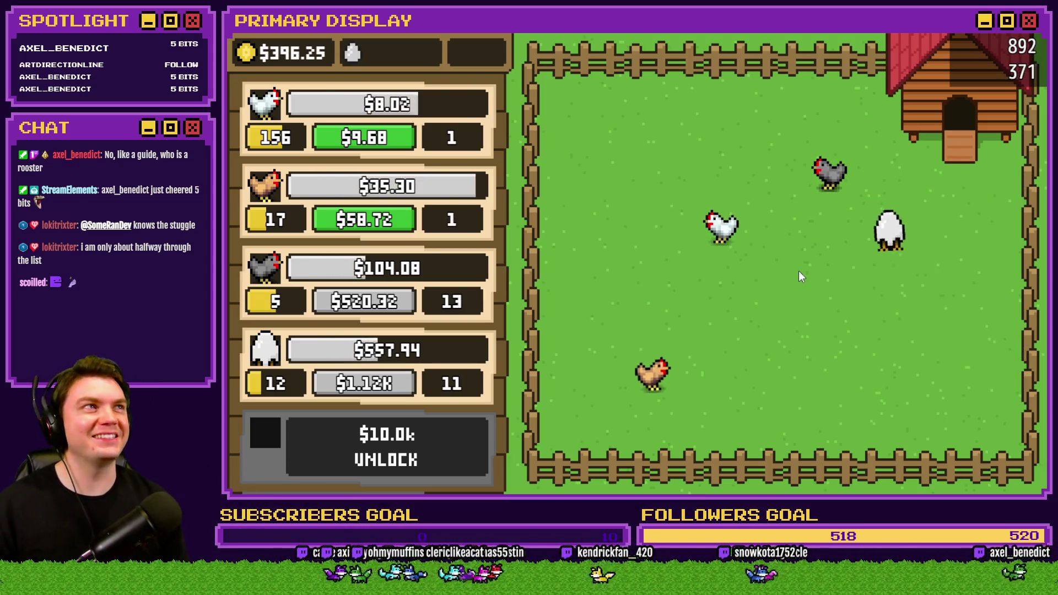
key("alt+F4")
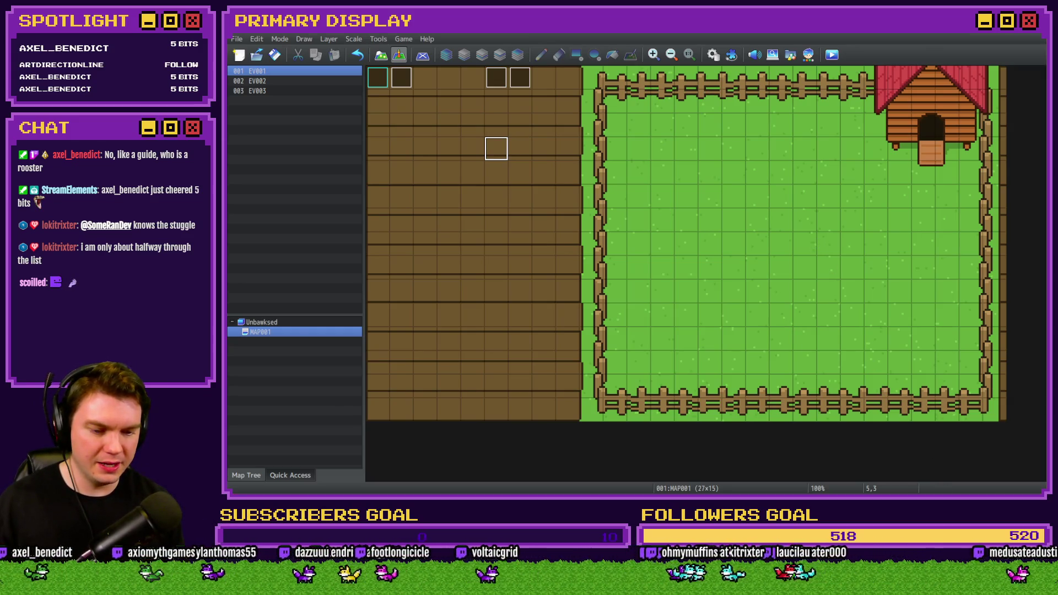
Step: Cycle past the chicken UI mockup and ideas list to the Bad Ideas Game Jam 2026 page
key("alt+Tab")
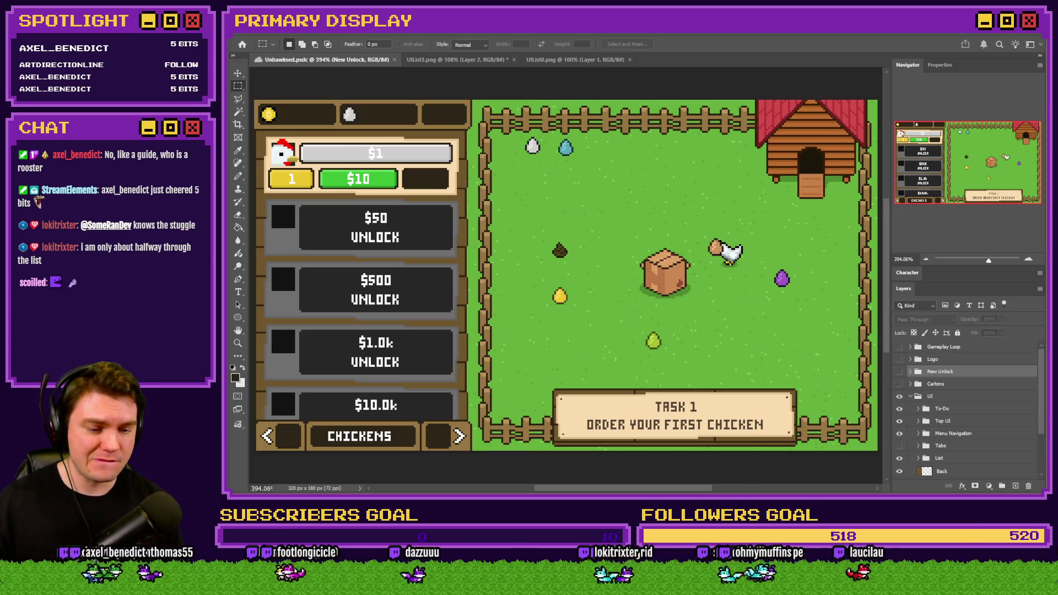
key("alt+Tab")
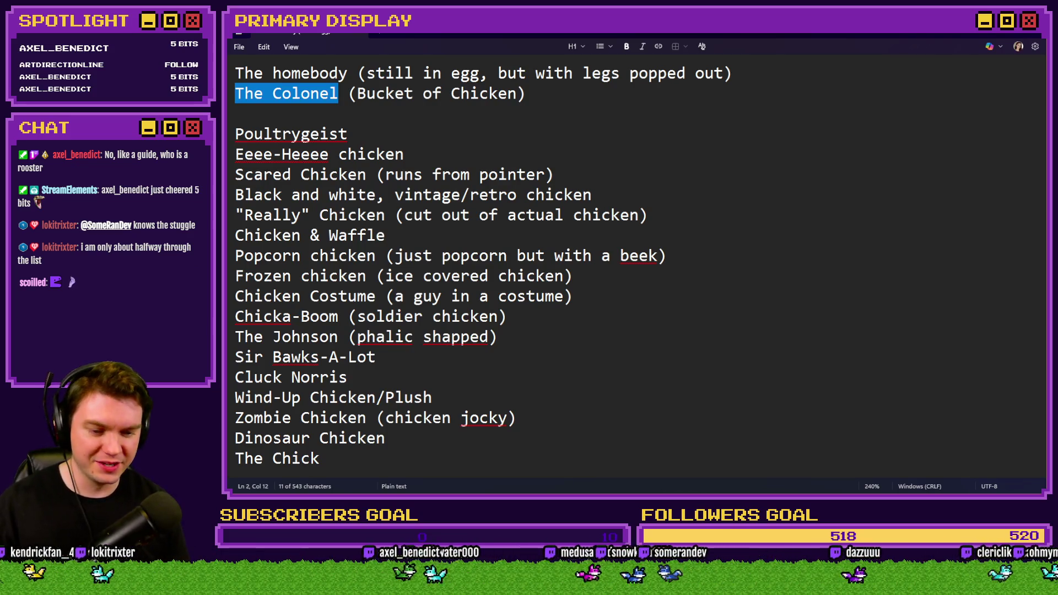
key("alt+Tab")
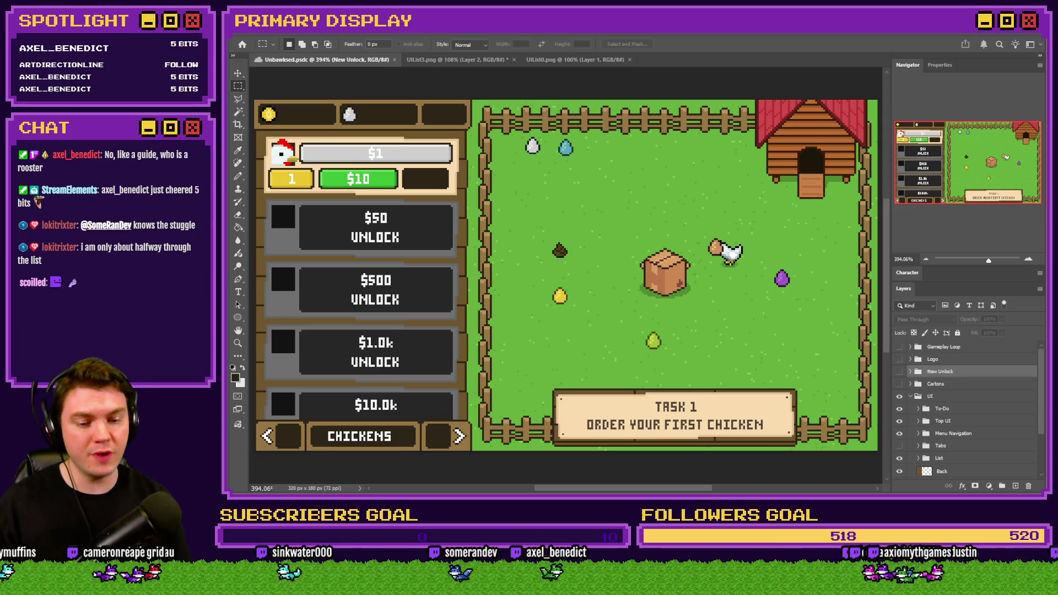
key("alt+Tab")
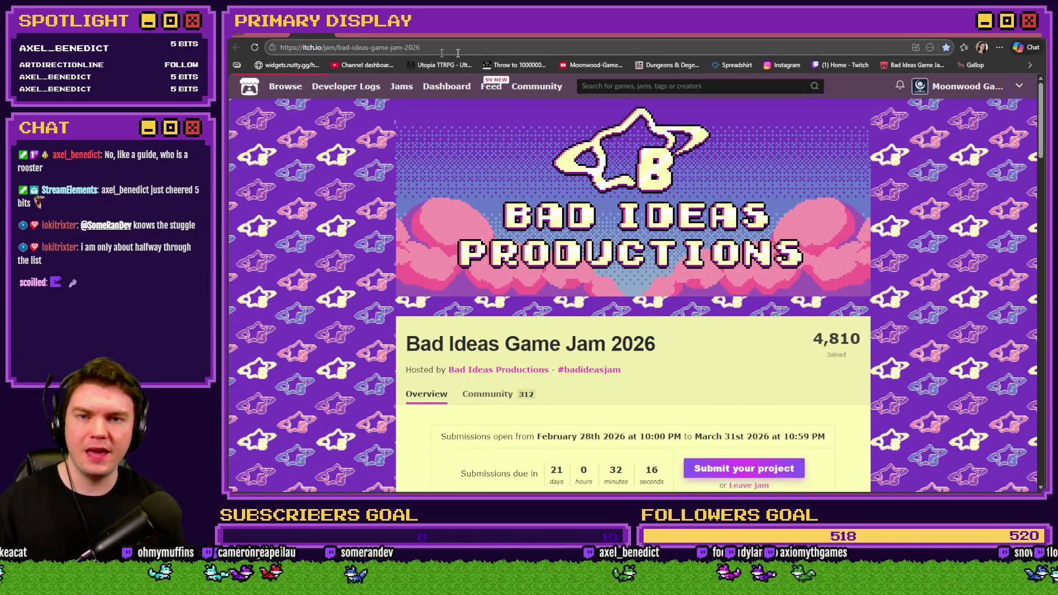
Step: Reveal the spoilered chicken-bucket pixel art in Discord's #-unbawksed channel, then return to RPG Maker
left_click(813, 39)
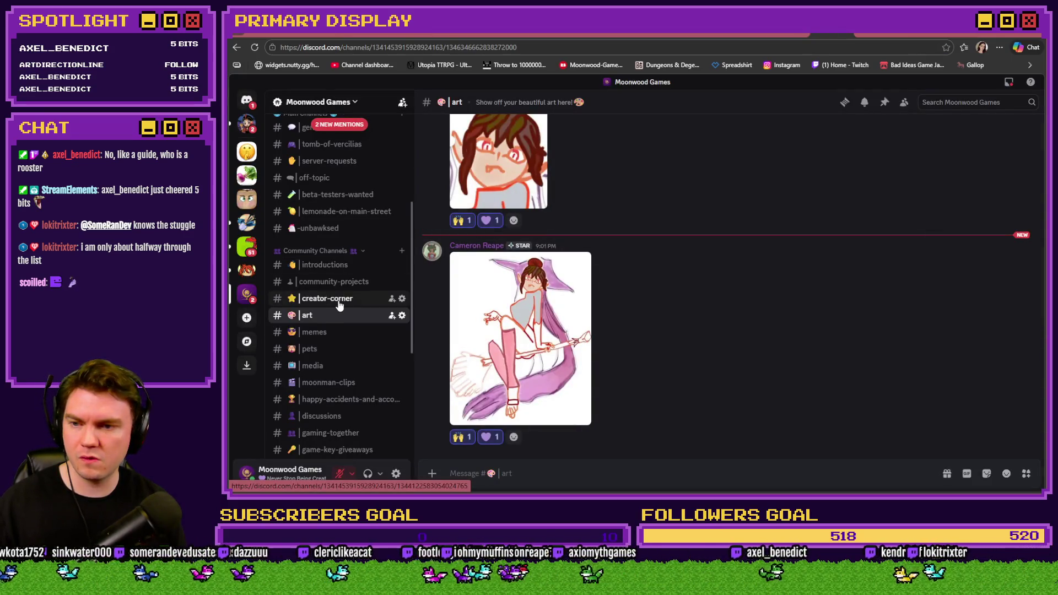
left_click(330, 230)
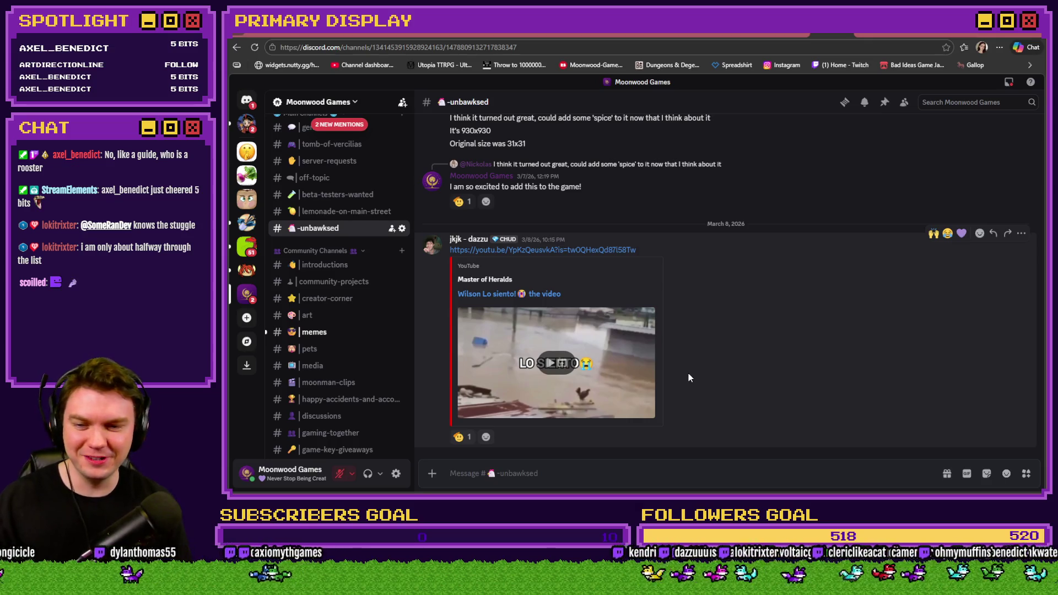
scroll(689, 375, "up", 5)
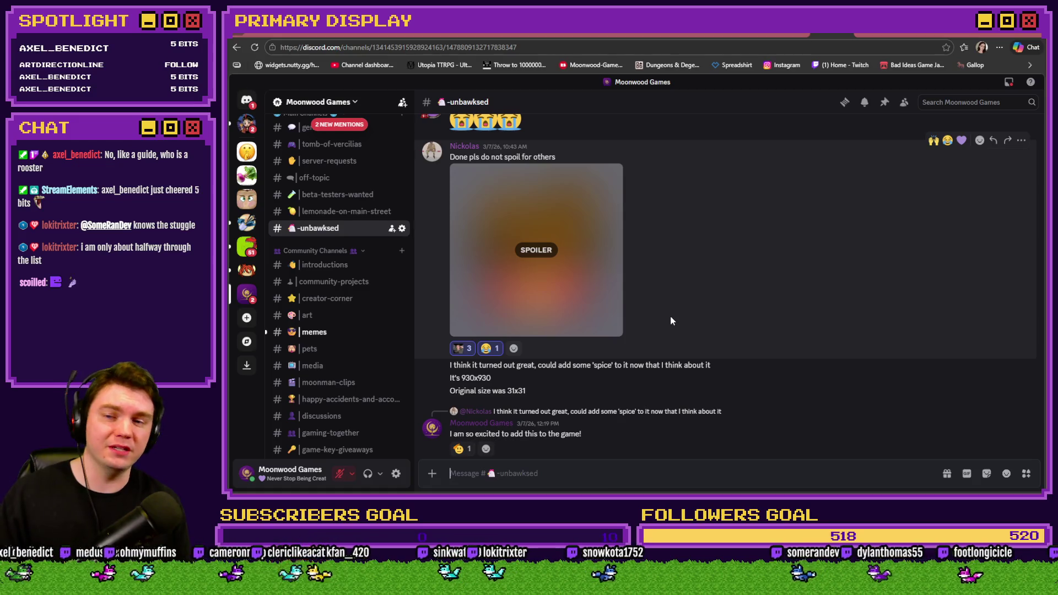
left_click(536, 253)
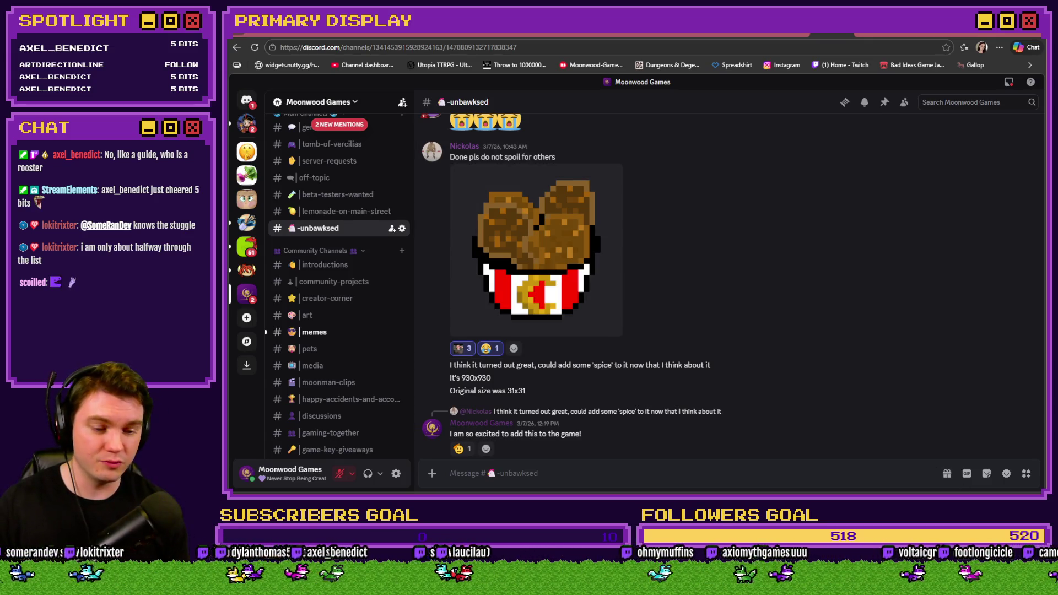
key("alt+Tab")
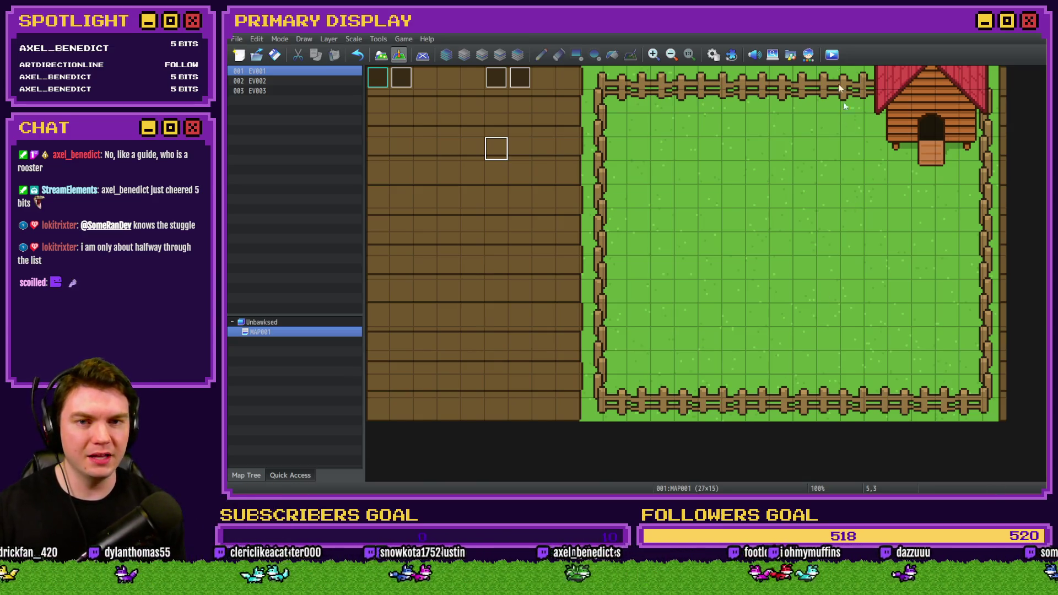
Step: Playtest and unlock Leghorn, Orpington, Australorp and, via the $1.0k slot, the egg chicken
left_click(832, 54)
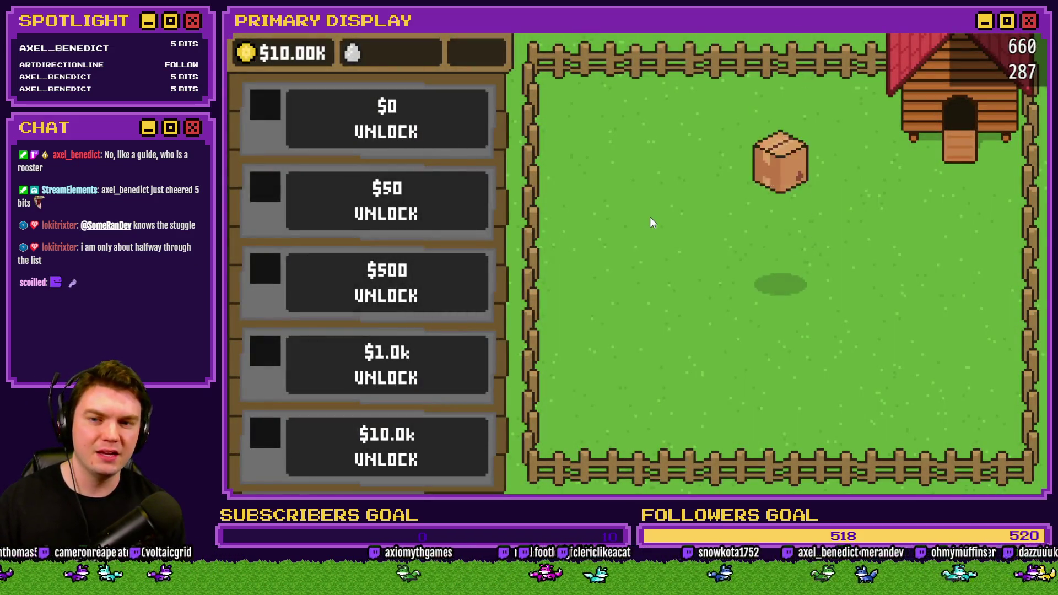
left_click(778, 273)
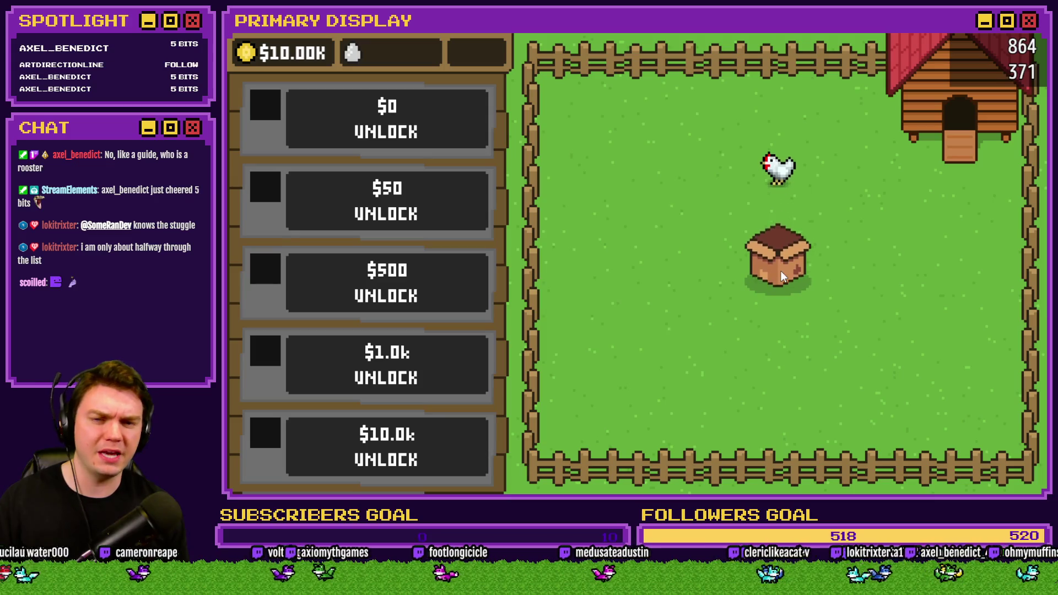
left_click(826, 276)
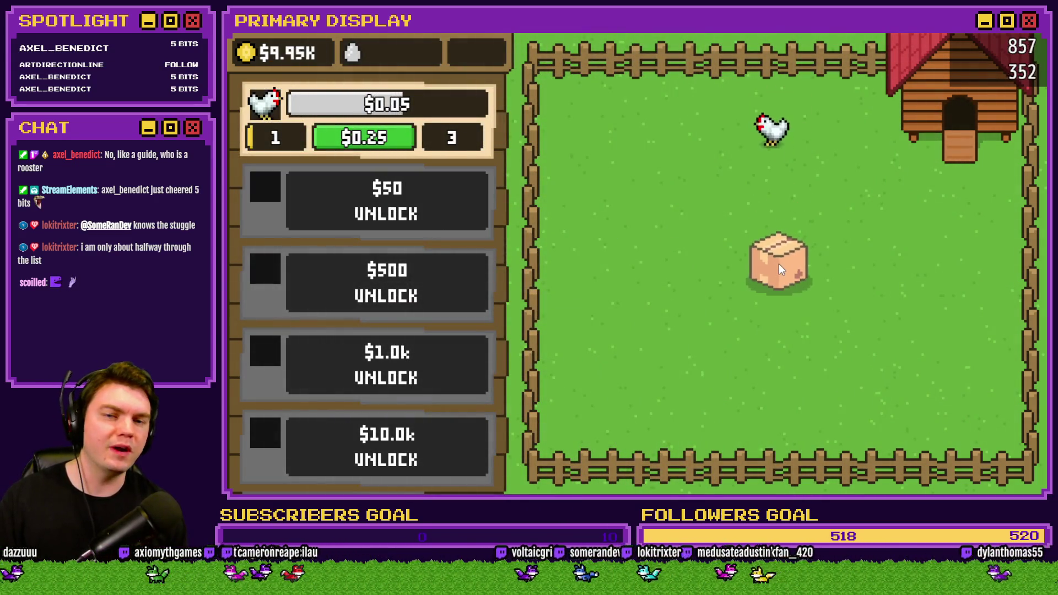
left_click(779, 267)
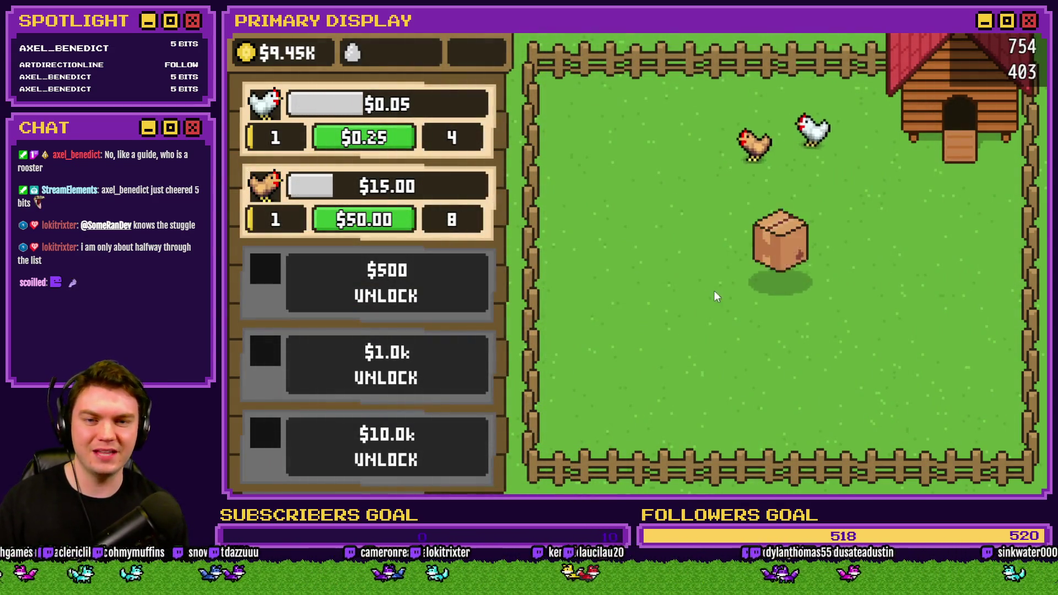
left_click(778, 268)
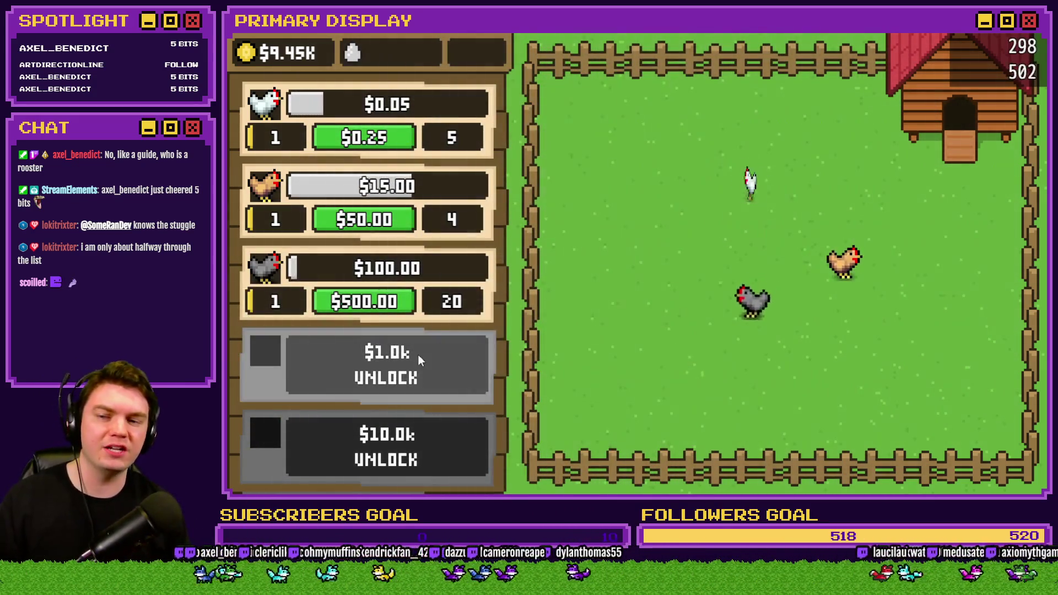
left_click(417, 358)
left_click(788, 259)
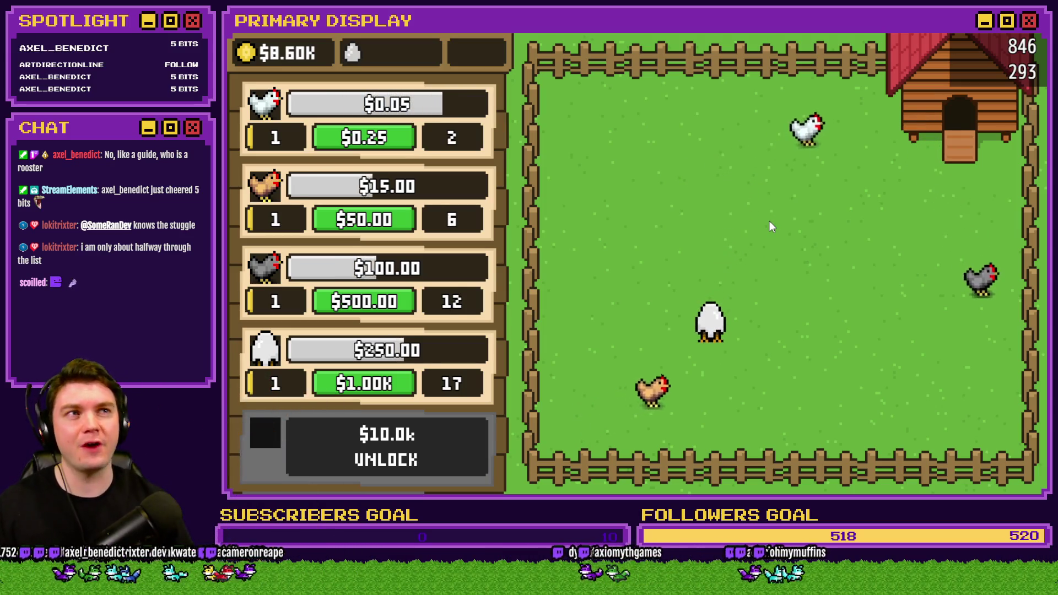
Step: Raise the egg row to level 9 with its $1.00K buy button and pet the egg
scroll(453, 375, "down", 1)
scroll(453, 374, "down", 1)
scroll(430, 397, "up", 2)
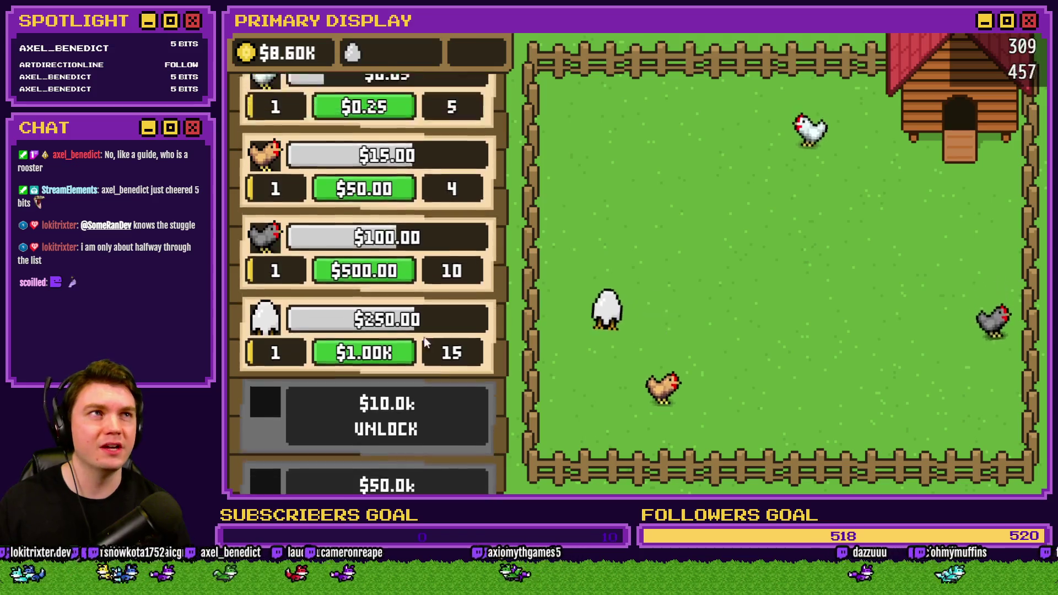
scroll(411, 416, "down", 3)
scroll(421, 301, "up", 1)
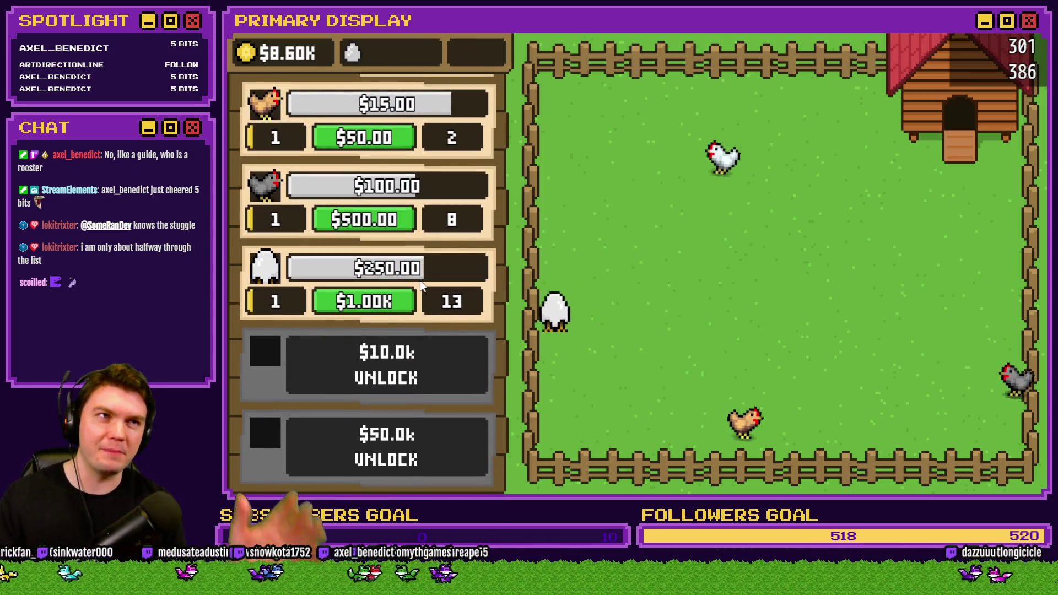
scroll(422, 391, "up", 2)
scroll(412, 428, "down", 1)
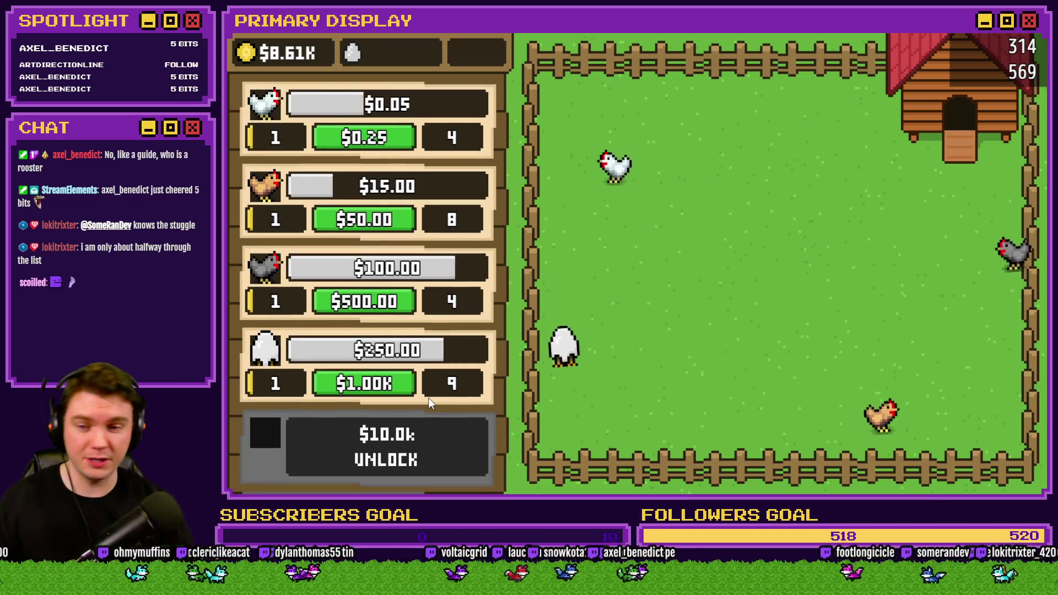
left_click(393, 380)
left_click(393, 380)
left_click(389, 384)
left_click(389, 383)
left_click(389, 383)
left_click(386, 386)
left_click(387, 386)
left_click(388, 386)
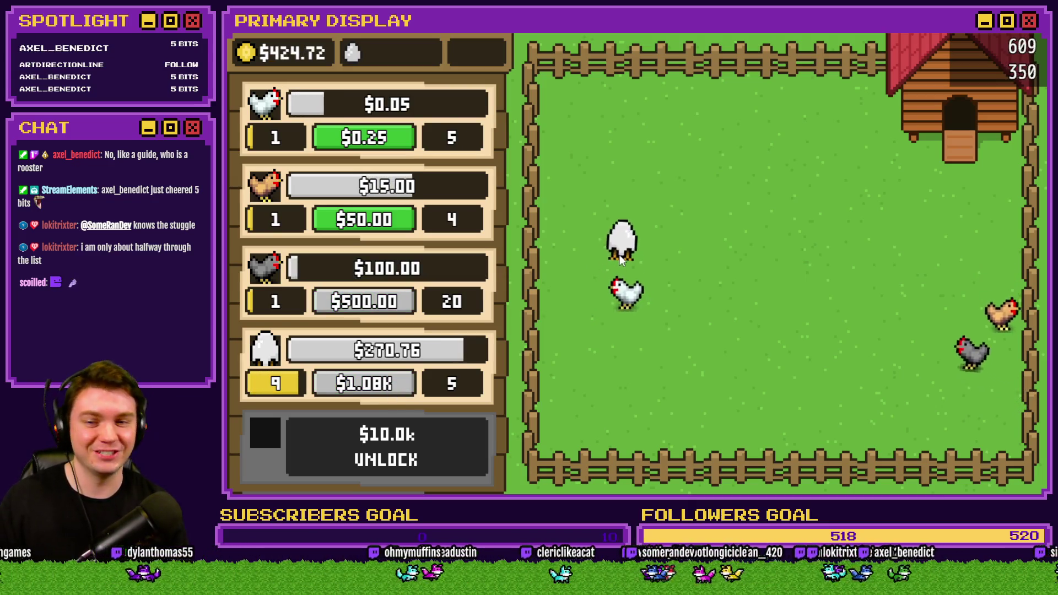
left_click(650, 203)
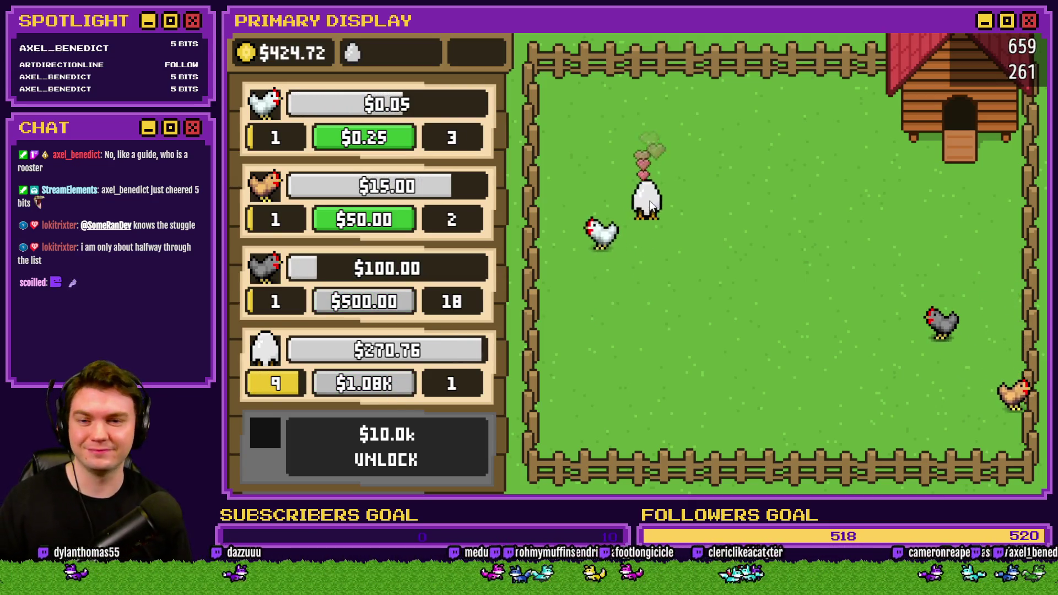
left_click(654, 208)
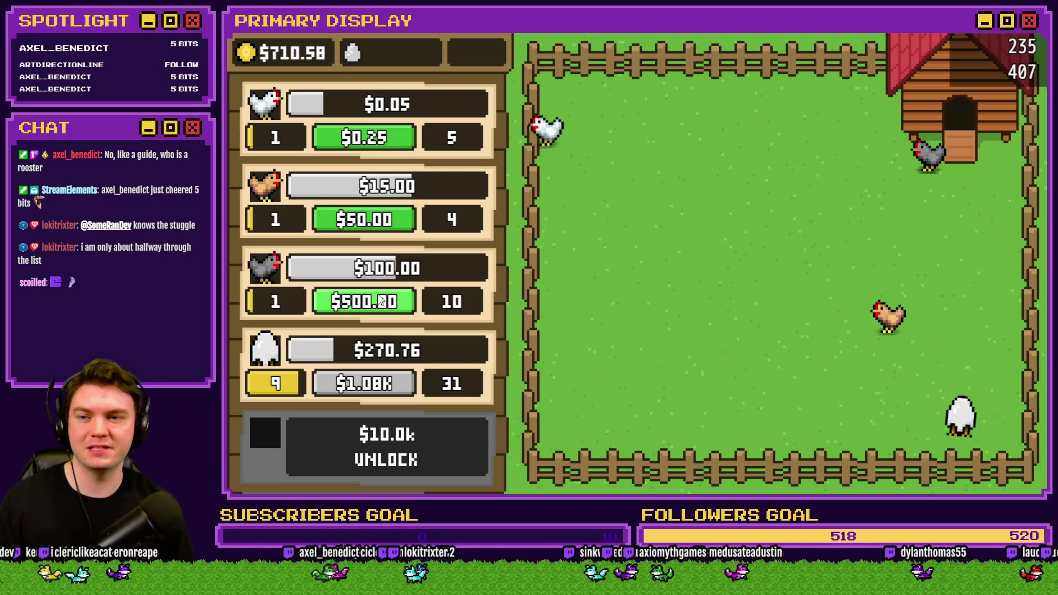
Step: Level the white chicken row up to level 50
left_click(381, 137)
left_click(381, 137)
left_click(381, 137)
left_click(382, 138)
left_click(382, 140)
left_click(383, 142)
left_click(384, 145)
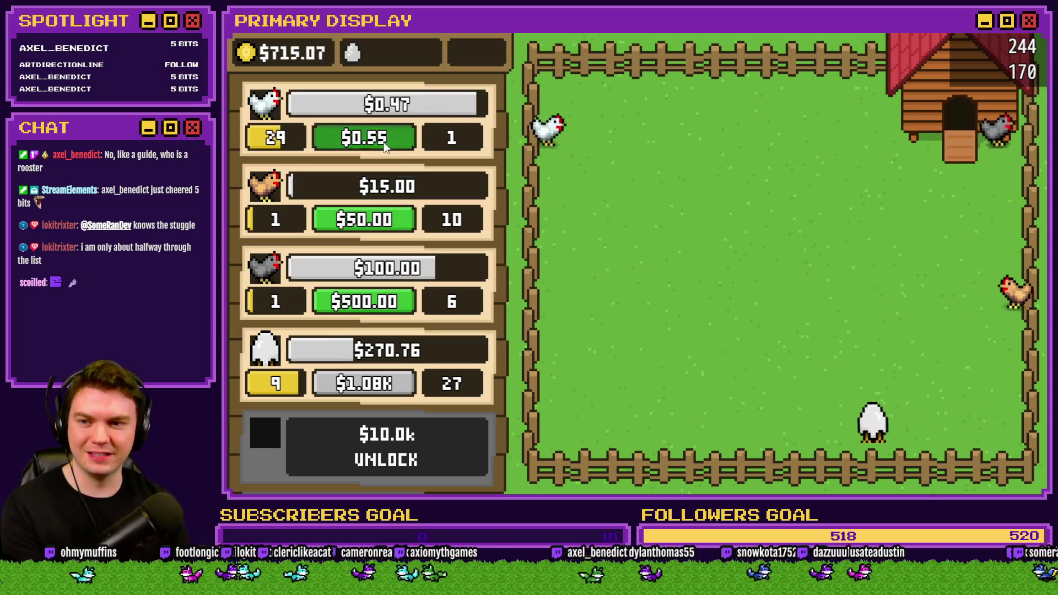
left_click(383, 143)
left_click(384, 143)
left_click(384, 143)
left_click(384, 142)
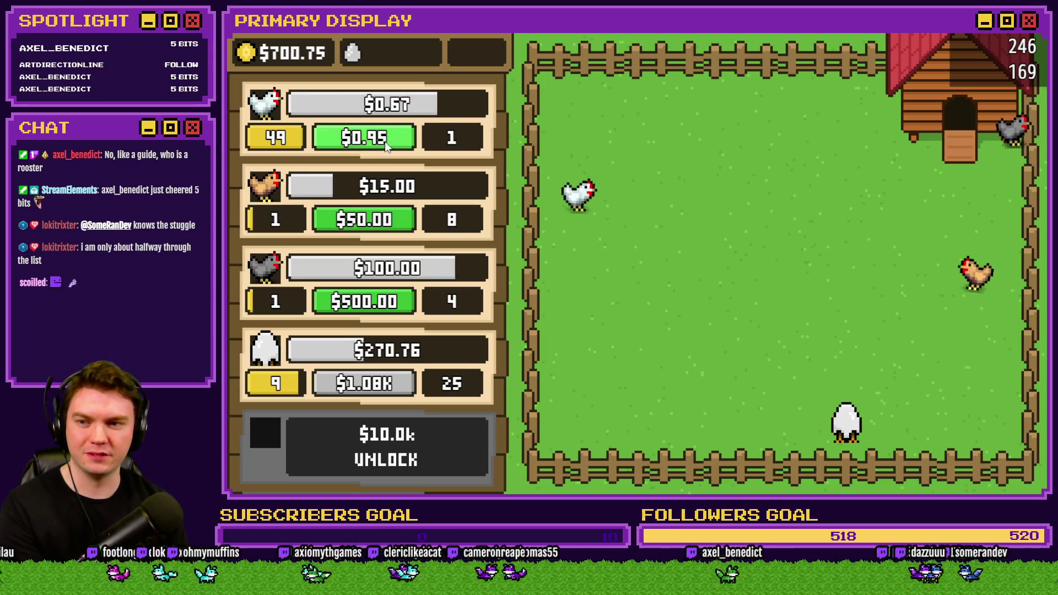
left_click(384, 143)
Step: Buy several levels for the brown chicken row, bringing it to level 10
left_click(378, 220)
left_click(378, 221)
left_click(378, 221)
left_click(377, 221)
left_click(378, 221)
left_click(378, 222)
left_click(378, 222)
left_click(378, 222)
left_click(378, 222)
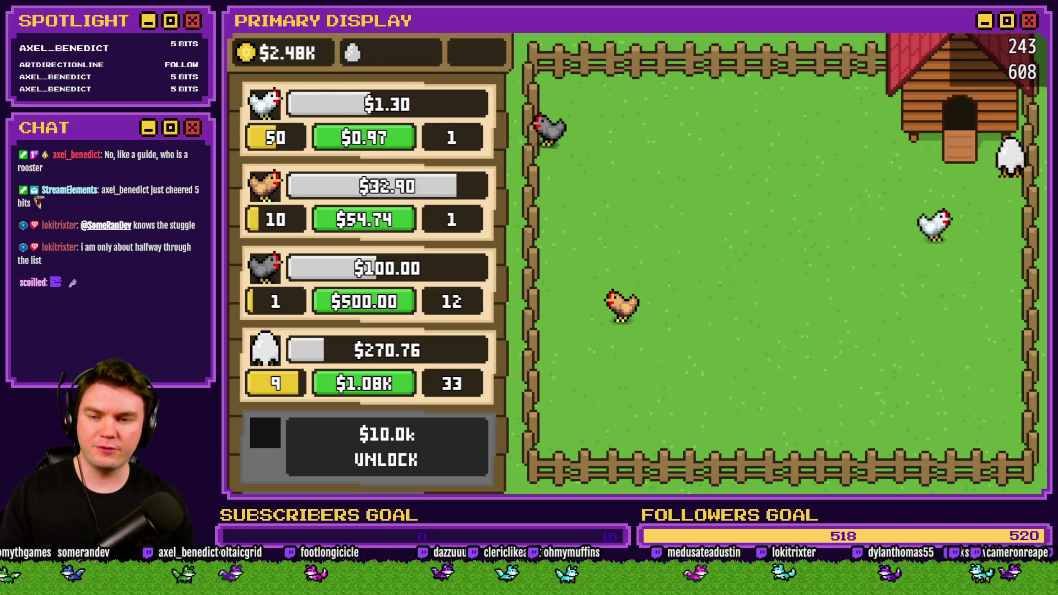
Step: Upgrade the egg row to level 11 and buy more brown and white chicken levels
left_click(377, 388)
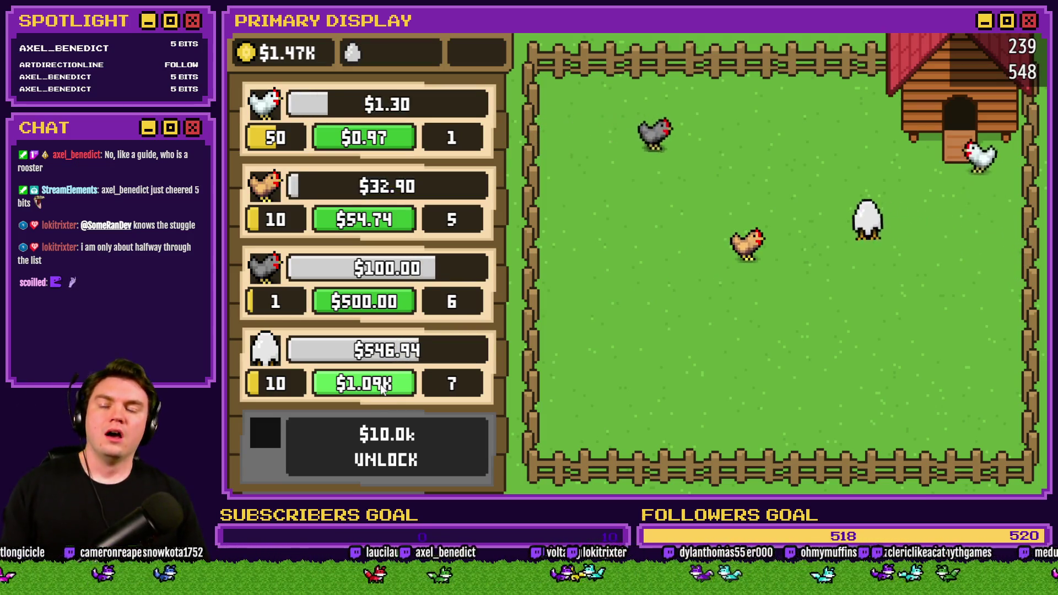
left_click(380, 384)
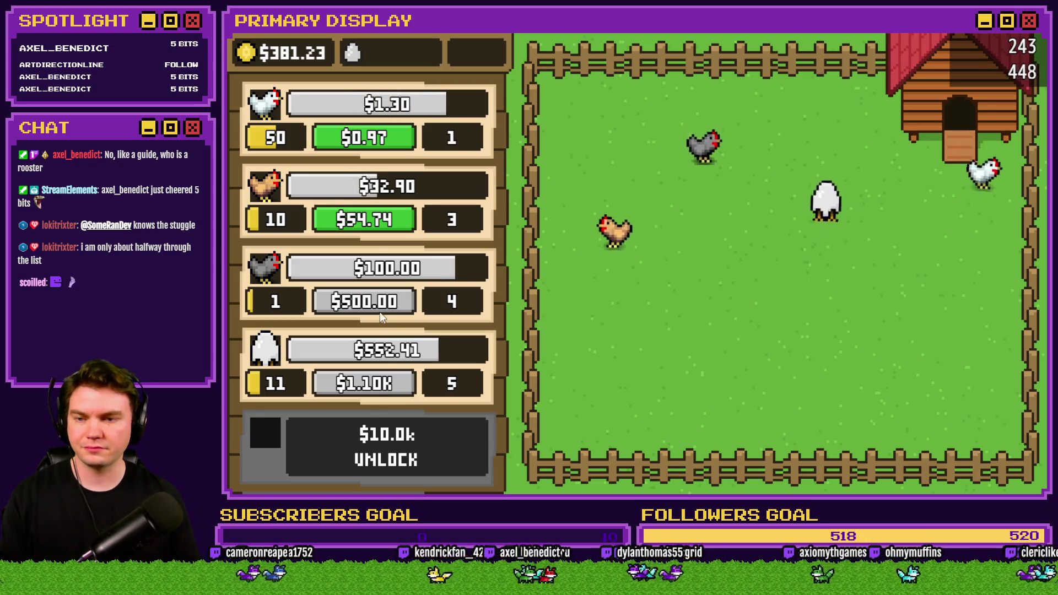
left_click(377, 223)
left_click(377, 223)
left_click(378, 223)
left_click(377, 223)
left_click(378, 223)
left_click(378, 223)
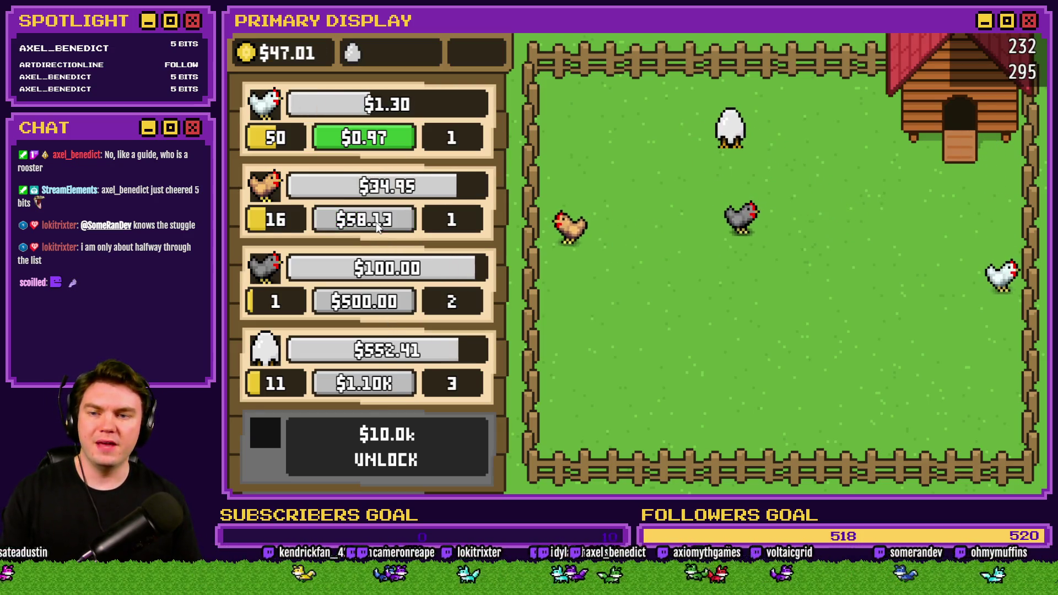
left_click(380, 143)
left_click(380, 142)
left_click(380, 142)
left_click(380, 142)
left_click(380, 142)
left_click(380, 142)
left_click(380, 142)
left_click(380, 142)
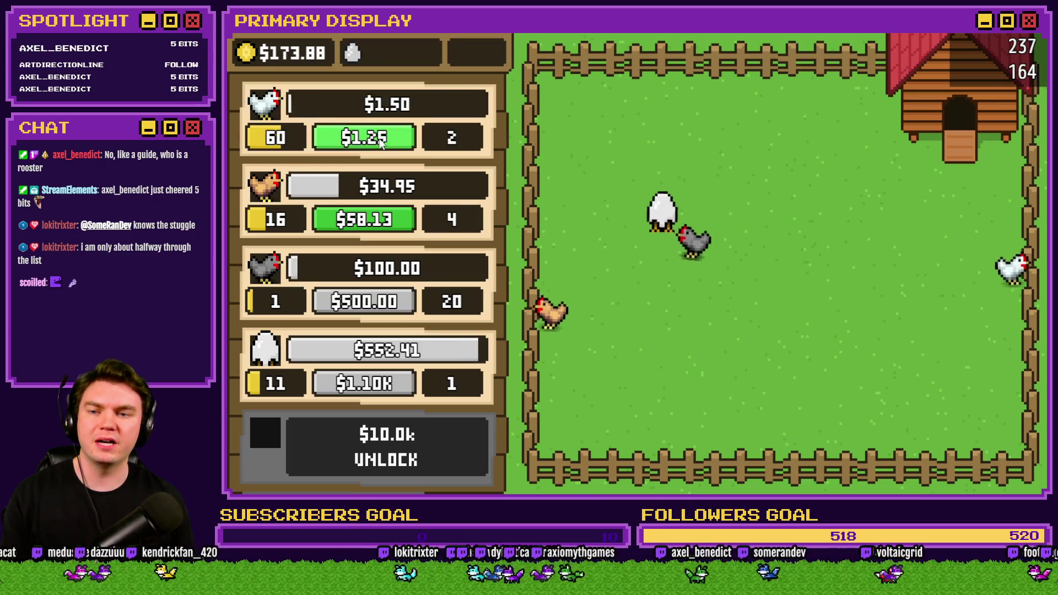
left_click(377, 226)
left_click(377, 226)
left_click(378, 226)
left_click(378, 226)
left_click(378, 227)
left_click(378, 230)
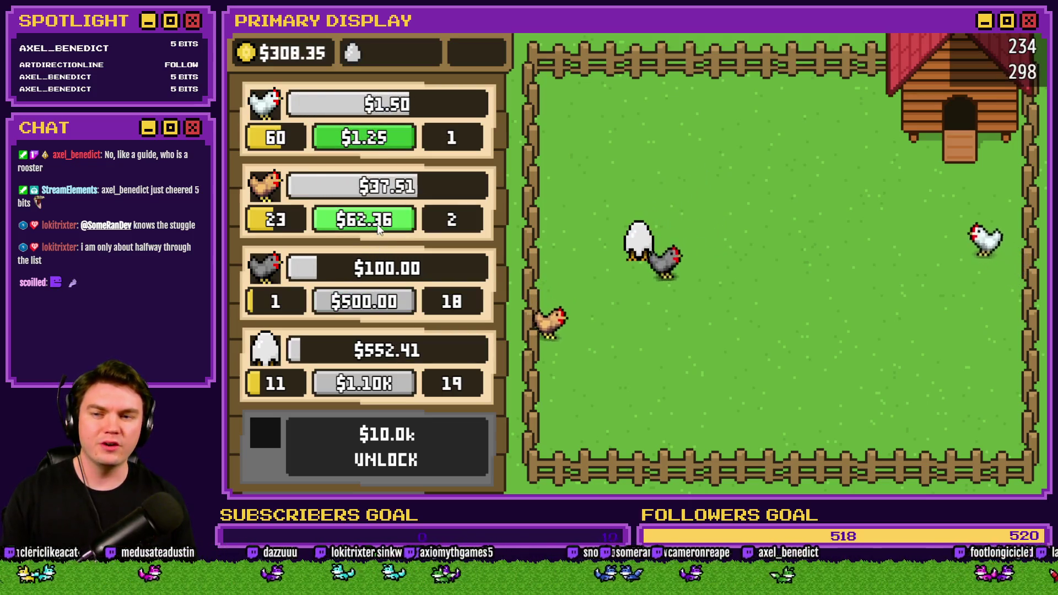
left_click(377, 225)
left_click(377, 226)
left_click(378, 226)
left_click(378, 226)
left_click(378, 223)
Step: Keep levelling the white chicken row to 94, with the brown row at 28
left_click(378, 141)
left_click(378, 140)
left_click(378, 141)
left_click(378, 138)
left_click(375, 223)
left_click(375, 140)
left_click(374, 141)
left_click(374, 141)
left_click(375, 140)
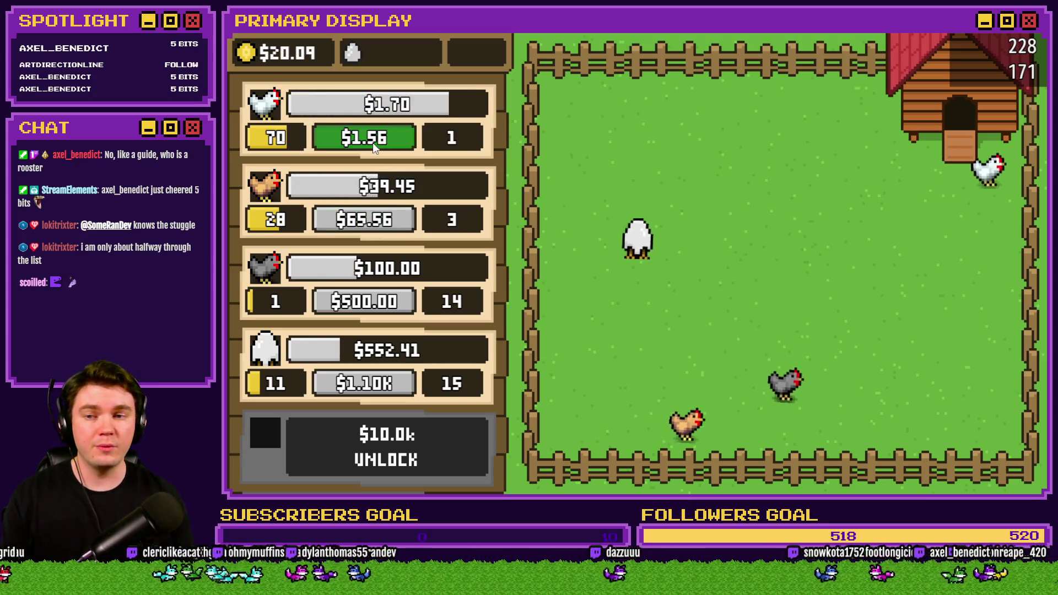
left_click(373, 142)
left_click(373, 142)
left_click(373, 142)
left_click(373, 142)
left_click(373, 142)
left_click(373, 142)
left_click(373, 142)
left_click(373, 142)
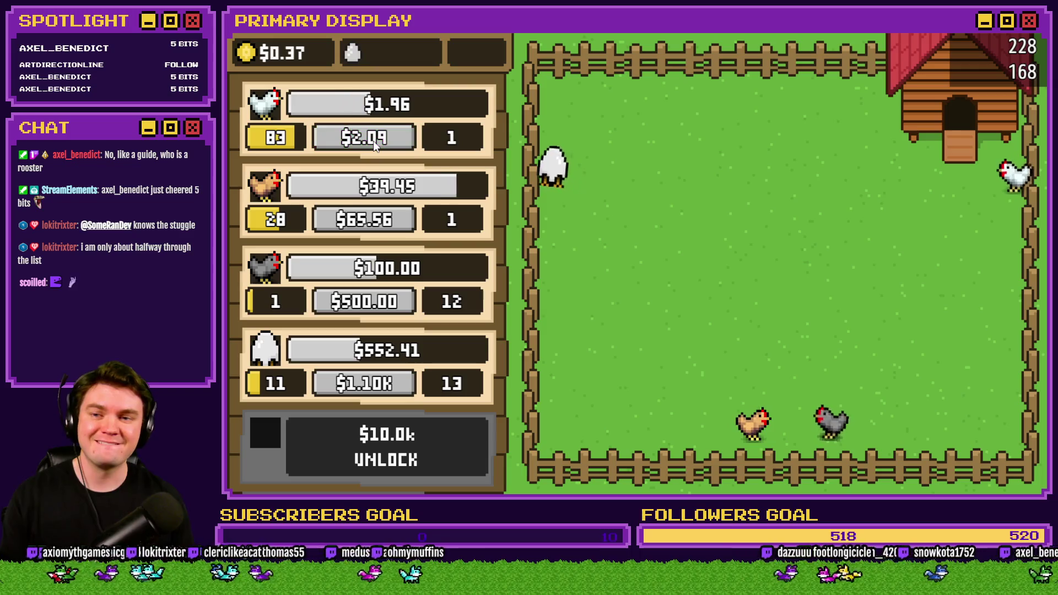
left_click(395, 140)
left_click(395, 139)
left_click(395, 139)
left_click(396, 139)
left_click(396, 140)
left_click(395, 140)
left_click(395, 139)
left_click(396, 139)
left_click(395, 139)
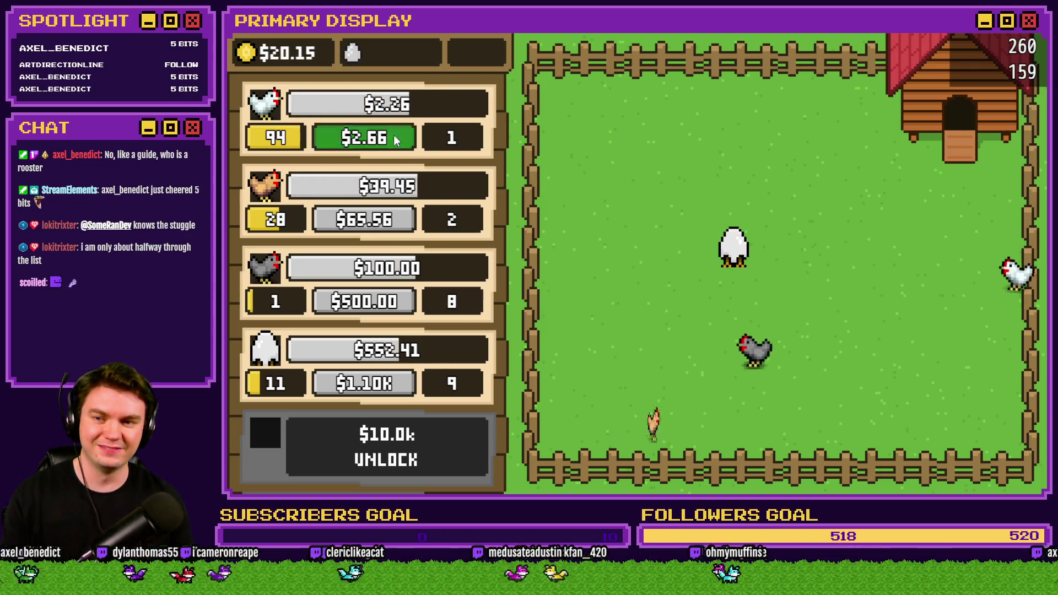
left_click(396, 139)
left_click(395, 139)
left_click(395, 139)
left_click(396, 140)
left_click(396, 139)
left_click(395, 139)
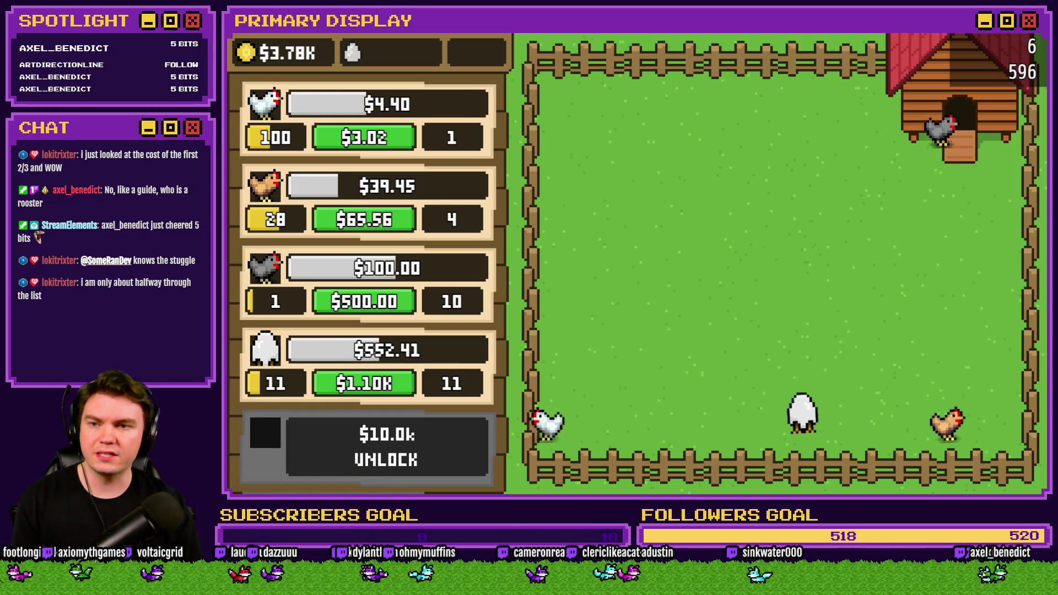
Step: Level the brown chicken row from 28 up to 50, leaving $7.68k banked
left_click(368, 220)
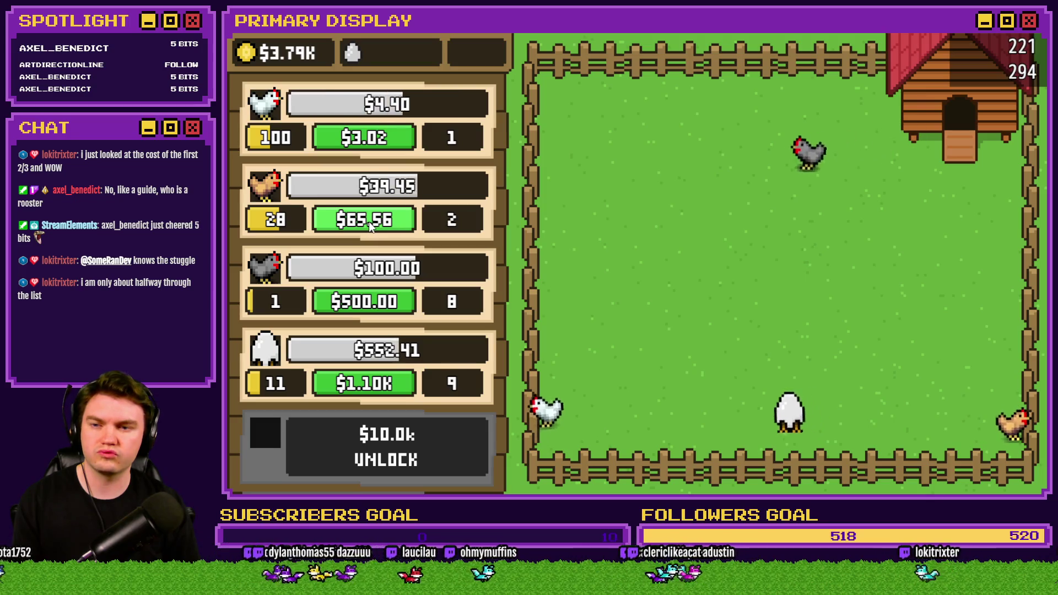
left_click(369, 221)
left_click(368, 220)
left_click(368, 220)
left_click(369, 220)
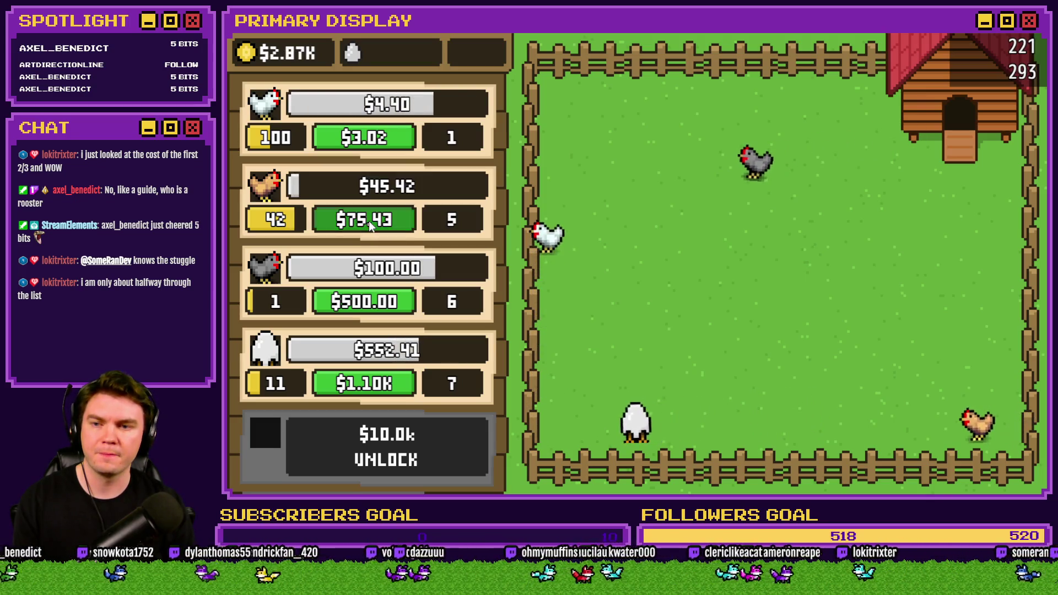
left_click(368, 220)
left_click(368, 220)
left_click(369, 221)
left_click(368, 221)
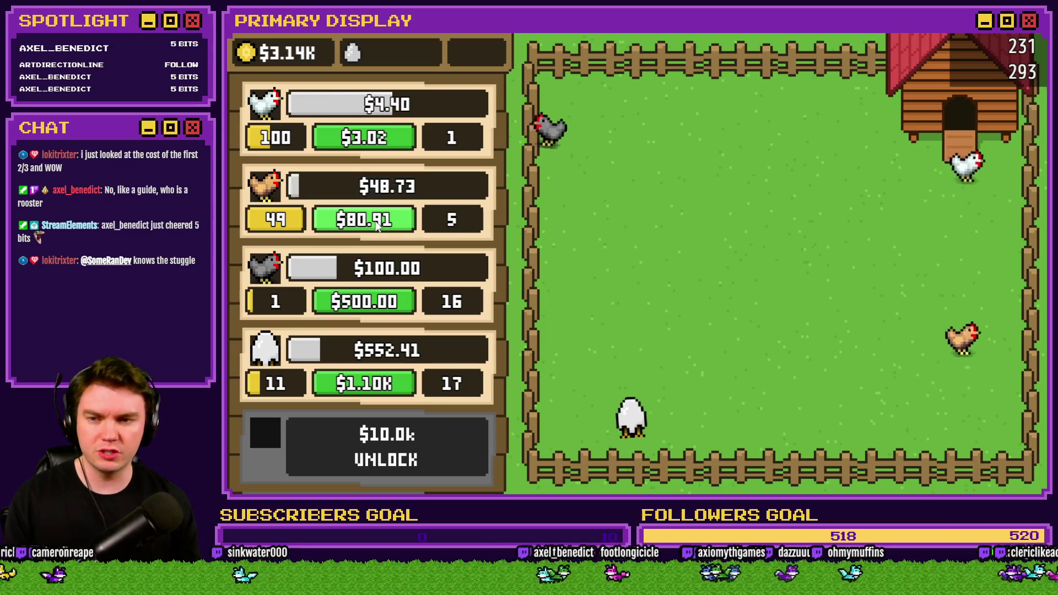
left_click(368, 219)
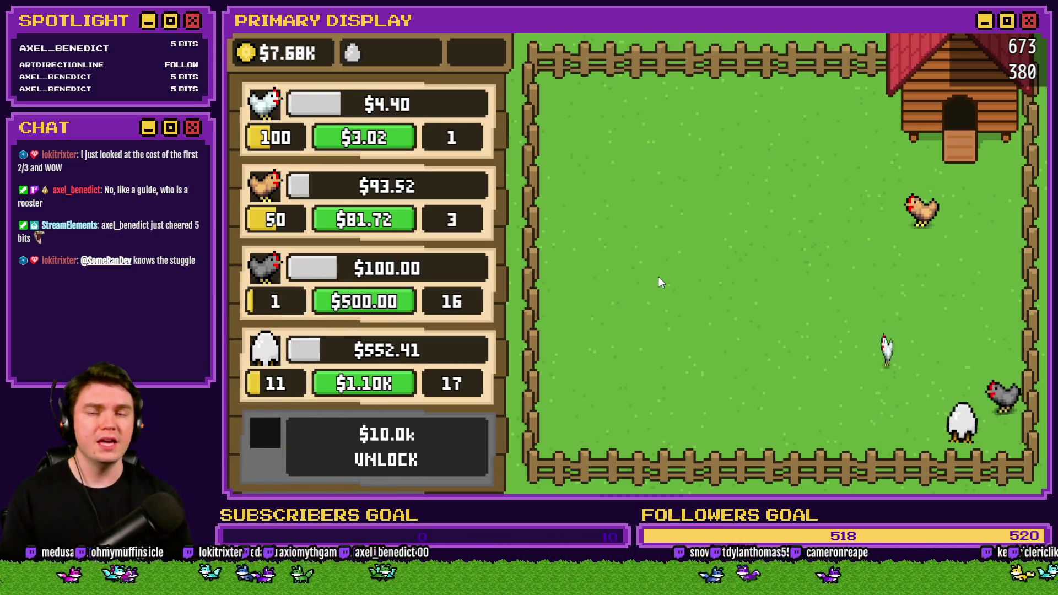
Step: Pet the brown and white chickens in the field for bonus money
scroll(432, 198, "down", 2)
scroll(432, 210, "up", 2)
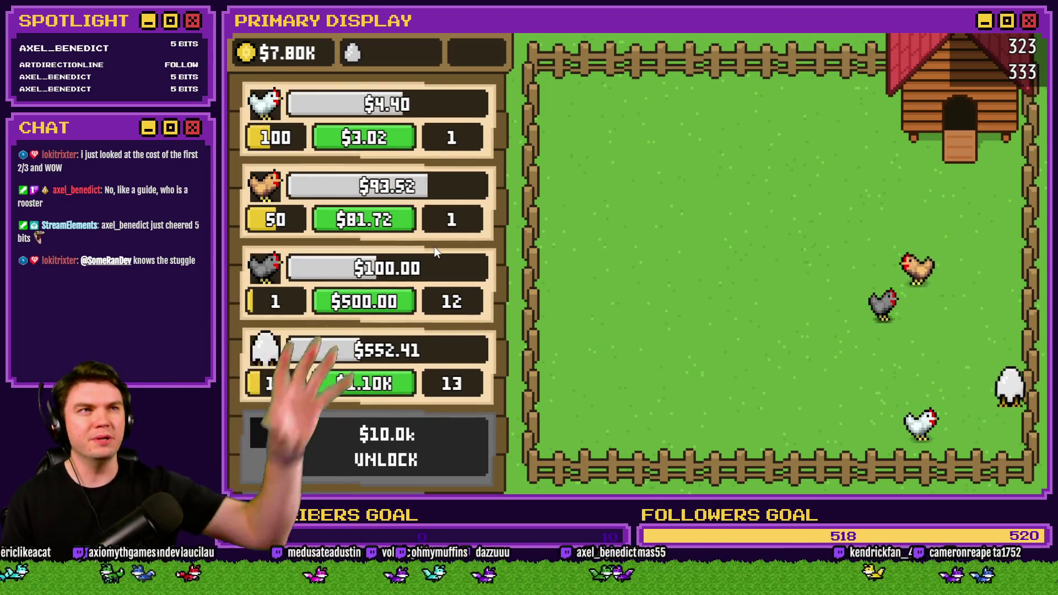
scroll(449, 220, "down", 2)
scroll(444, 232, "up", 2)
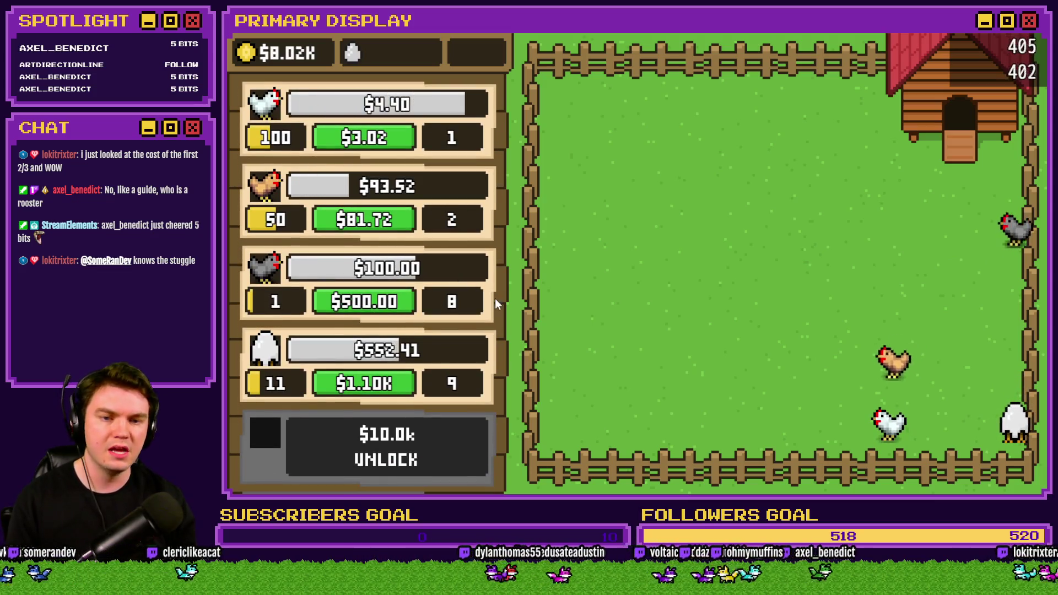
left_click(851, 424)
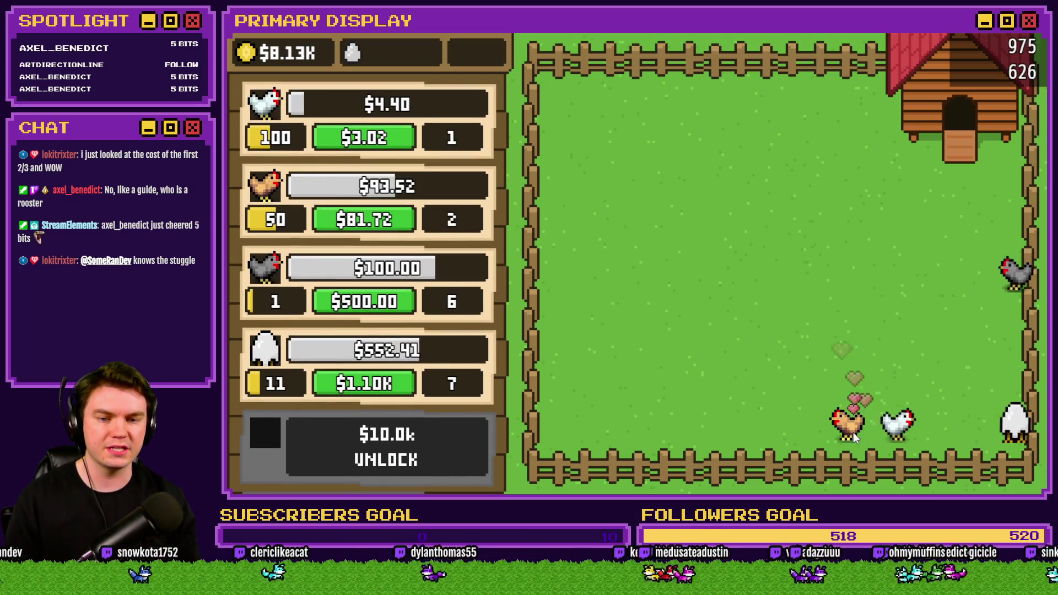
left_click(849, 431)
left_click(910, 428)
left_click(926, 430)
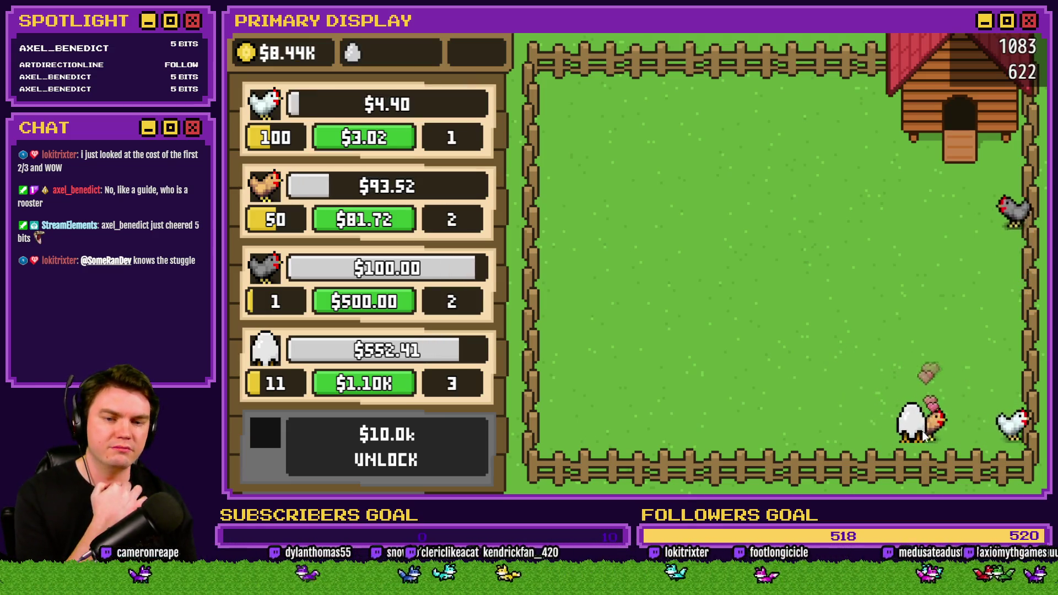
left_click(915, 428)
left_click(905, 428)
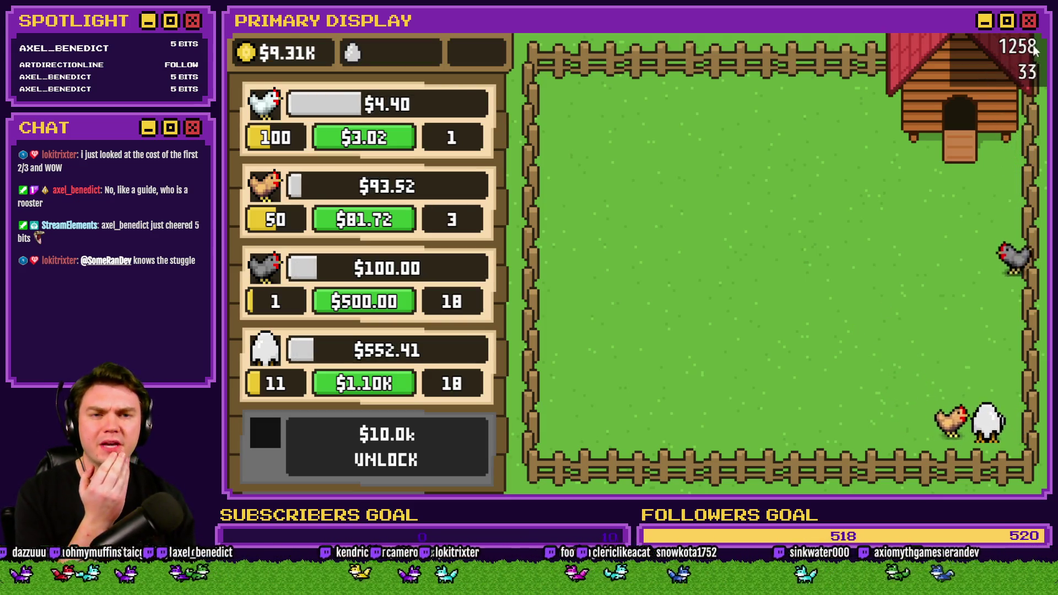
Step: Close the playtest window to return to the HUD Maker editor
scroll(453, 219, "down", 1)
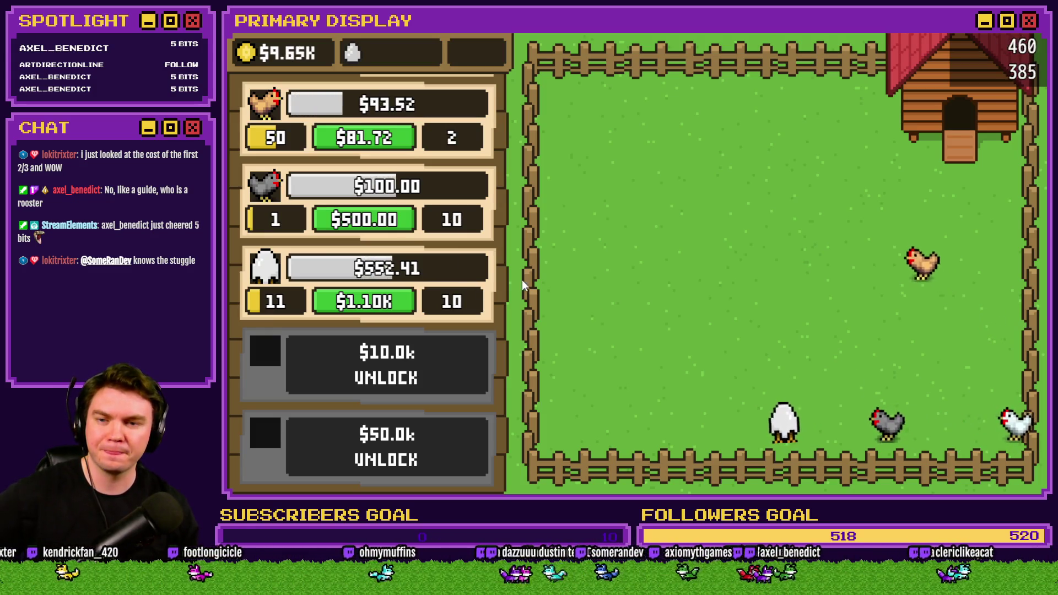
scroll(448, 396, "up", 1)
scroll(450, 235, "down", 1)
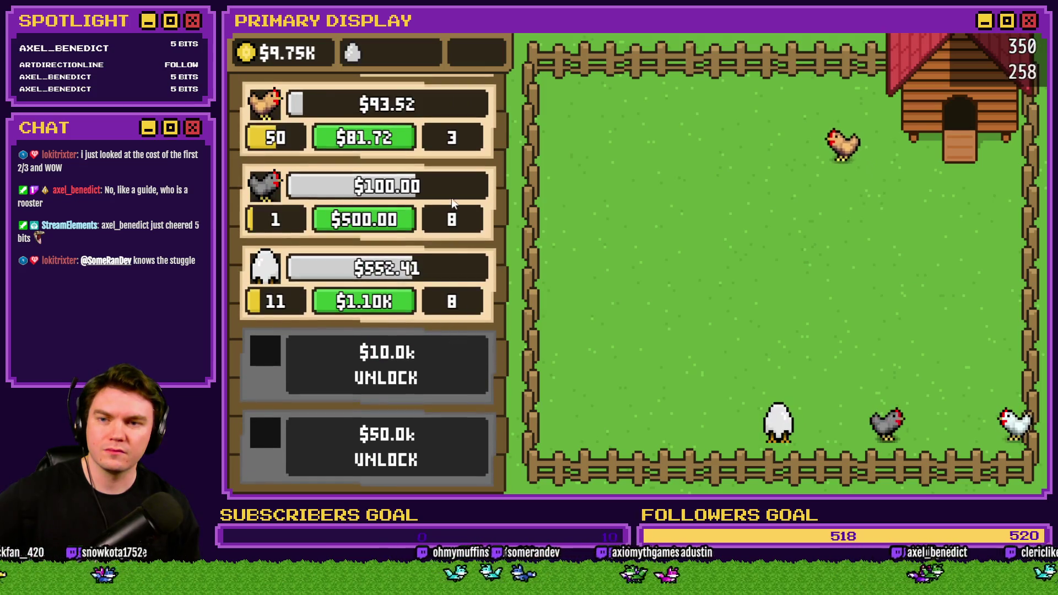
scroll(451, 203, "up", 1)
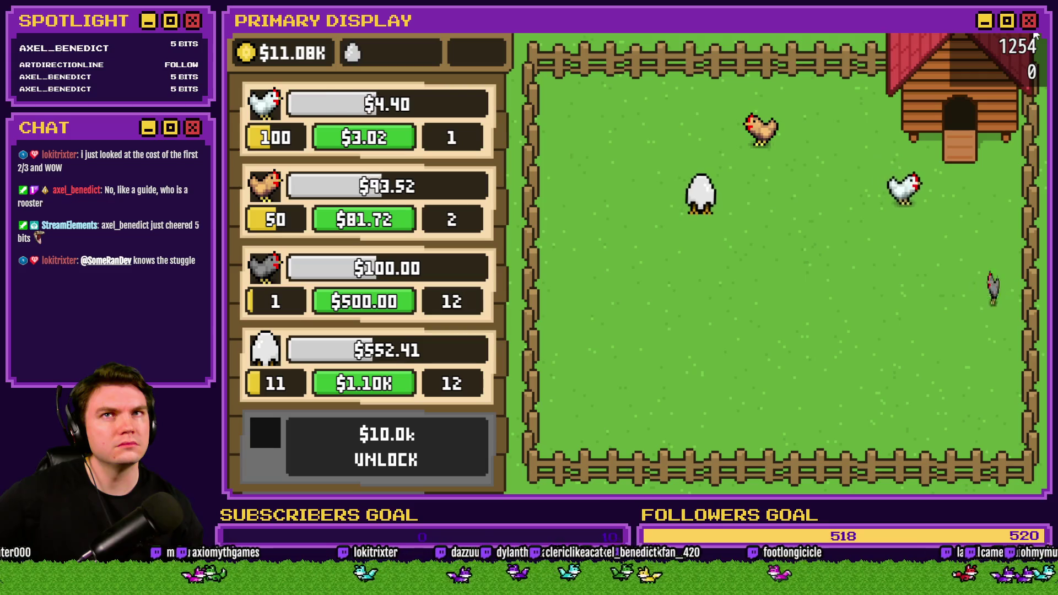
left_click(1034, 34)
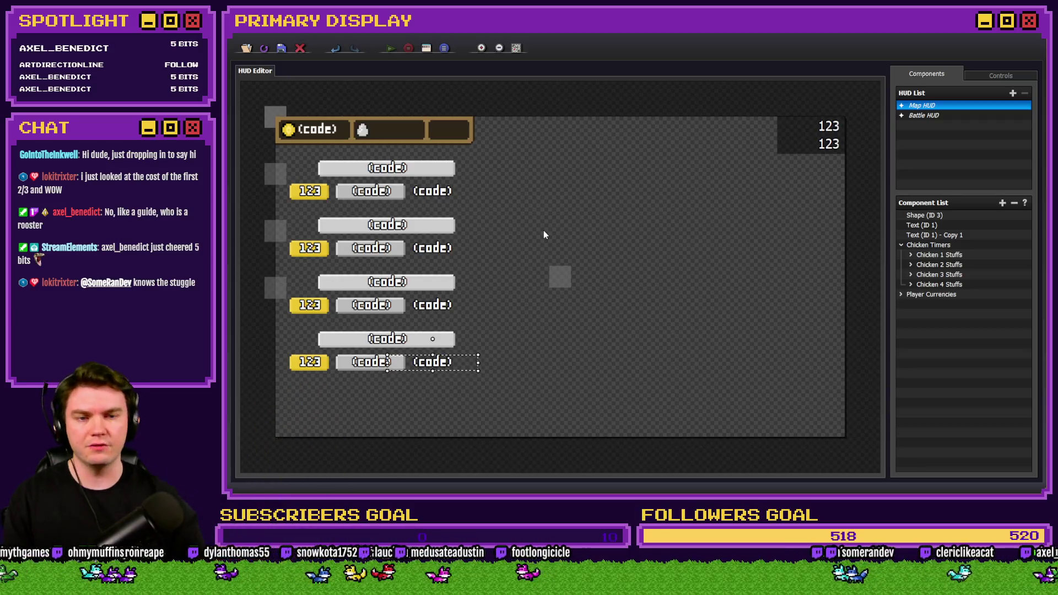
Step: Expand Chicken 1 Stuffs, select Chicken 1 Upgrade Gauge, and open its Picture Gauge properties
left_click(911, 255)
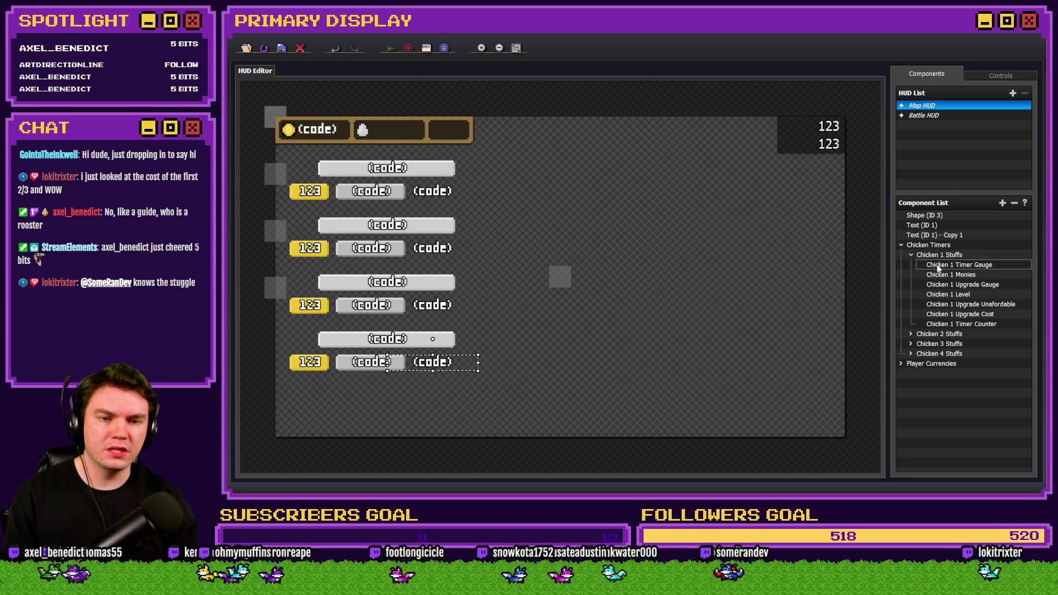
left_click(945, 285)
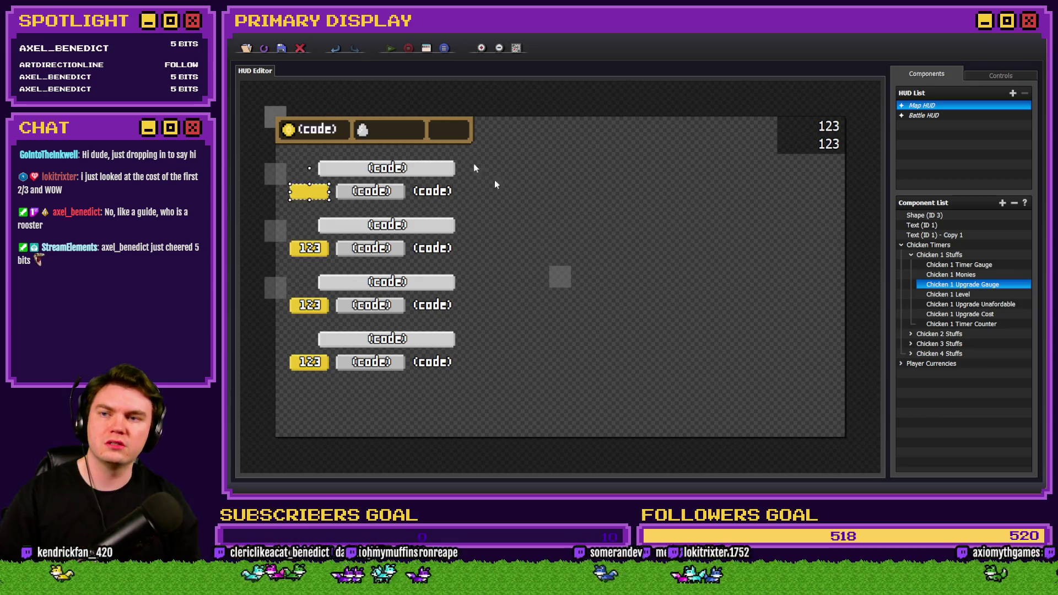
scroll(296, 190, "up", 3)
mouse_move(622, 471)
left_mouse_down()
mouse_move(522, 465)
mouse_move(414, 335)
left_mouse_up()
scroll(380, 270, "up", 3)
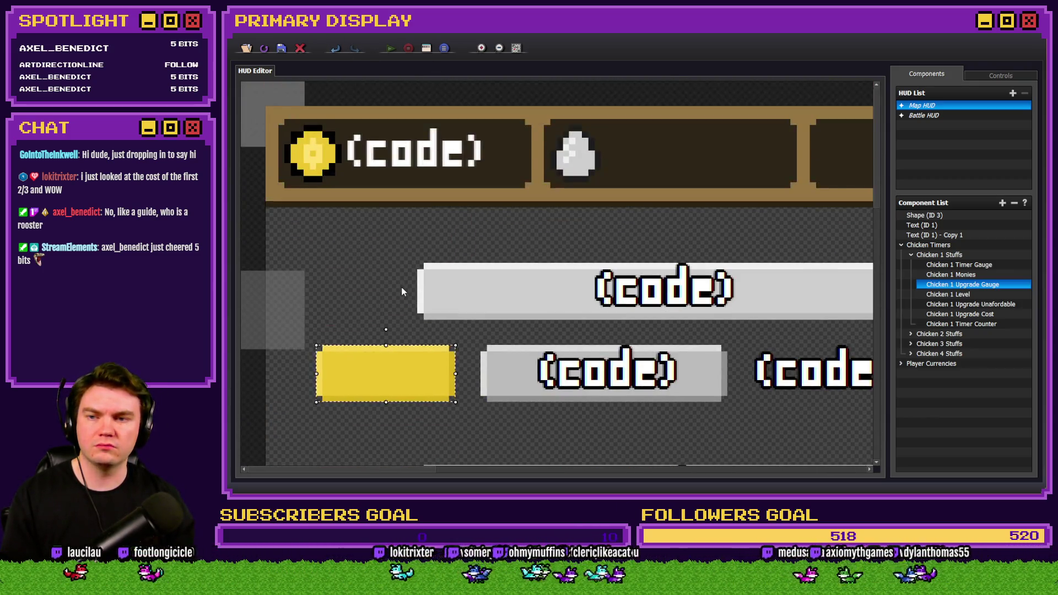
scroll(401, 275, "down", 2)
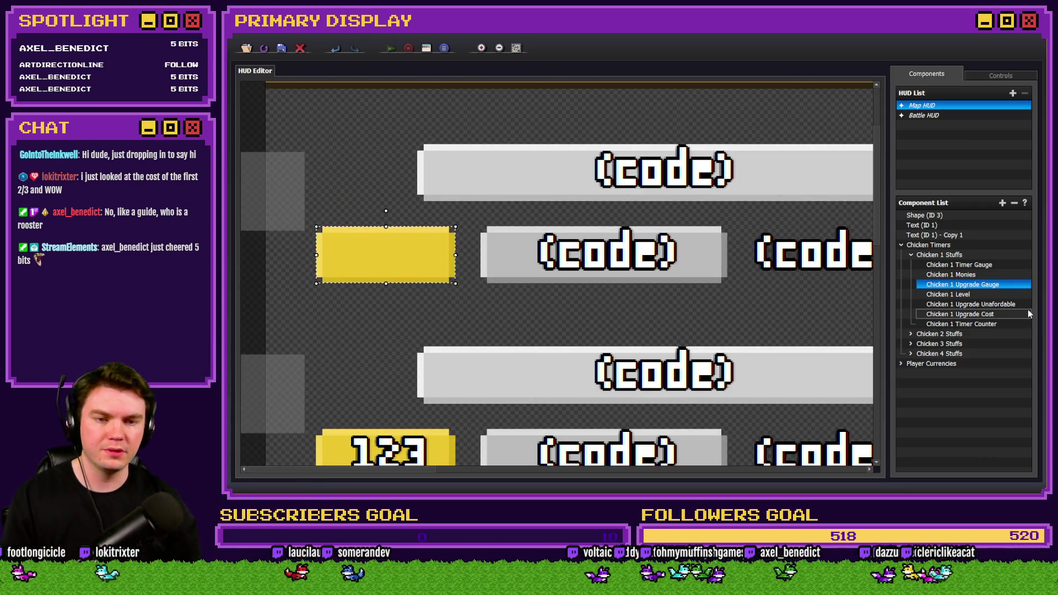
double_click(986, 284)
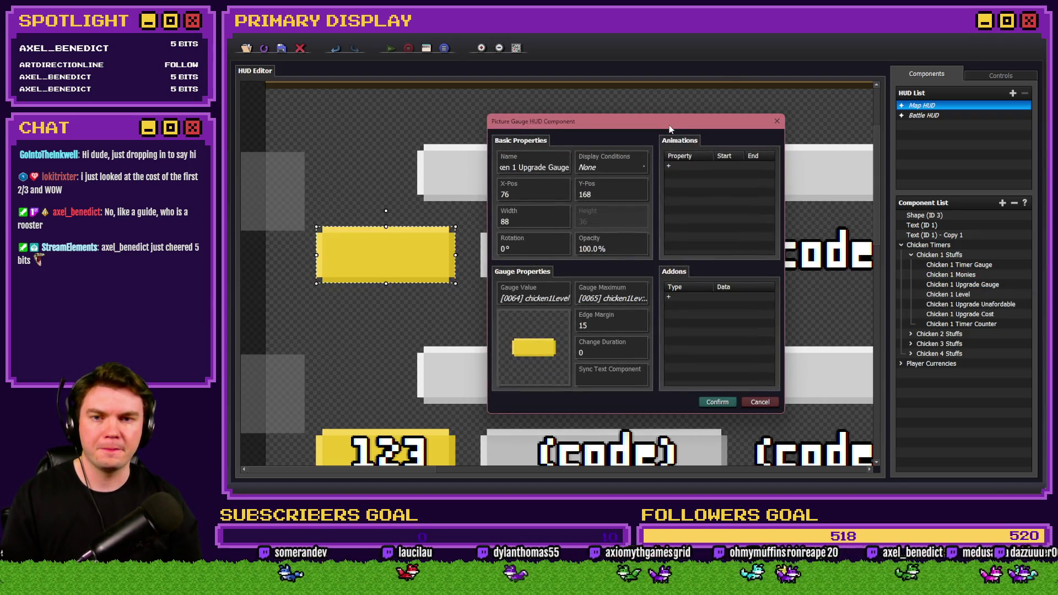
Step: Switch the Chicken 1 Upgrade Gauge's value source to a Code expression
left_click_drag(669, 129, 802, 109)
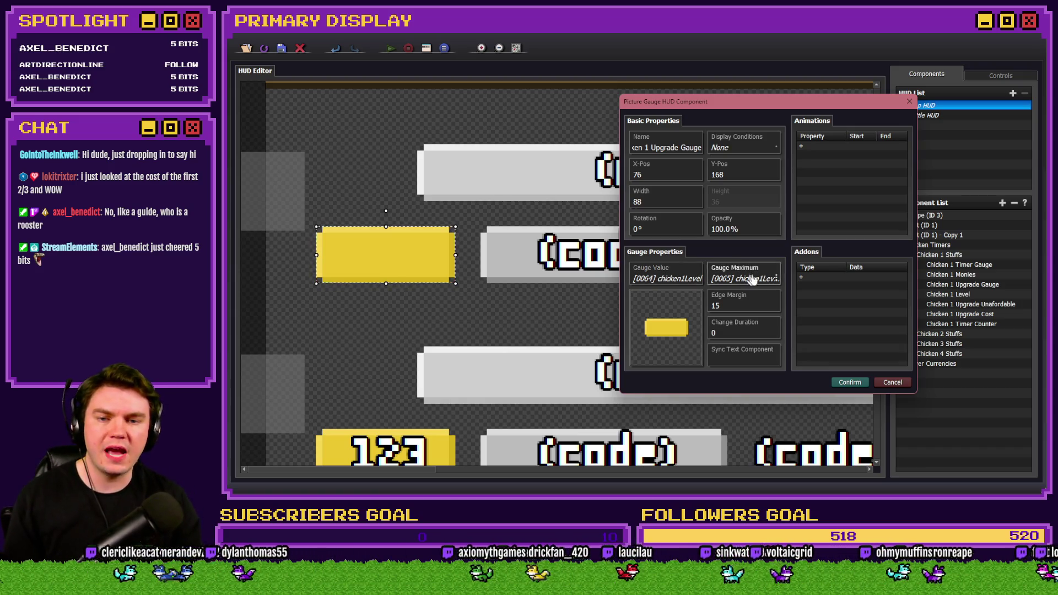
left_click(665, 278)
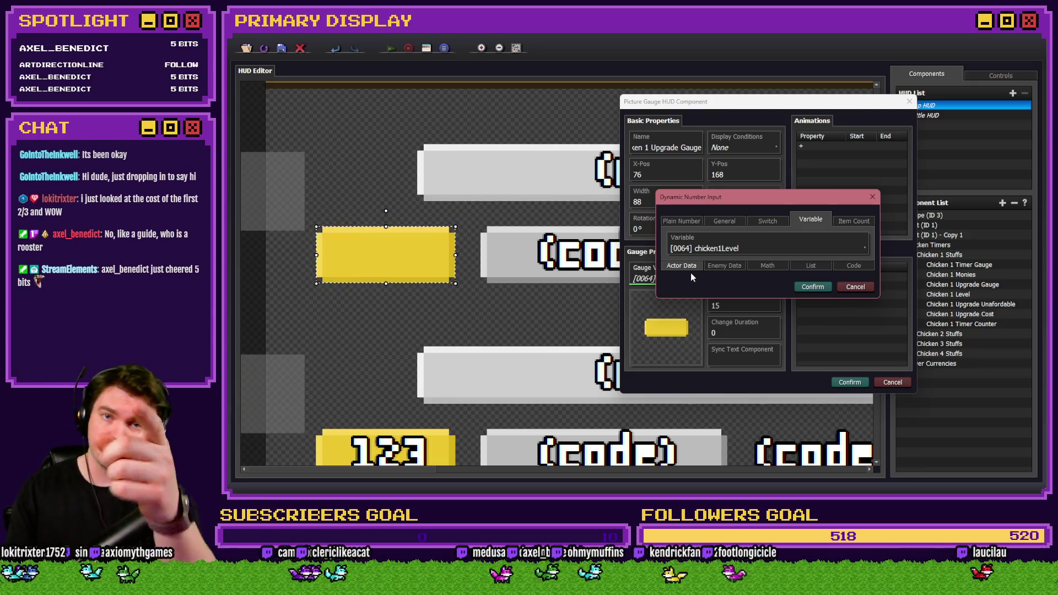
left_click(853, 266)
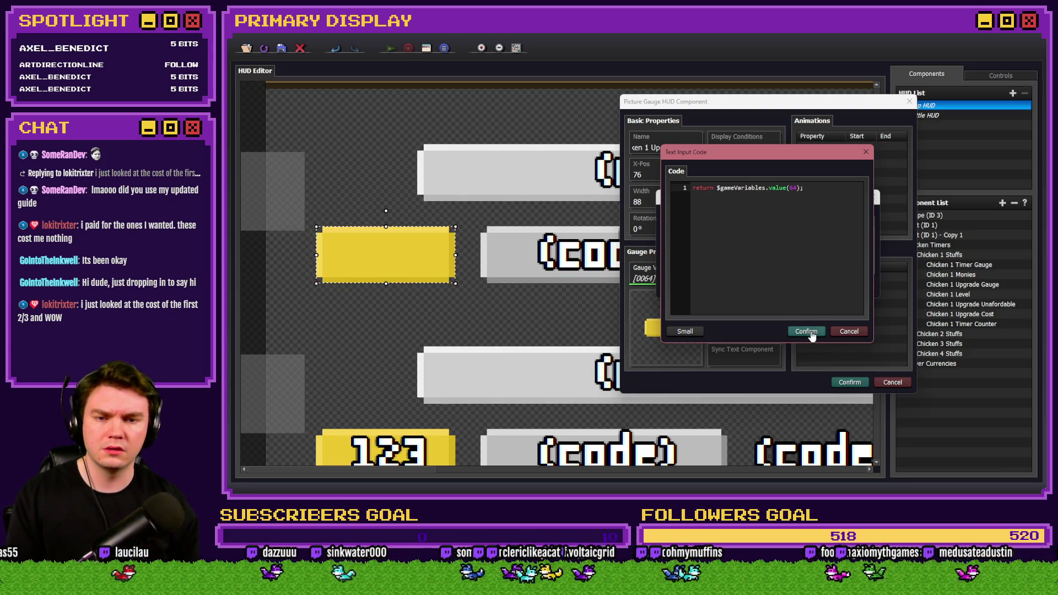
mouse_move(801, 157)
left_mouse_down()
mouse_move(945, 146)
mouse_move(883, 154)
left_mouse_up()
left_click(892, 335)
left_click(812, 286)
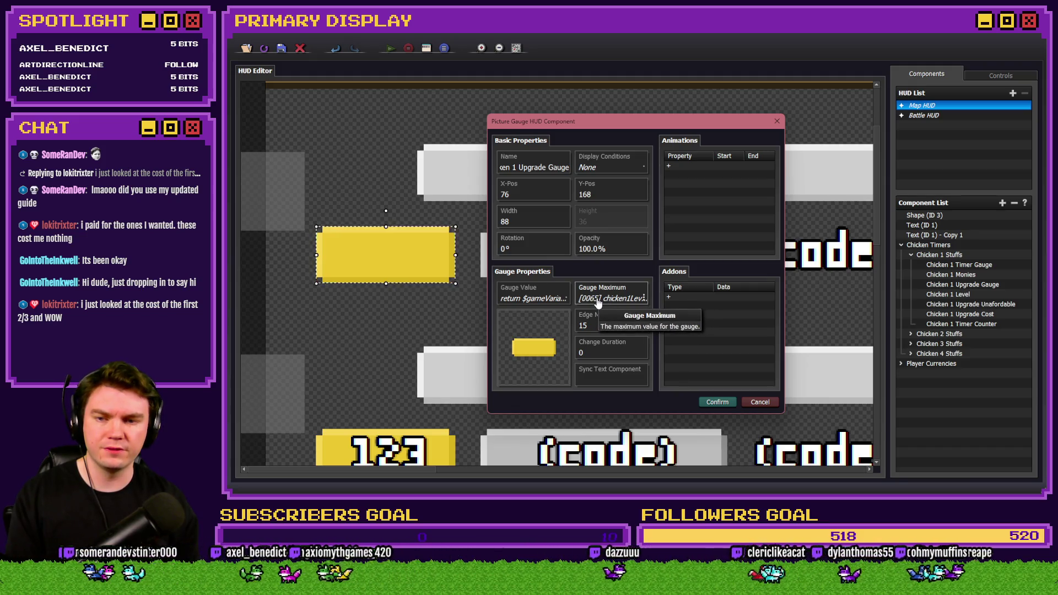
Step: Set the gauge value code to return $gameVariables.value(64); and save the component
left_click(532, 301)
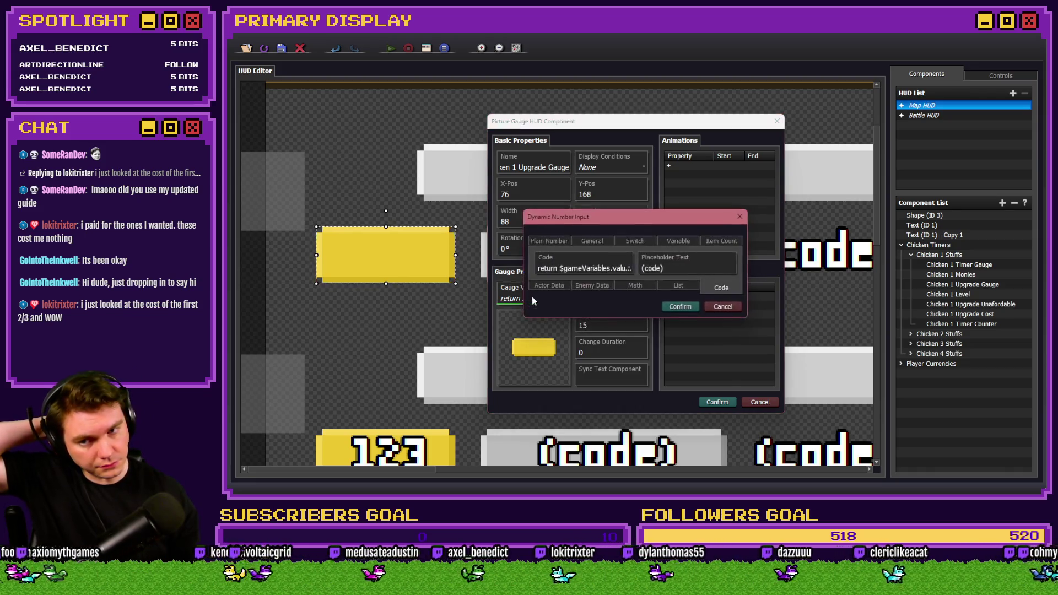
left_click(593, 269)
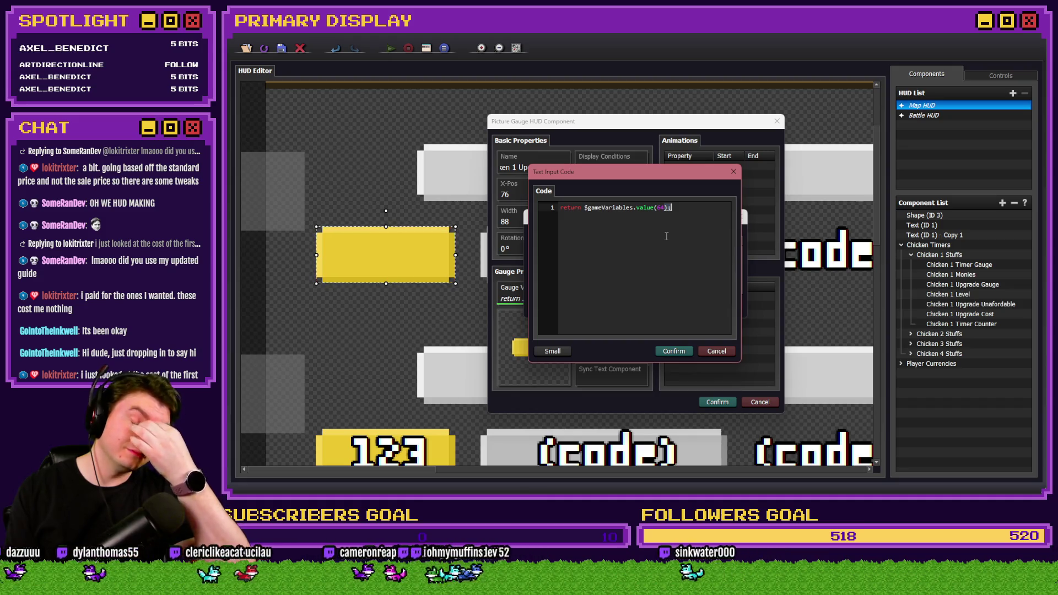
left_click(672, 351)
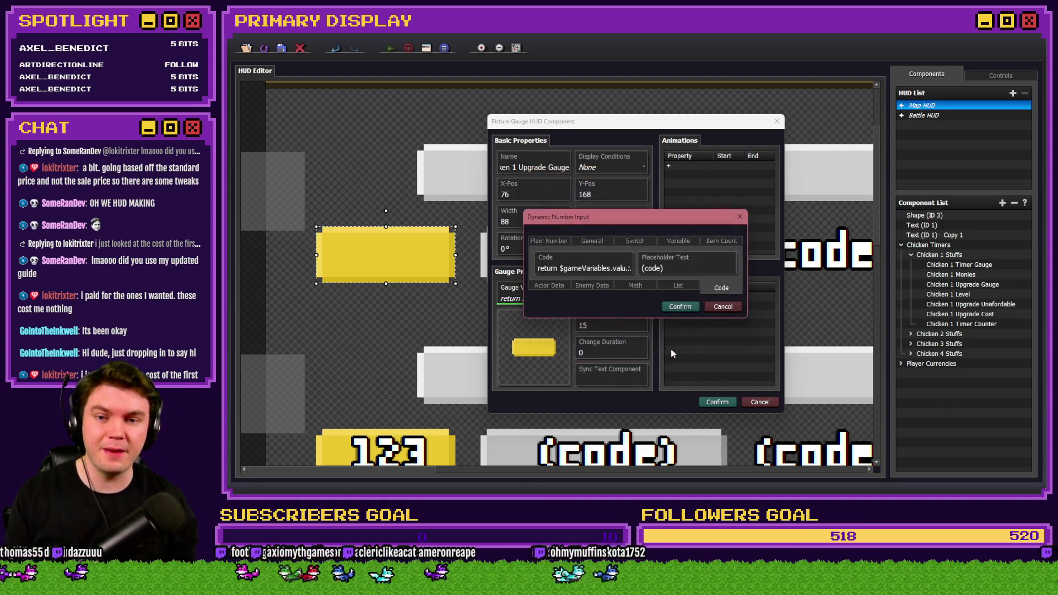
left_click(678, 312)
left_click(717, 401)
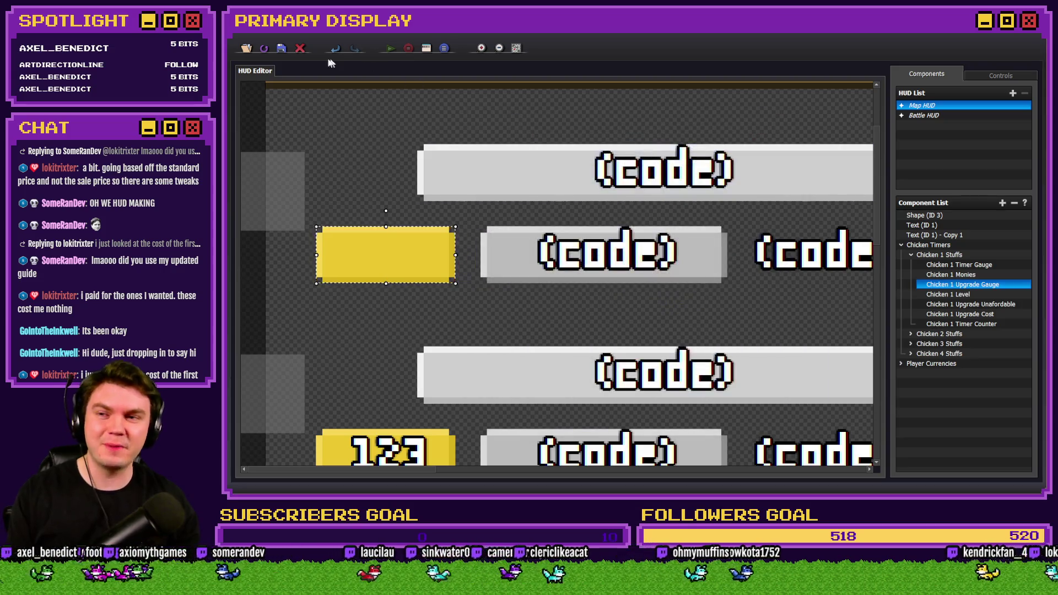
Step: Start a new playtest from RPG Maker MZ and unlock the Leghorn from its crate
key("alt+Tab")
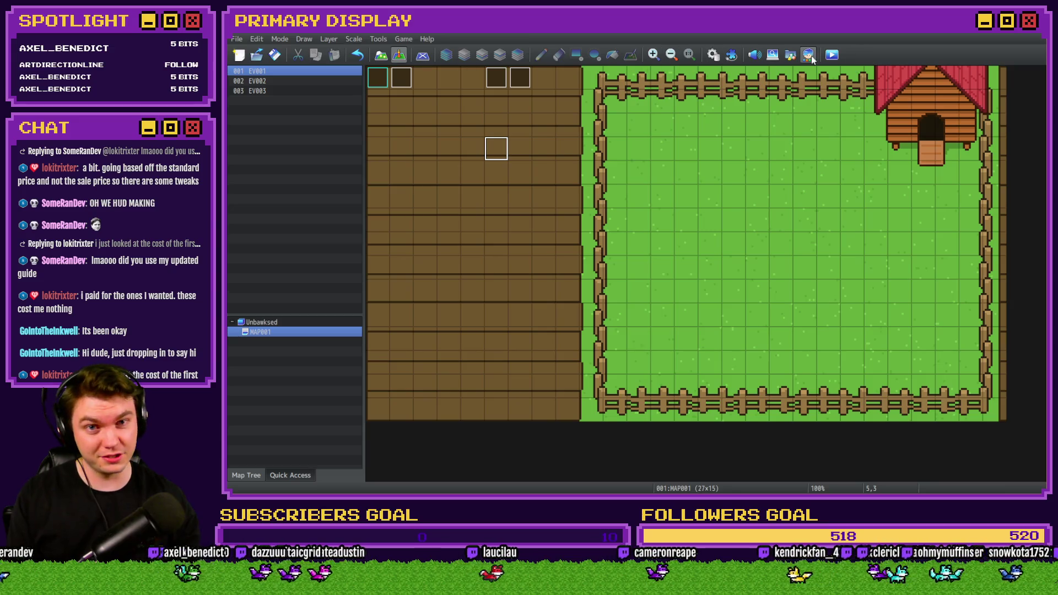
left_click(831, 54)
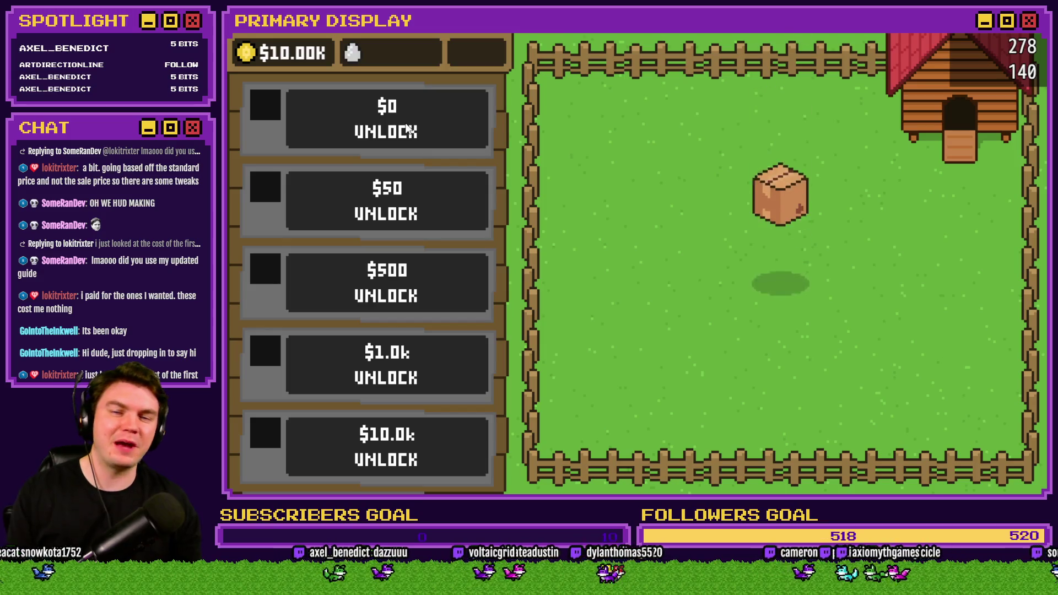
left_click(759, 259)
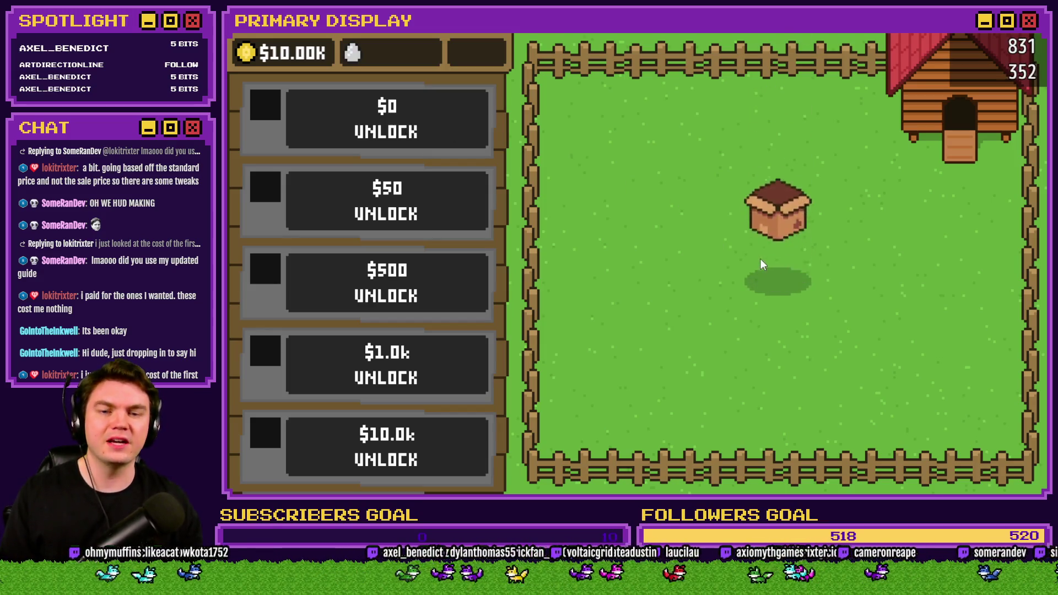
left_click(760, 262)
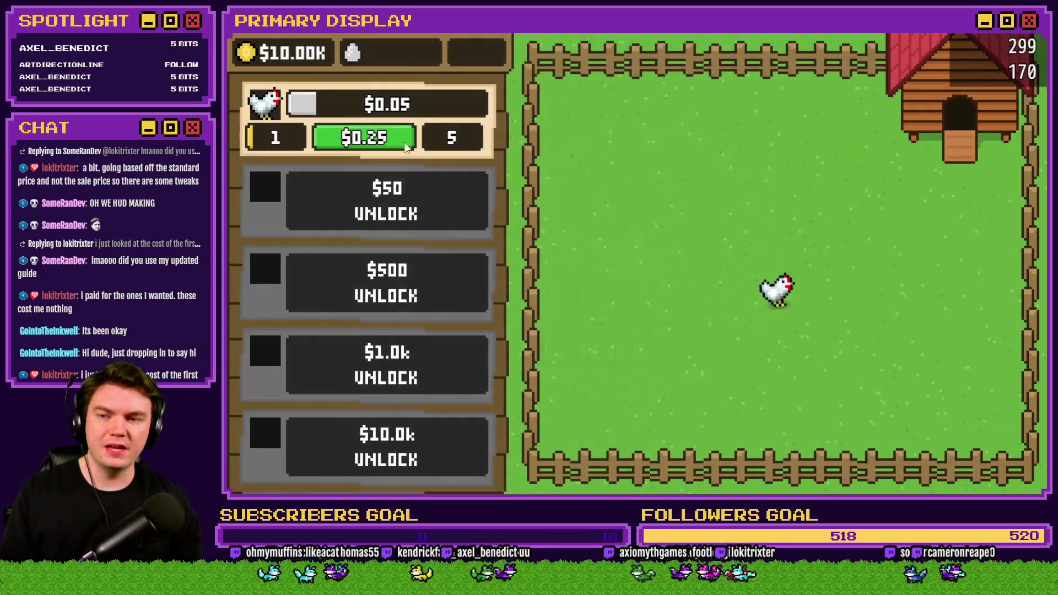
Step: Upgrade the Leghorn row to level 10
triple_click(376, 143)
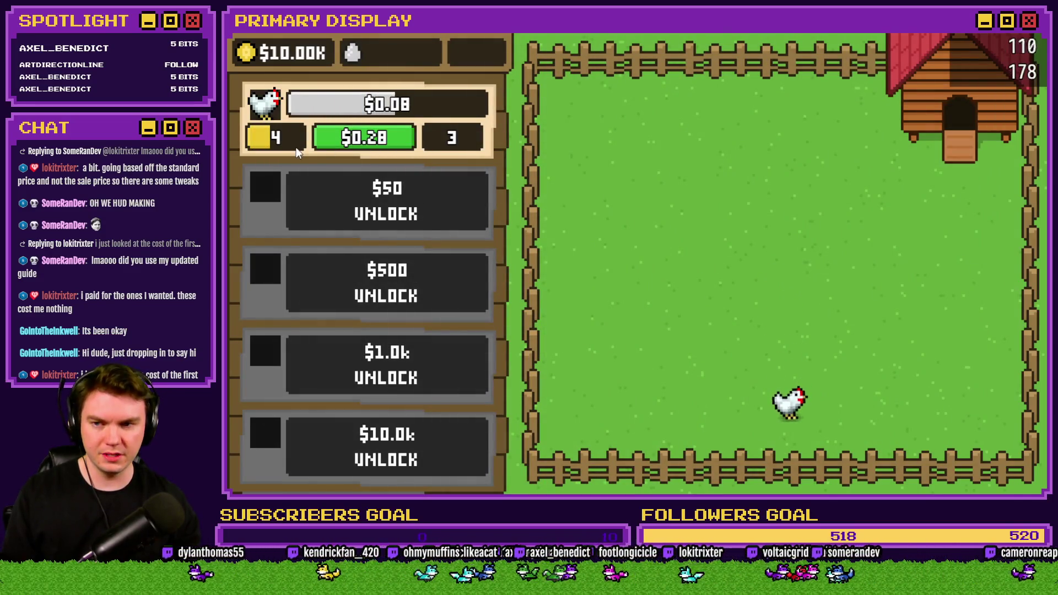
left_click(366, 141)
double_click(370, 141)
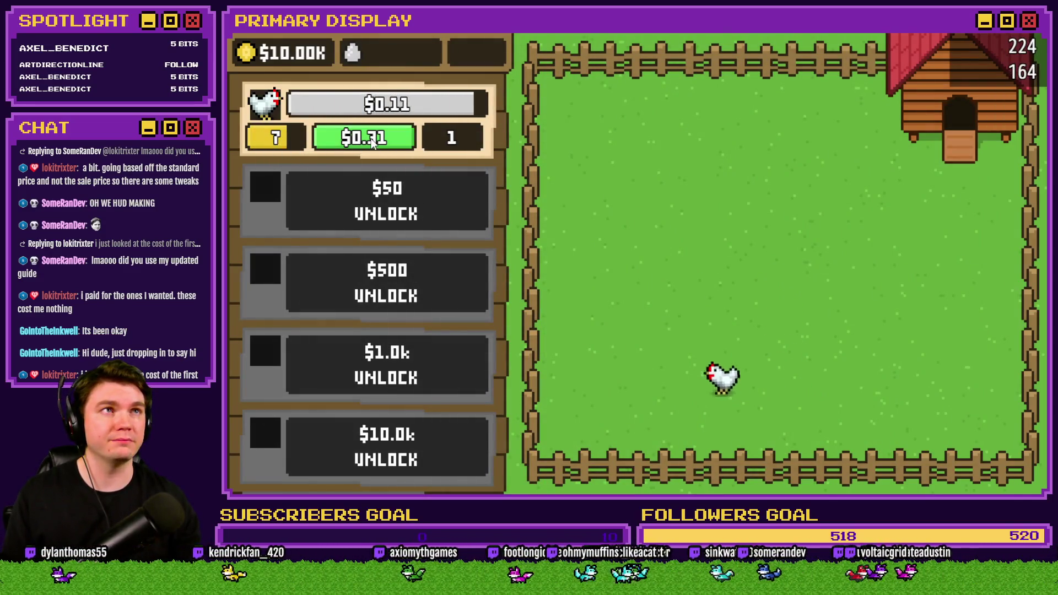
left_click(372, 142)
left_click(371, 142)
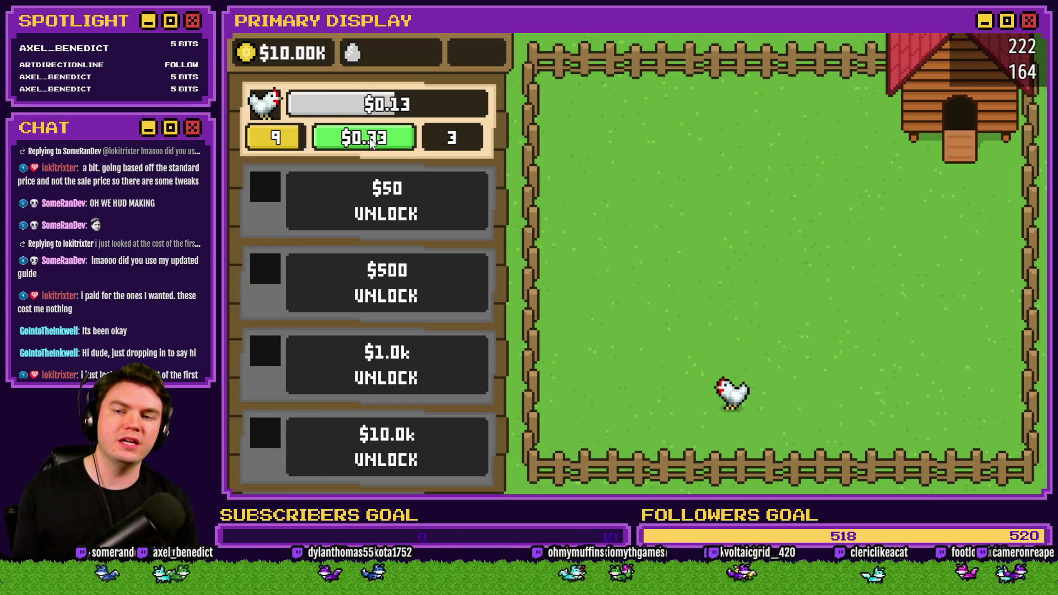
left_click(370, 142)
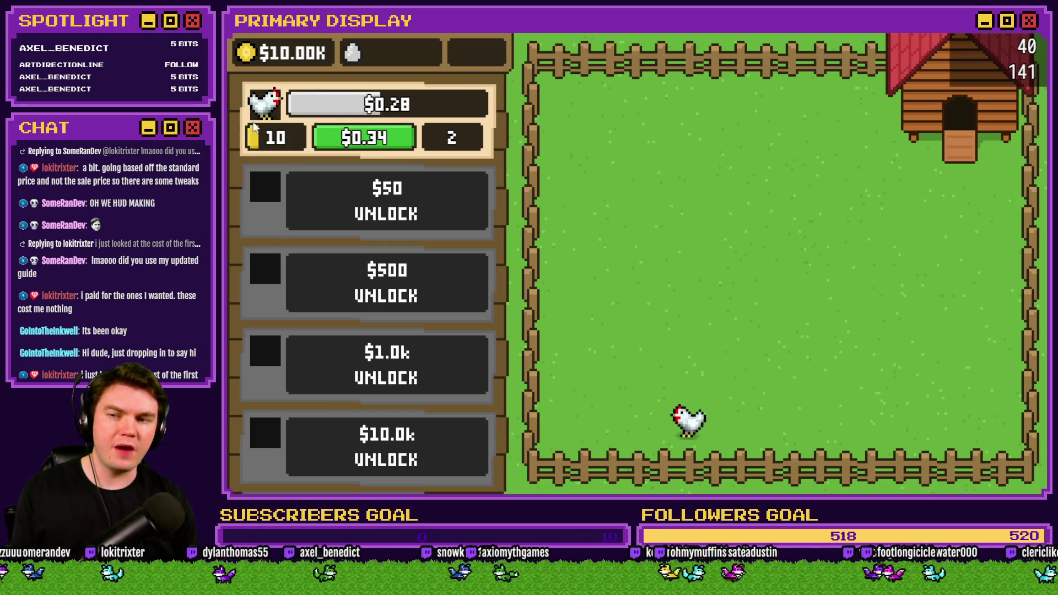
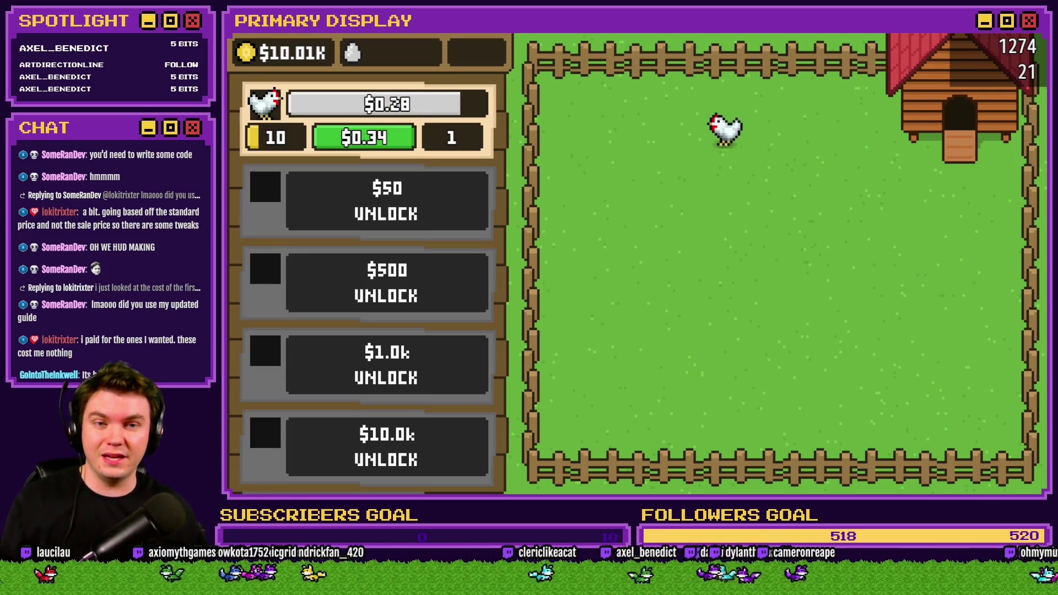
Step: Close the playtest and open the Chicken 1 Upgrade Gauge's Gauge Value input in HUD Maker Ultra
key("alt+F4")
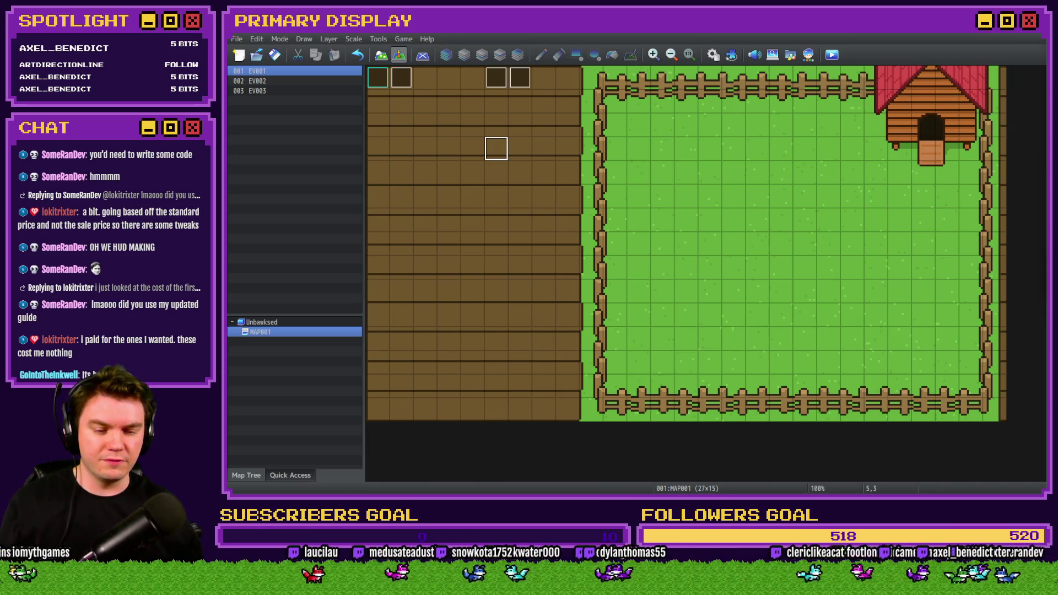
key("alt+Tab")
double_click(974, 286)
left_click(538, 297)
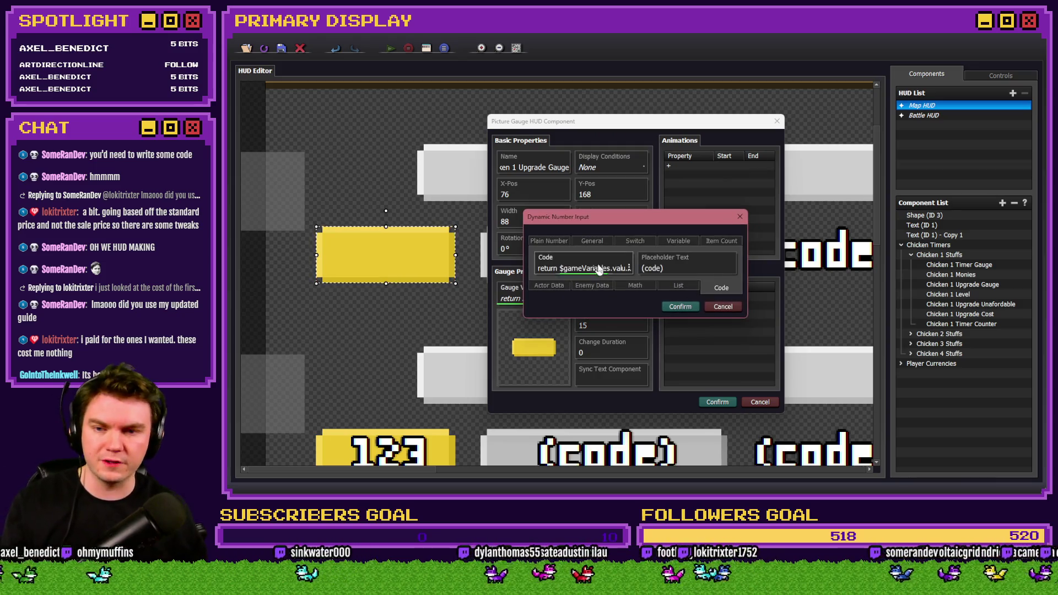
Step: Open the return $gameVariables.value(64); formula in the Text Input Code editor and select that line
left_click(600, 268)
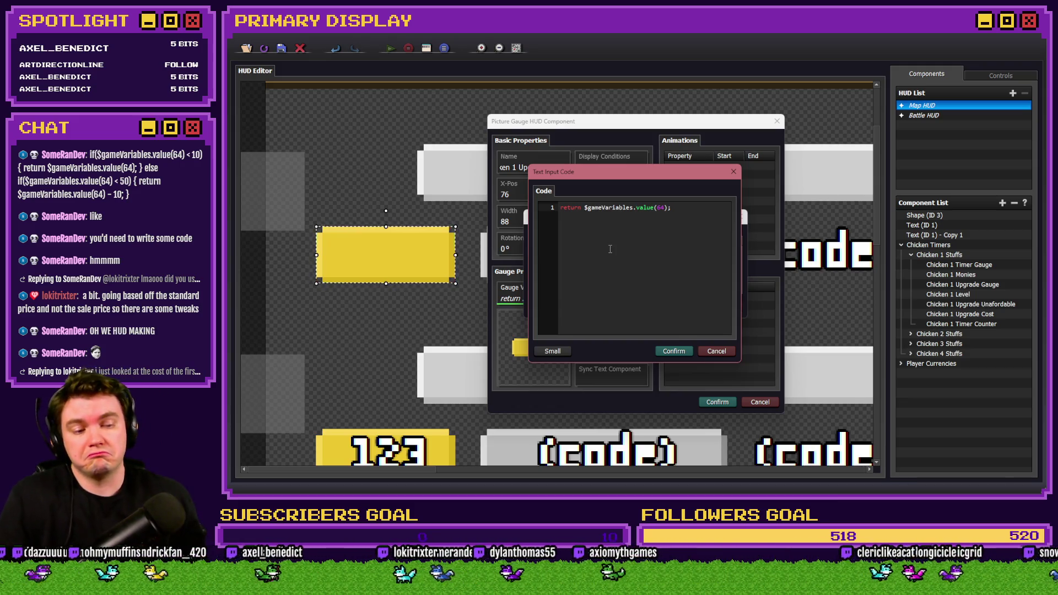
triple_click(568, 212)
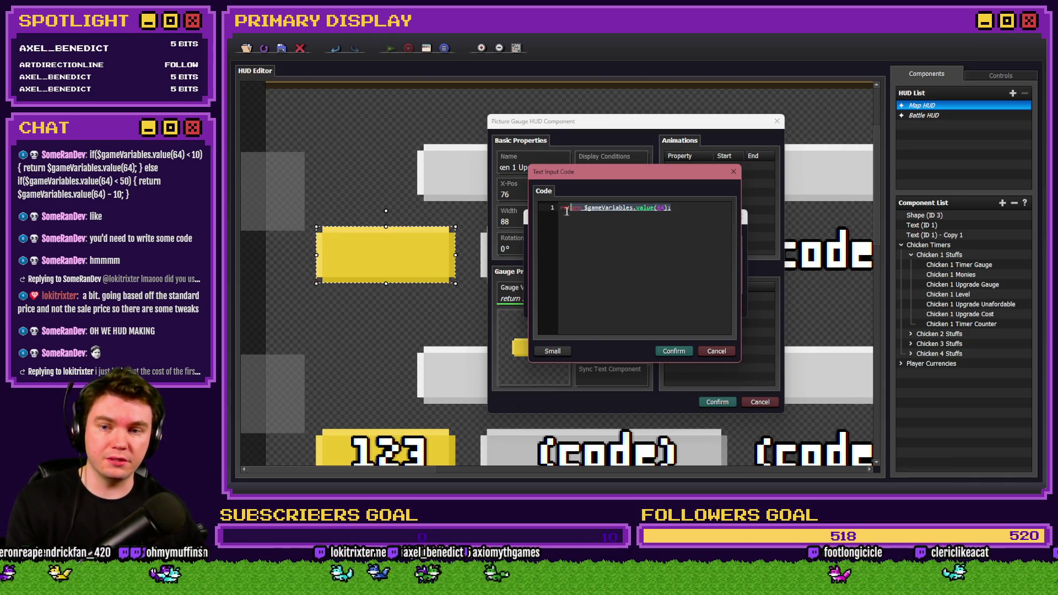
Step: Insert the line if ($gameVariables.value(64) < 10) {} above the return statement
left_click(563, 211)
key("Return")
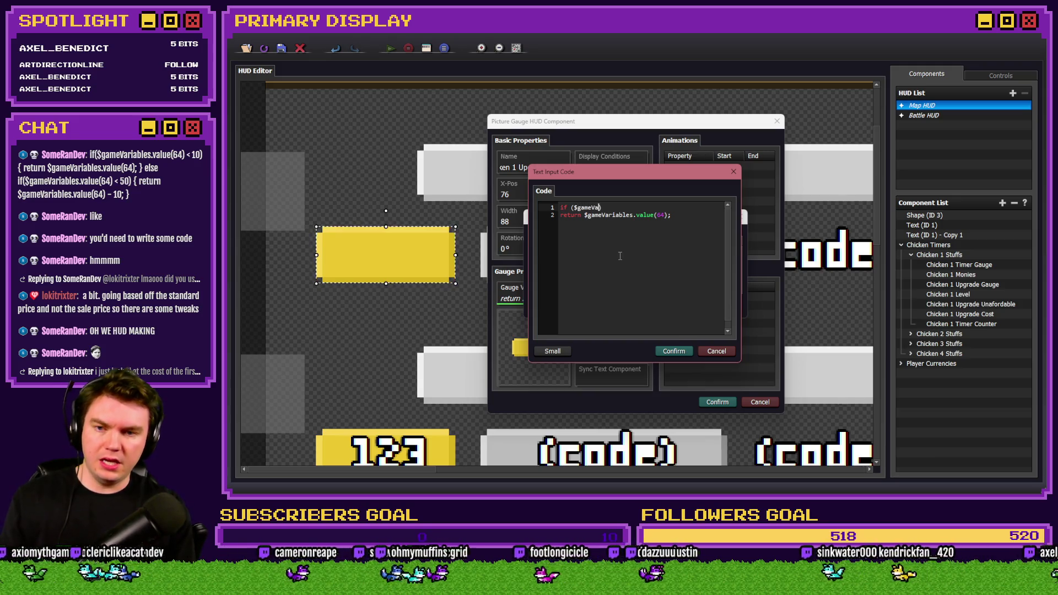
type("()")
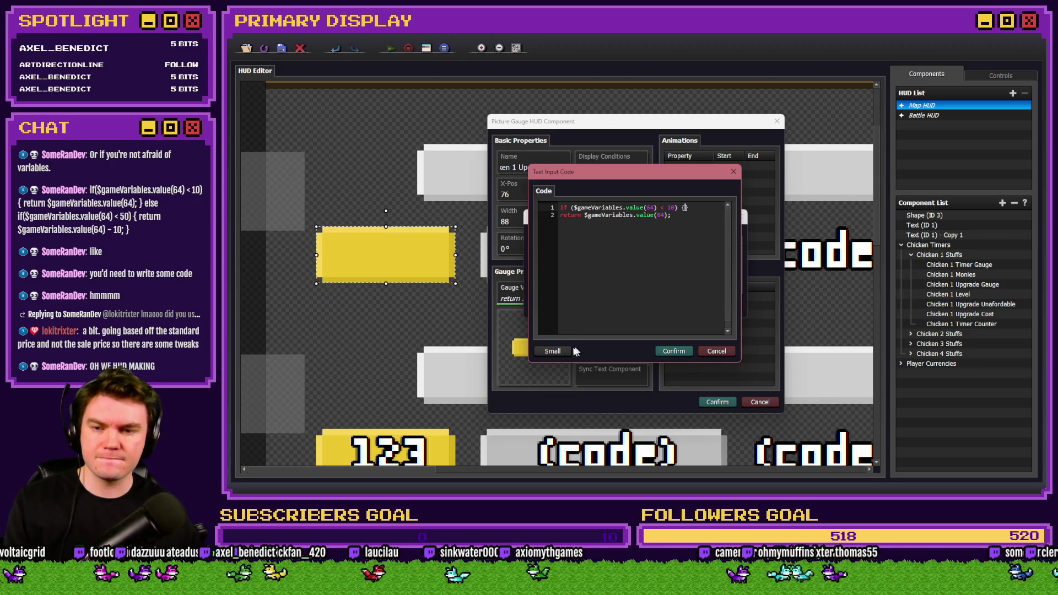
Step: Enlarge the code editor, then open the RPG Maker Database's Common Events
left_click(552, 351)
left_click(510, 383)
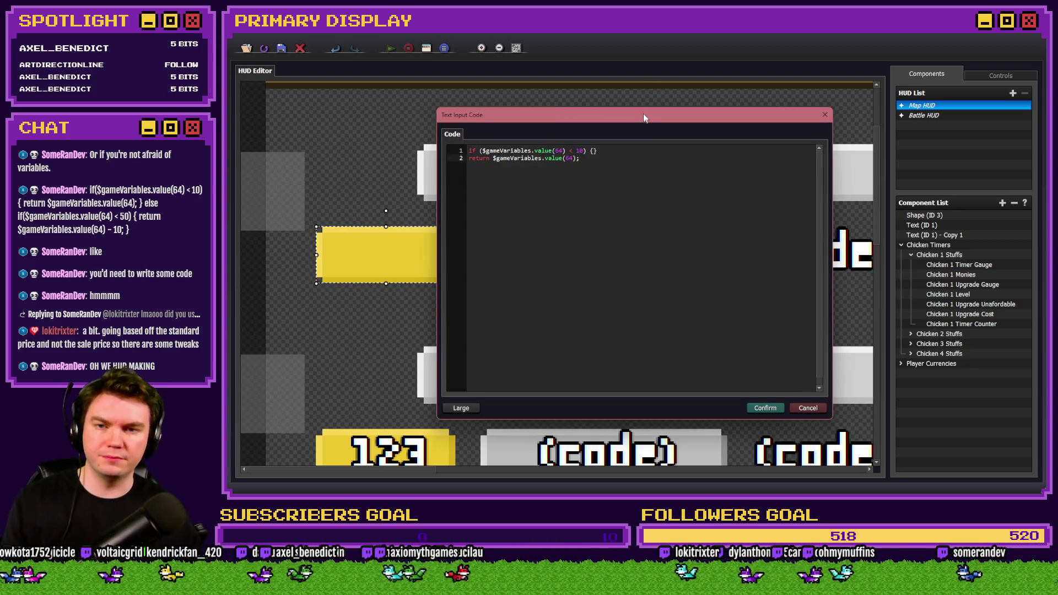
left_click_drag(643, 114, 643, 107)
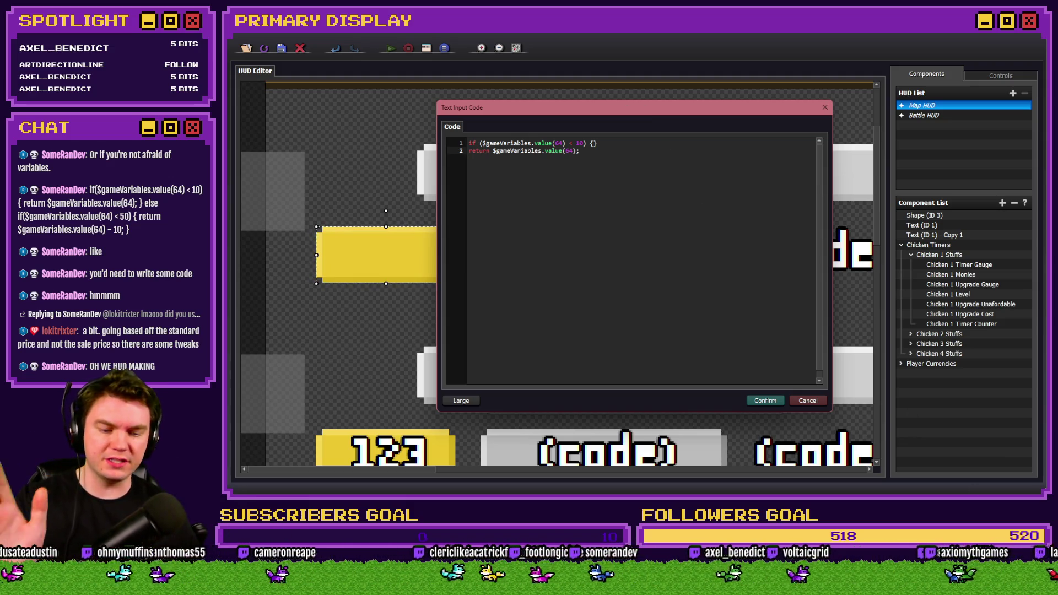
key("alt+Tab")
left_click(713, 55)
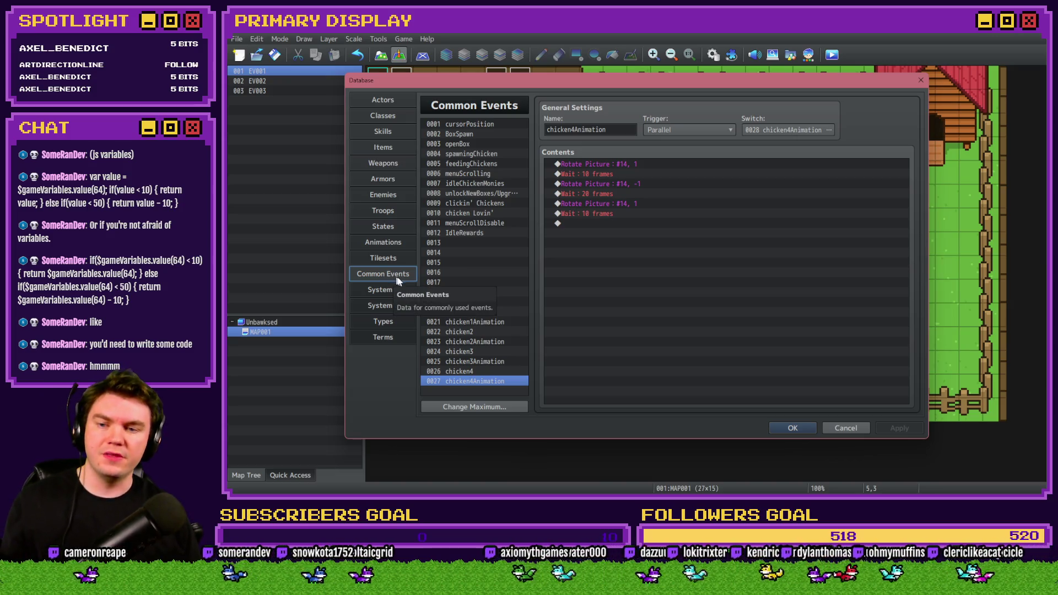
Step: Review the level tiers (10, 50, 100, 250…999) in unlockNewBoxes/Upgrade, then return to the gauge code
left_click(480, 312)
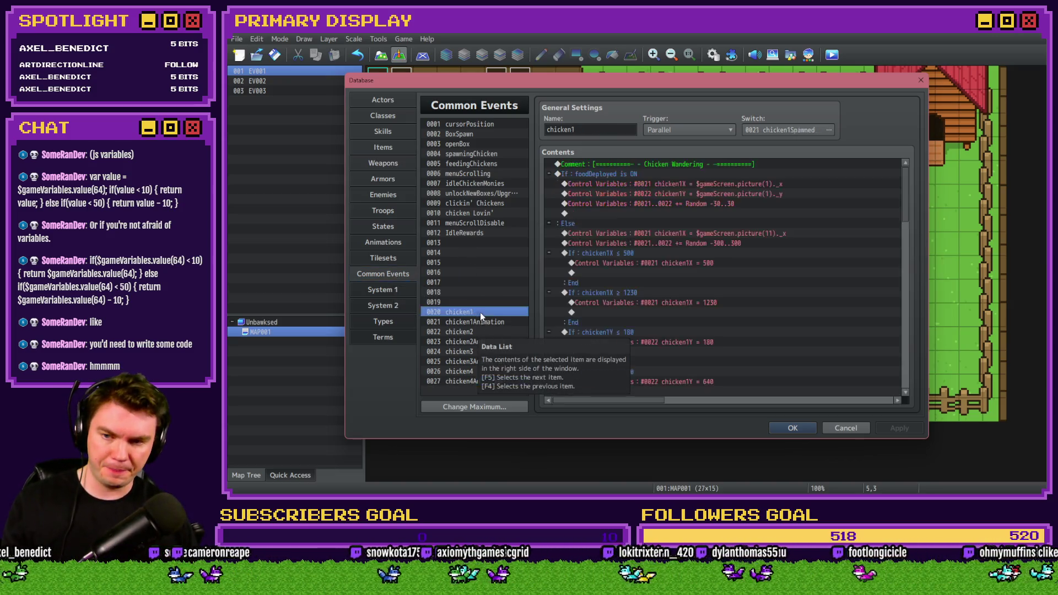
left_click(479, 193)
scroll(639, 303, "down", 10)
scroll(645, 318, "up", 9)
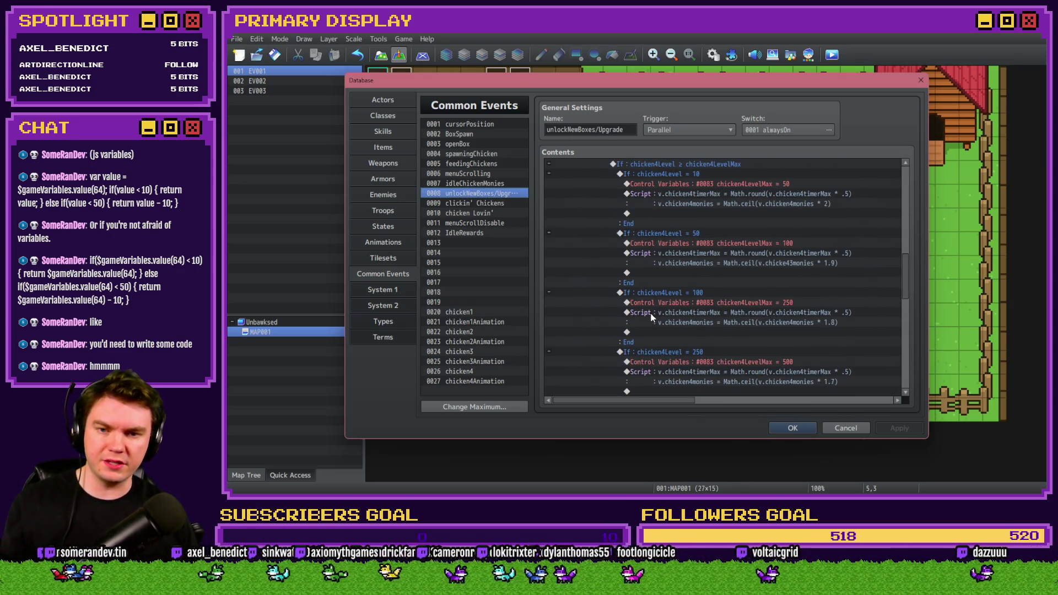
scroll(699, 230, "down", 6)
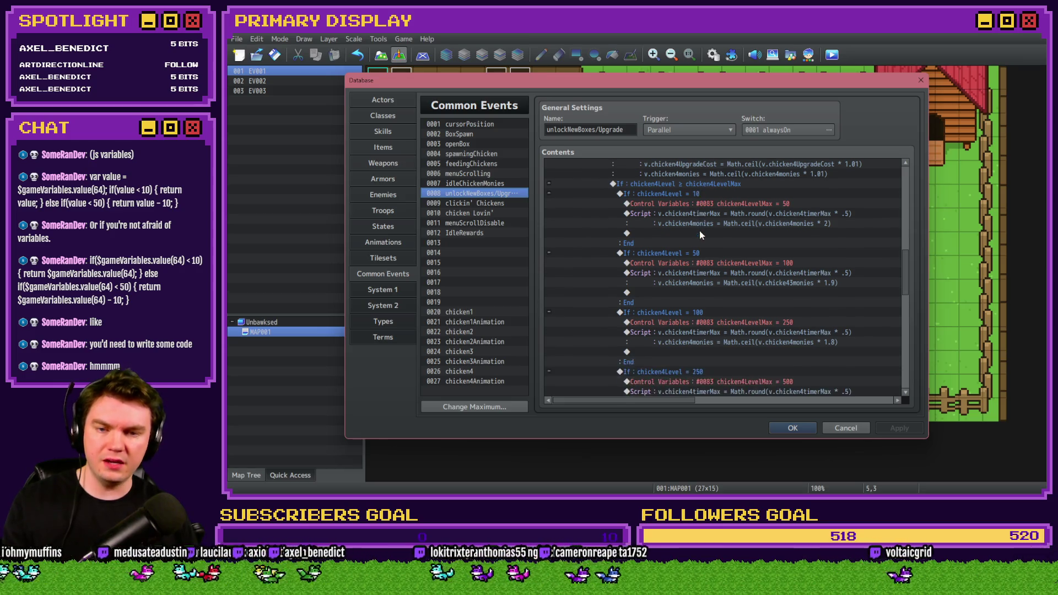
scroll(700, 233, "down", 5)
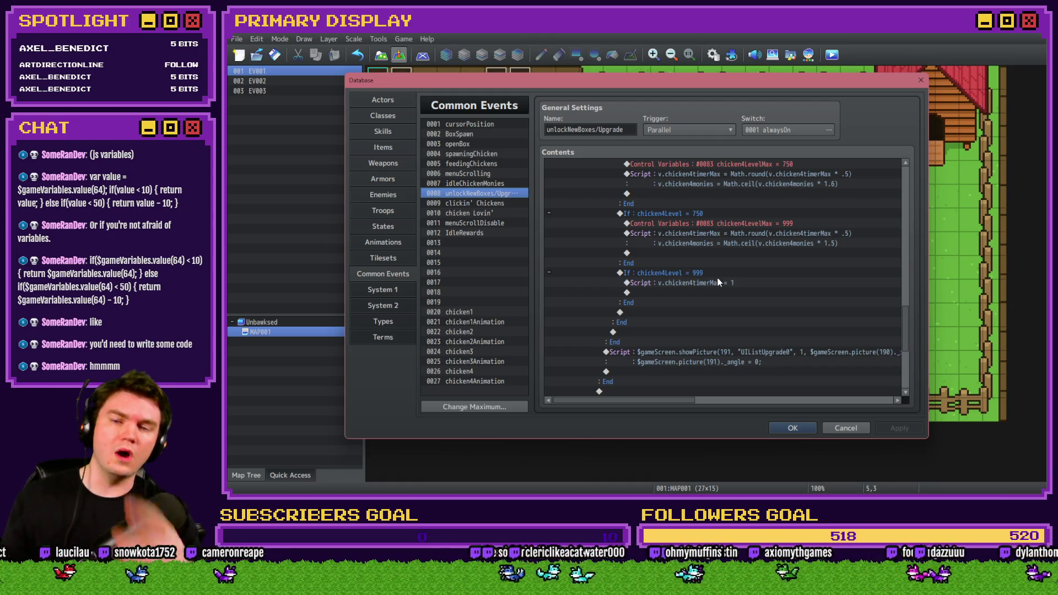
key("alt+Tab")
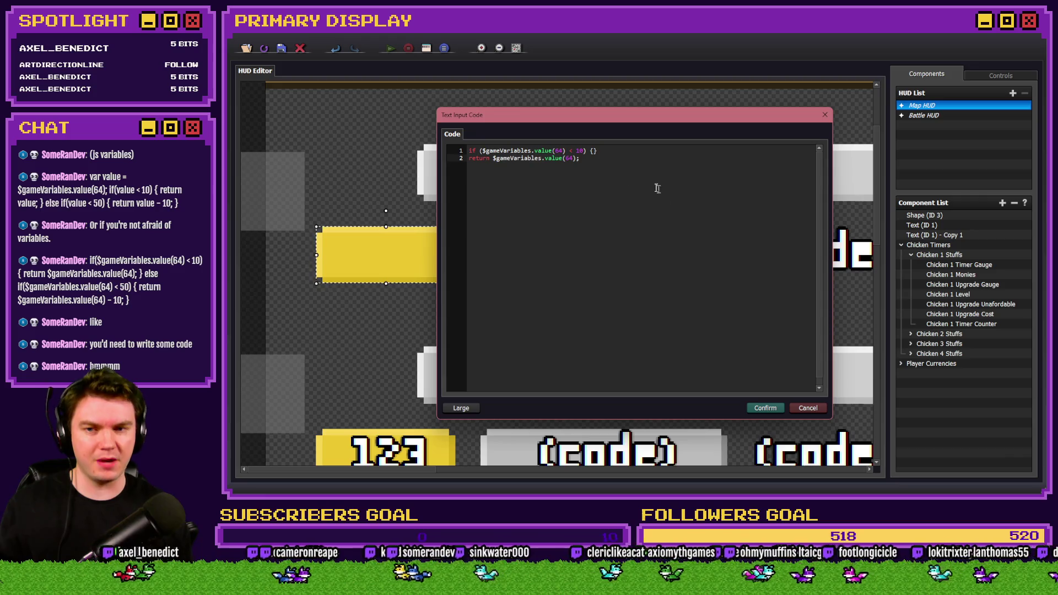
Step: Add a first line var value = $gameVariables.value(64) to the gauge code
left_click(473, 151)
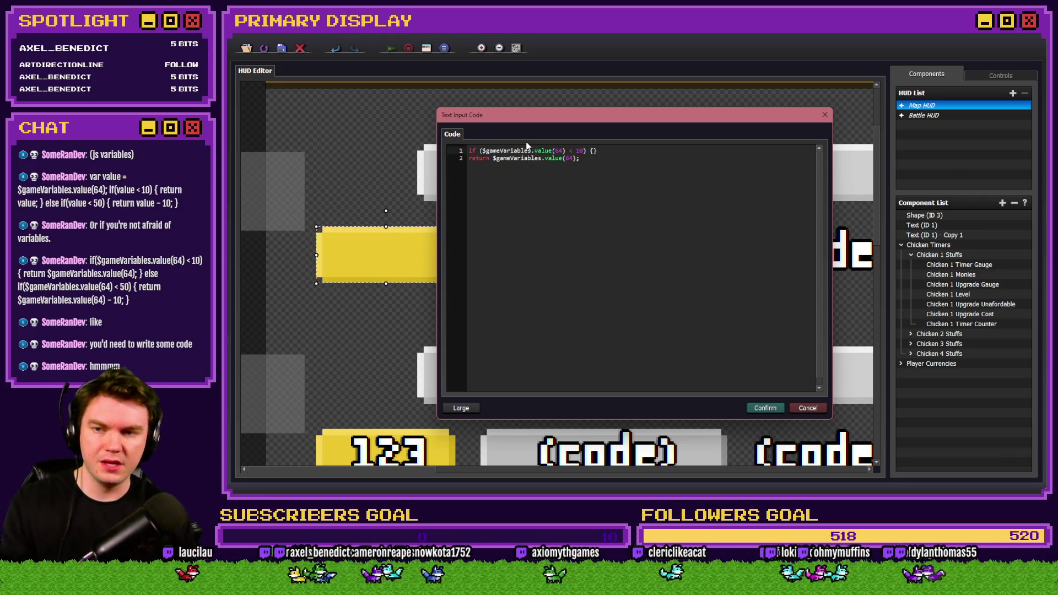
key("Return")
key("Up")
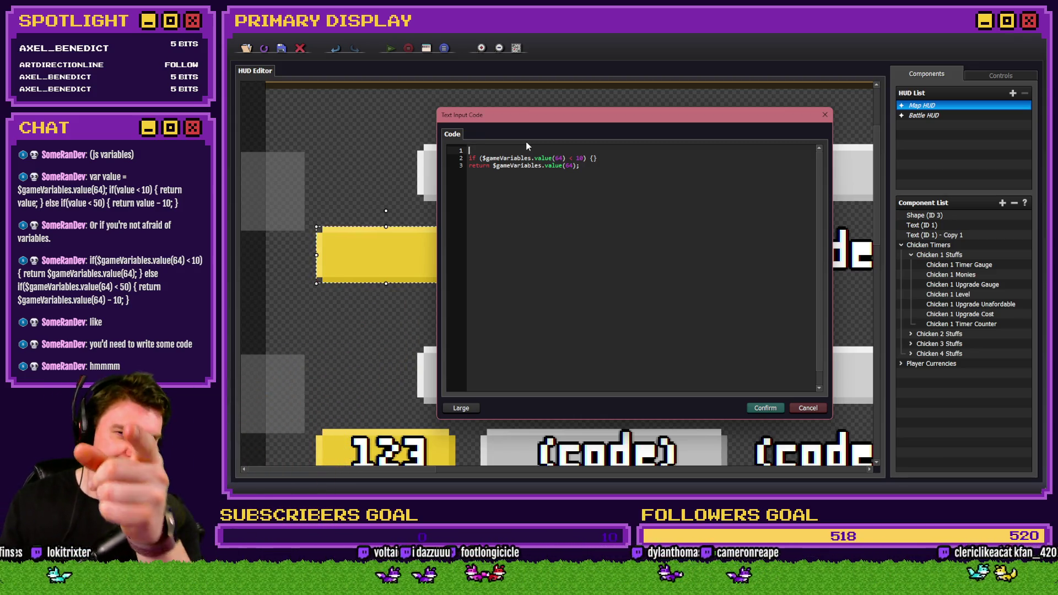
type("var value = ")
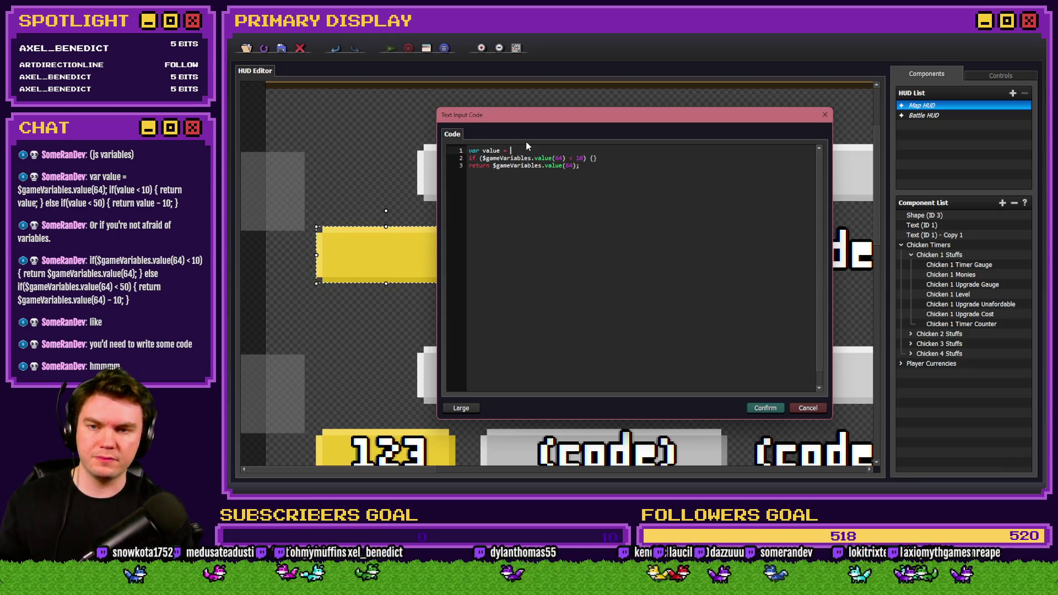
type("$gameV")
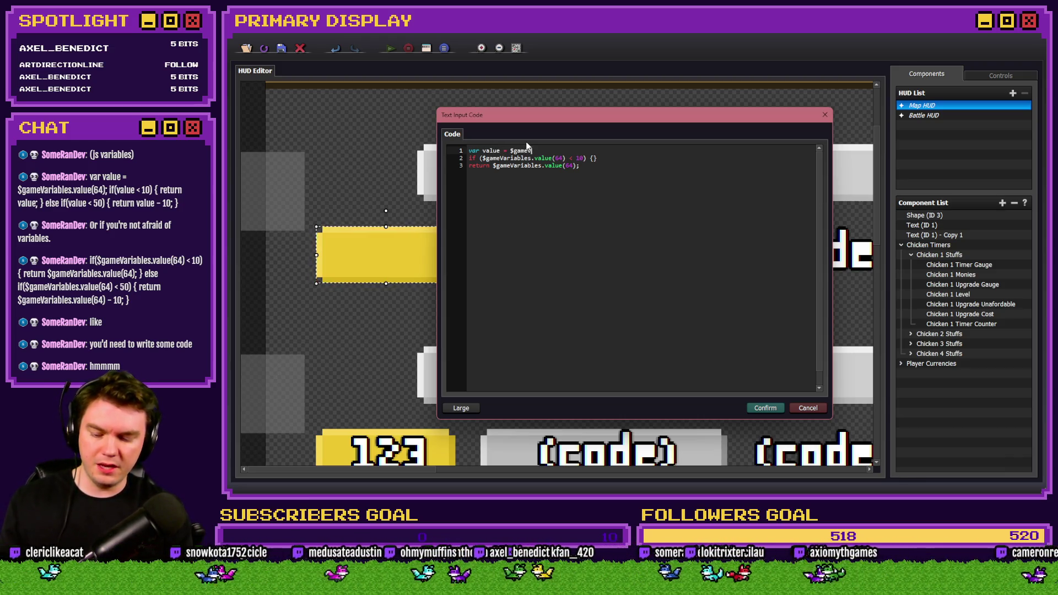
type("ariables.valu")
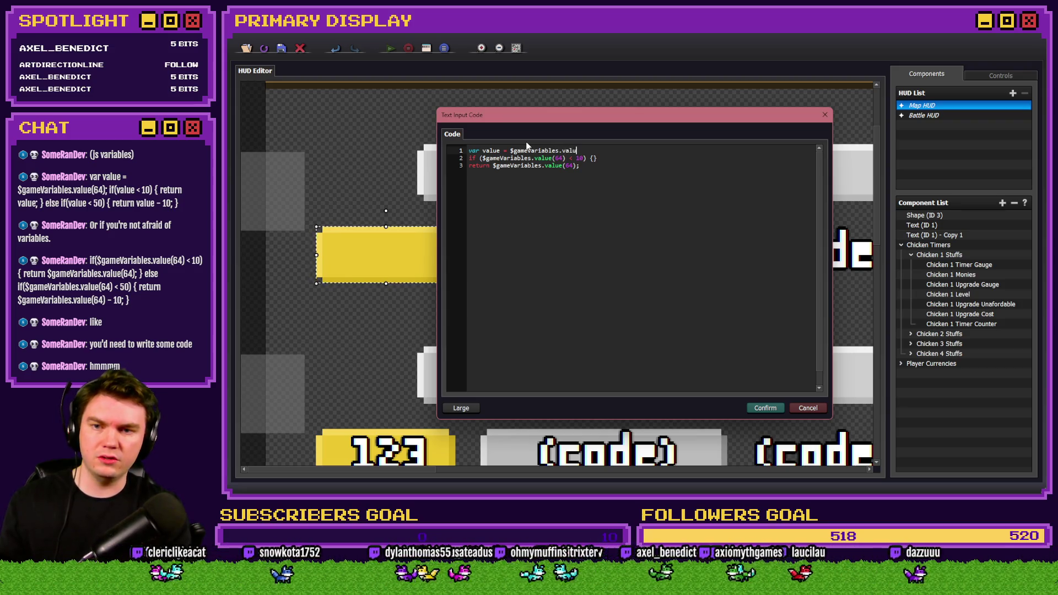
type("e(64)")
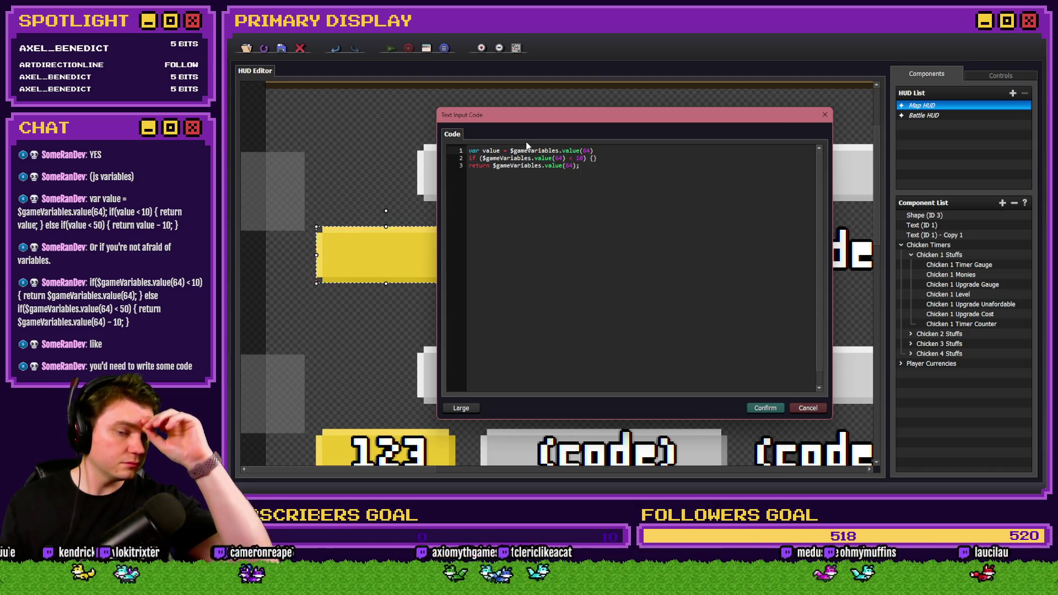
Step: Change the if-check to value < 10 and move the return inside its braces
key("Down")
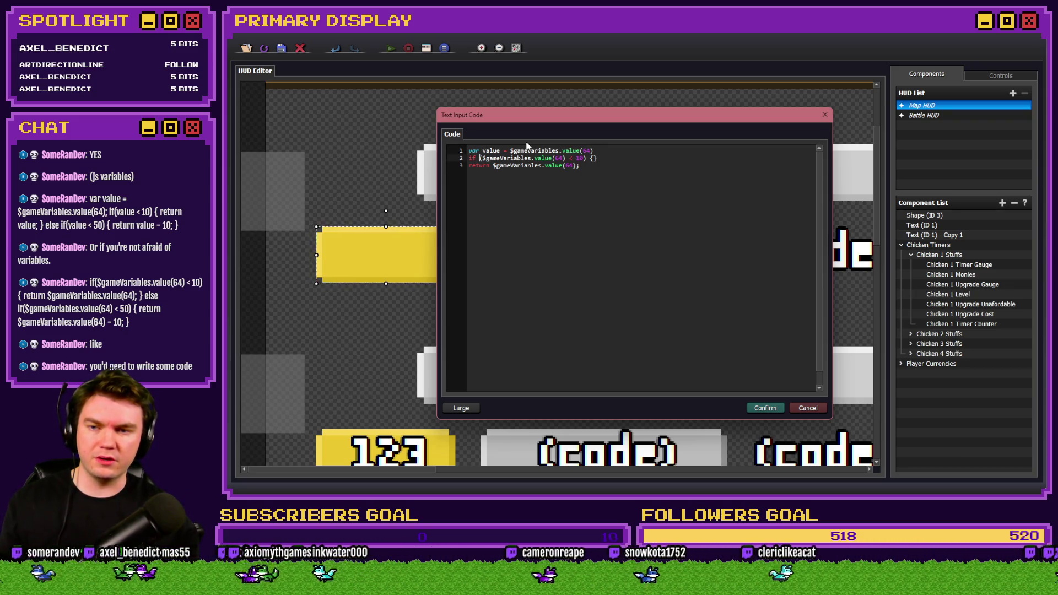
key("Delete")
key("Delete")
key("Delete")
key("Delete")
key("Delete")
key("Delete")
type("value")
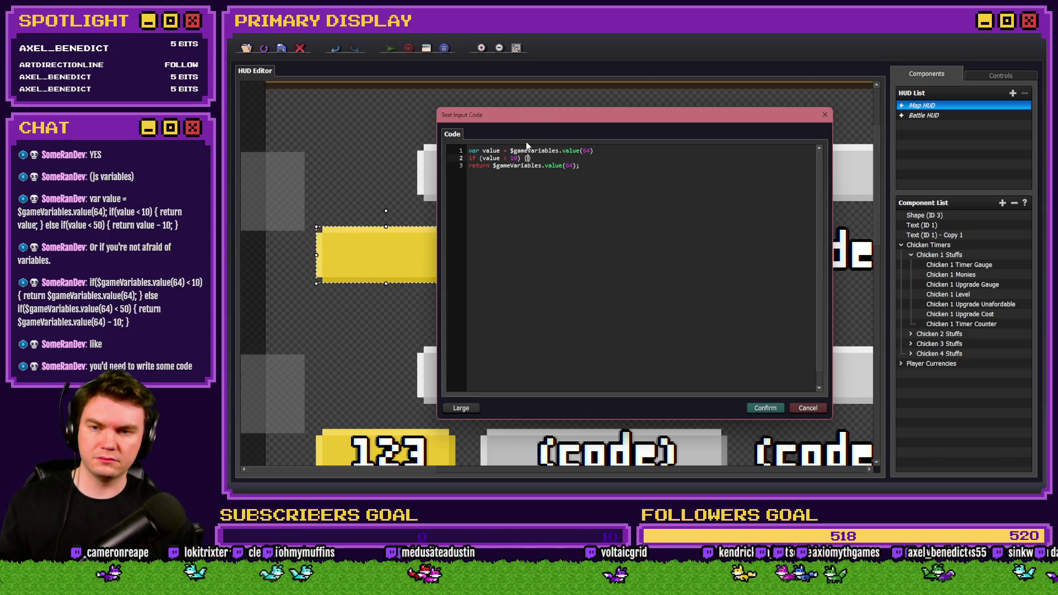
key("BackSpace")
key("BackSpace")
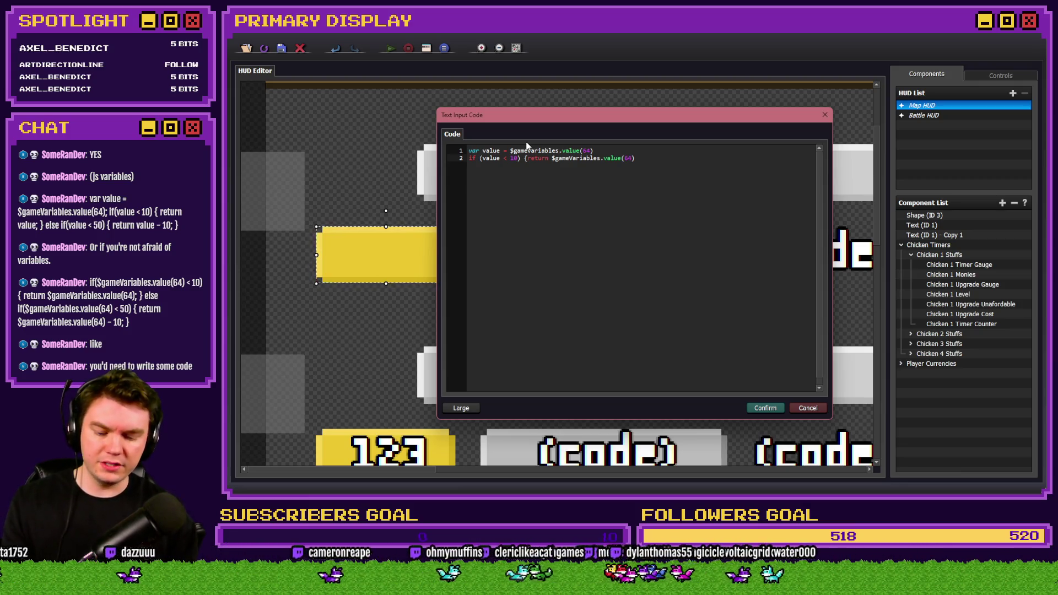
type("}")
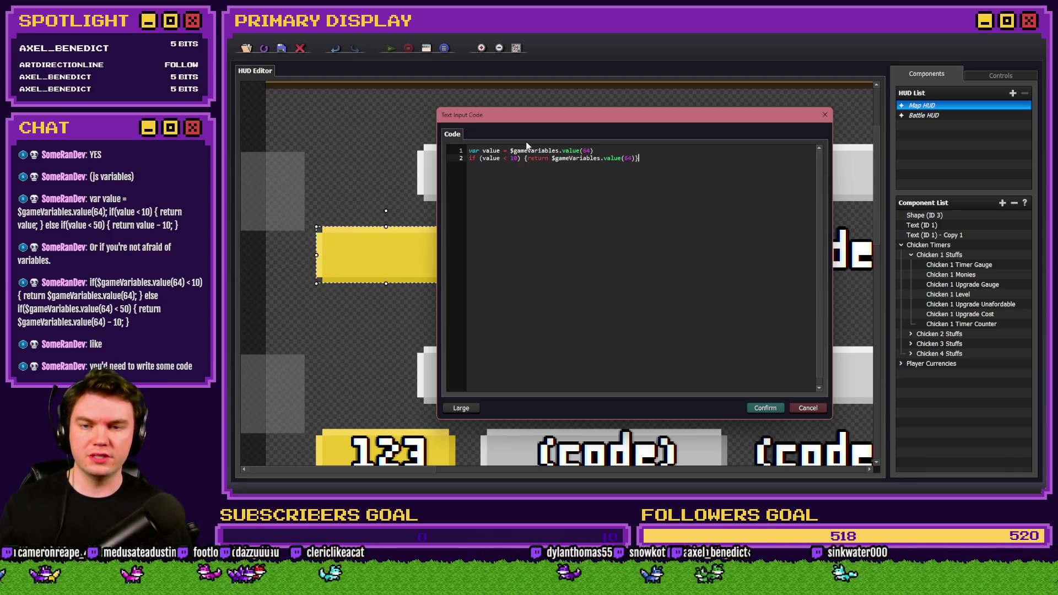
Step: Add an else if (value < 50) {return branch on a new line
key("Return")
type("else {")
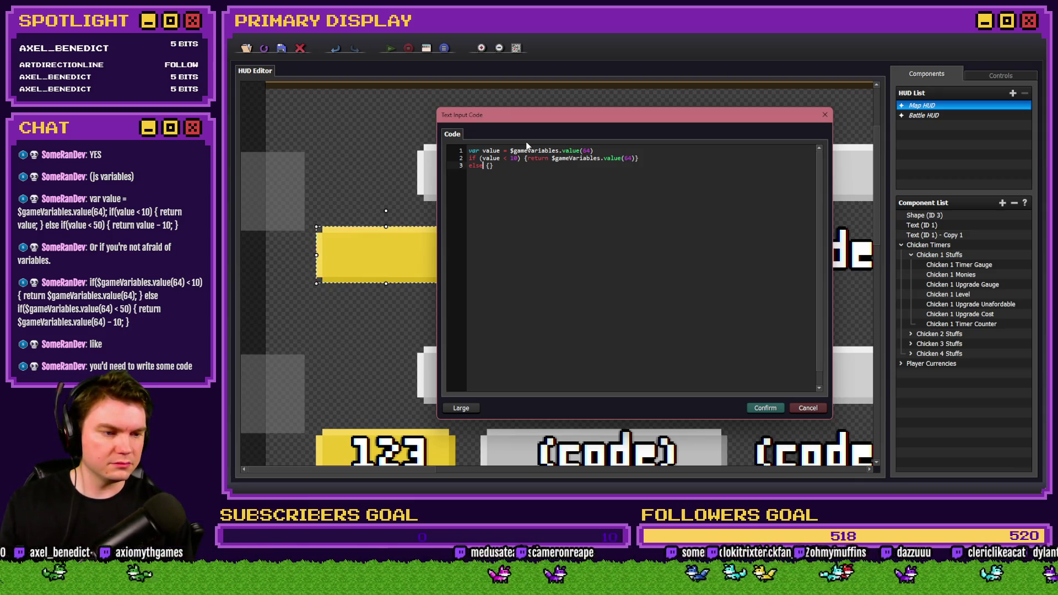
type("if ")
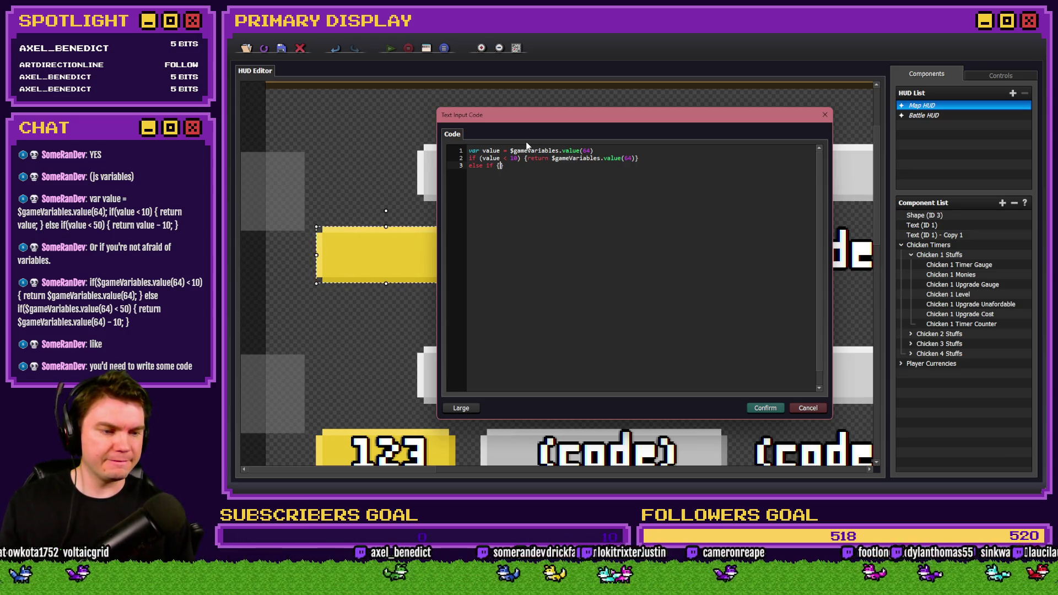
type("(")
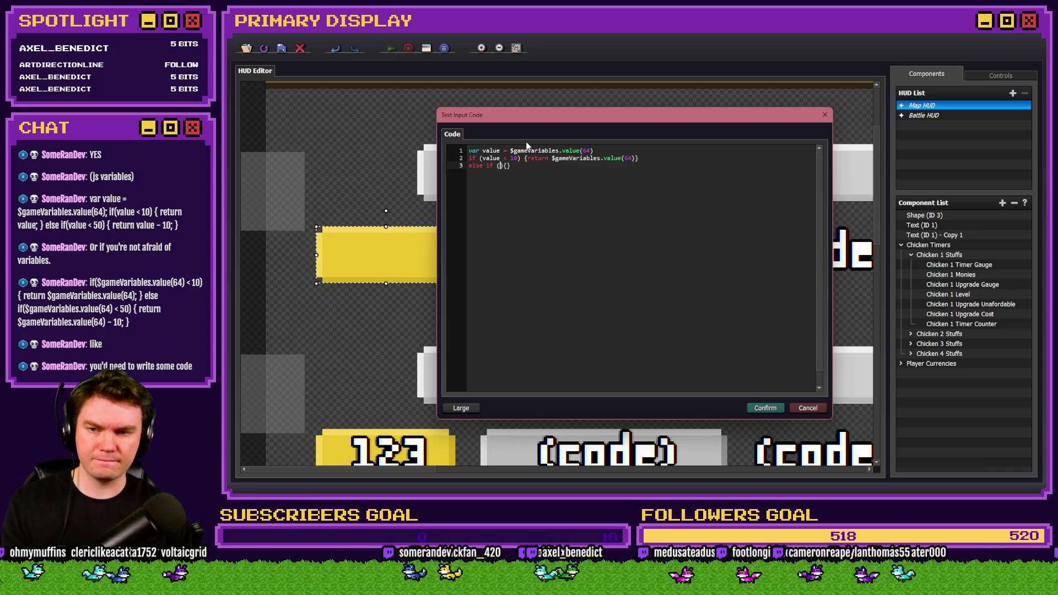
type("value")
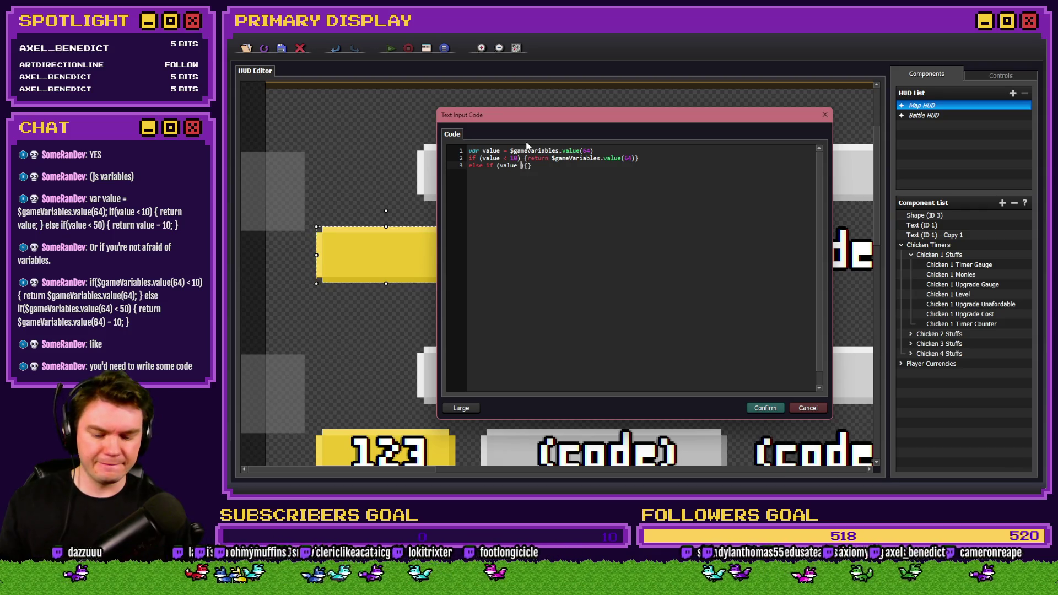
type(" <")
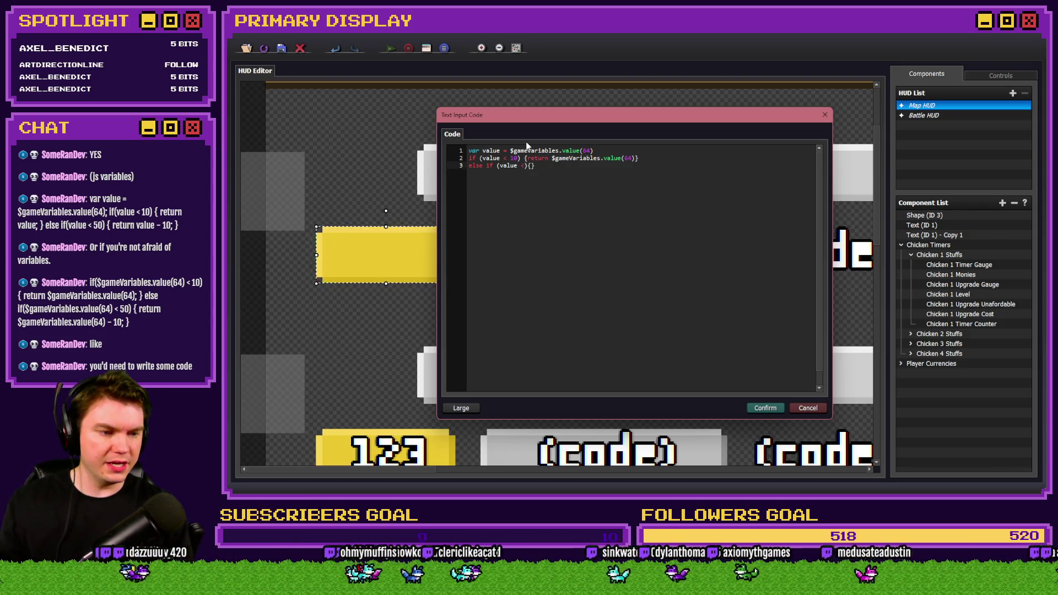
type(" 50")
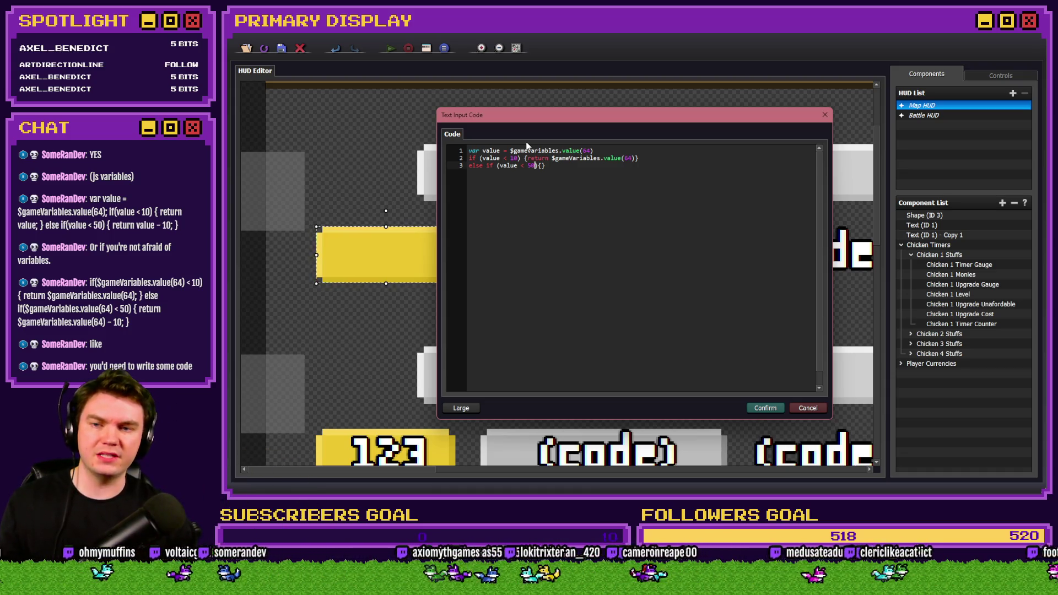
type("{return")
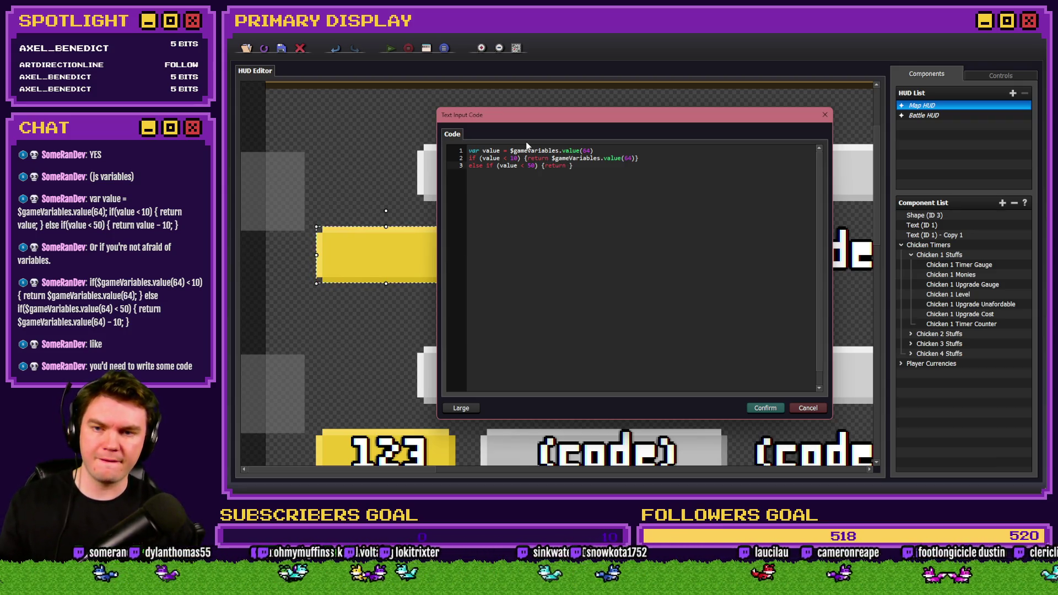
Step: Replace the variable lookup on line 2 with value
mouse_move(551, 158)
left_mouse_down()
mouse_move(639, 158)
mouse_move(628, 161)
left_mouse_up()
left_click(565, 166)
left_click_drag(550, 158, 635, 158)
type("value")
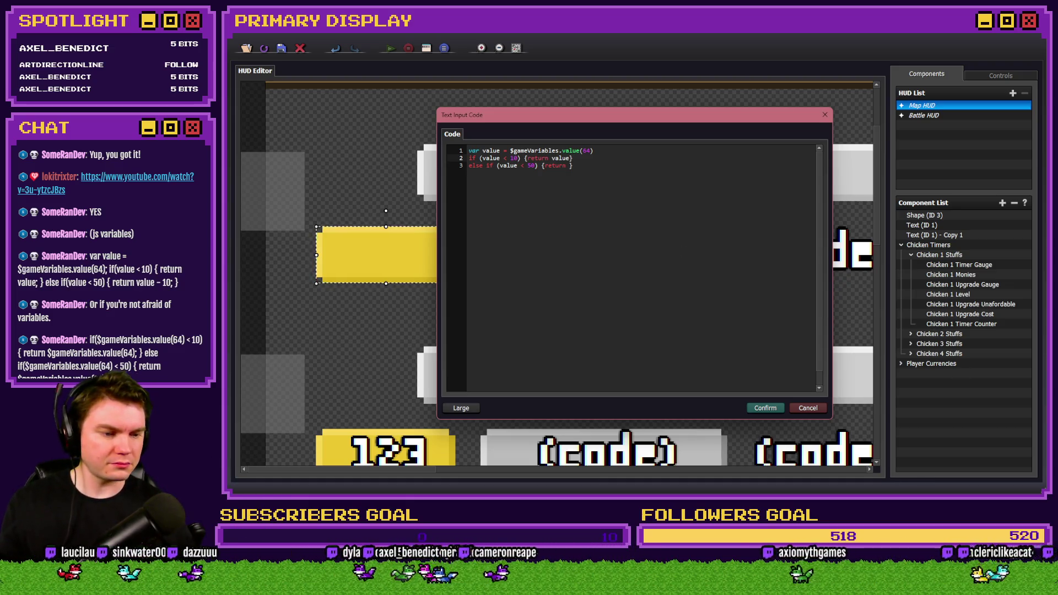
Step: Finish the under-50 branch so it returns value - 10
key("alt+Tab")
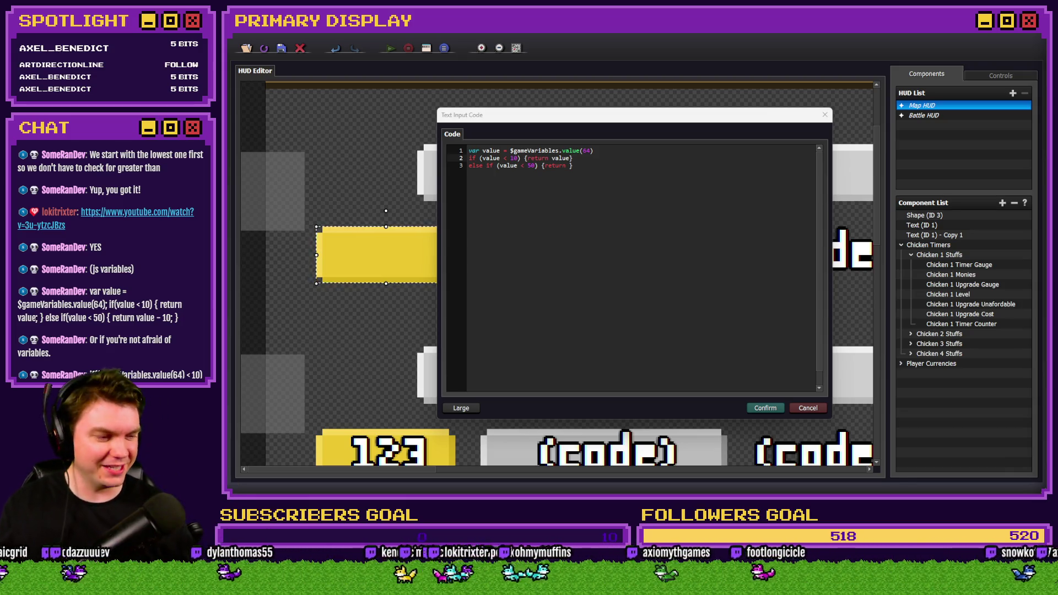
left_click(728, 127)
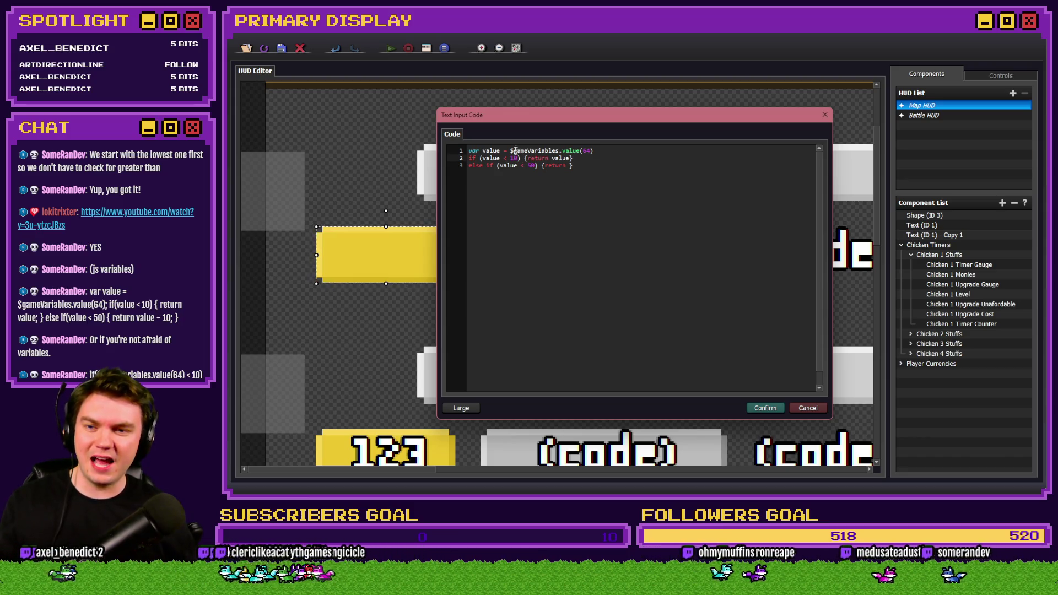
left_click_drag(510, 150, 590, 149)
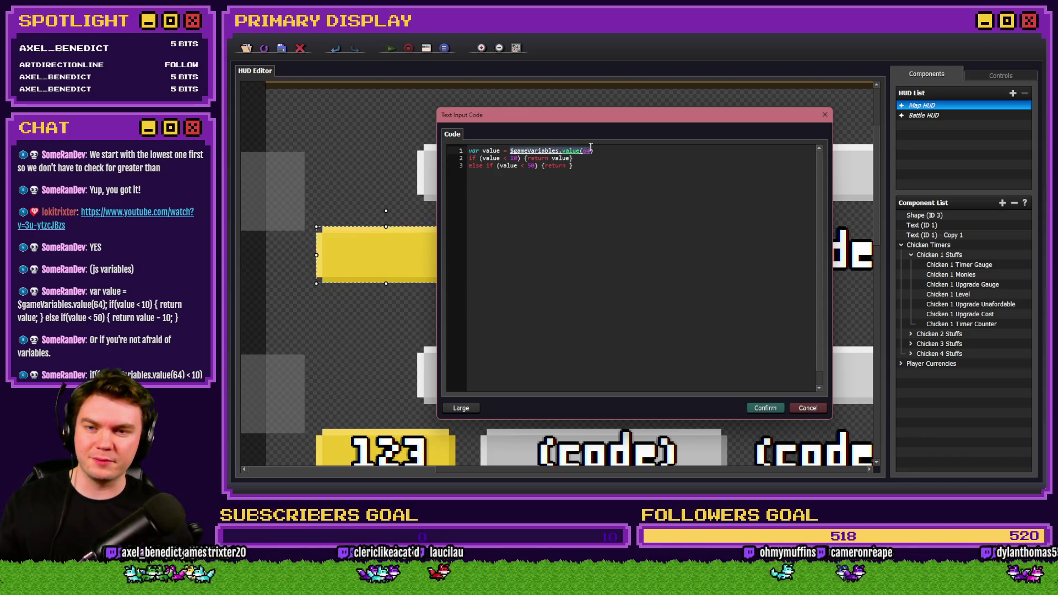
left_click(497, 164)
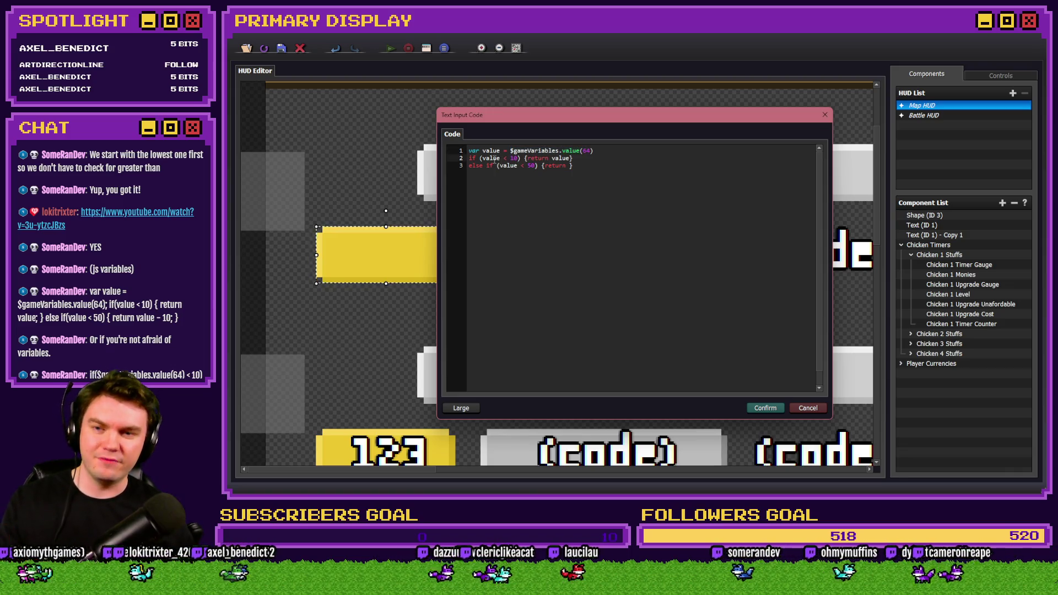
left_click(557, 158)
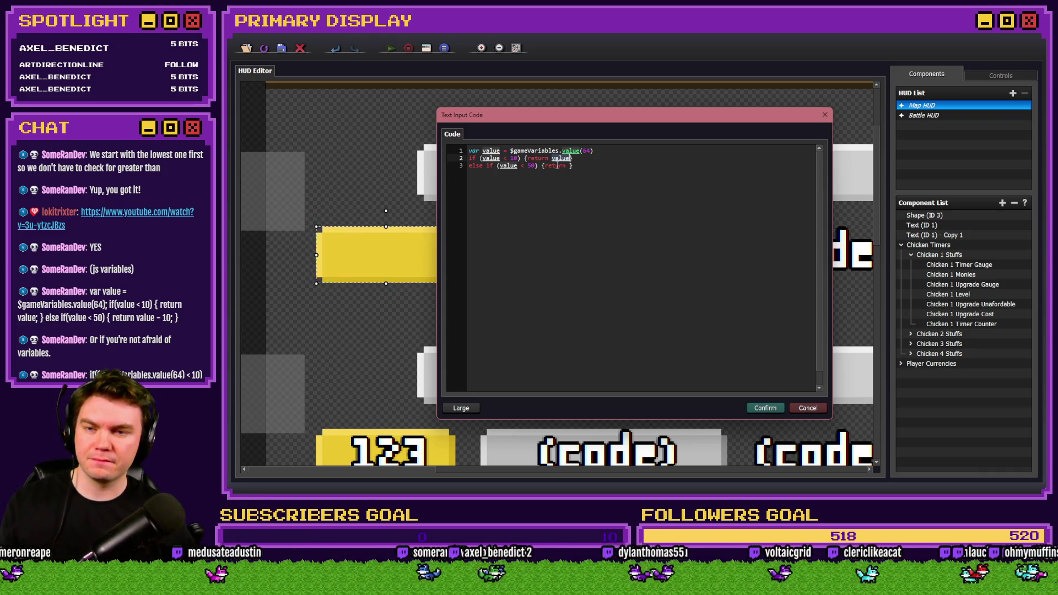
left_click(567, 165)
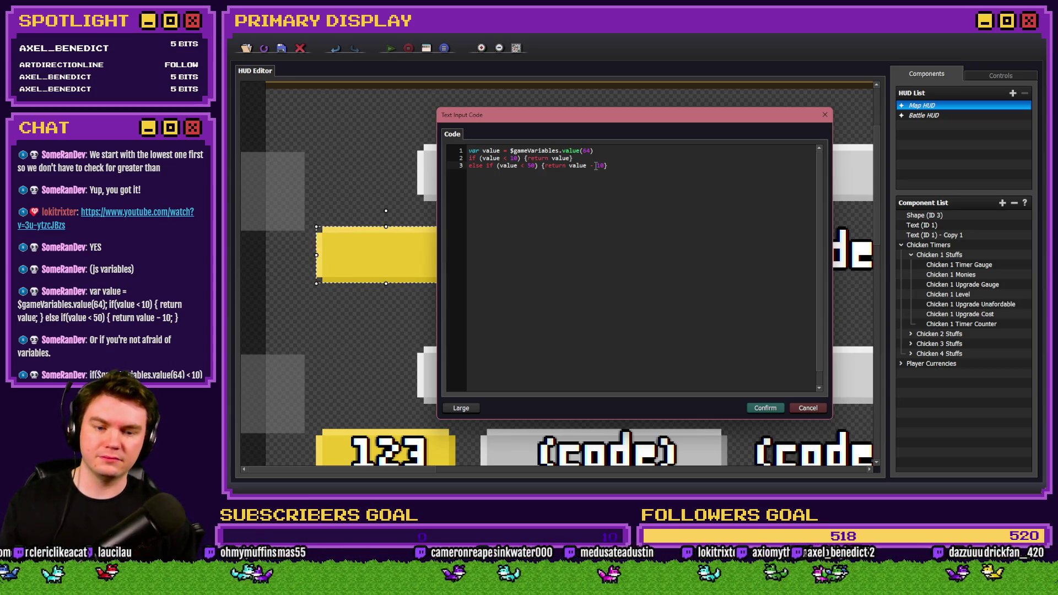
Step: Duplicate the under-50 line onto line 4 and select its 50 threshold to become 100
key("Return")
type("else if (value < 50) {return value - 10}")
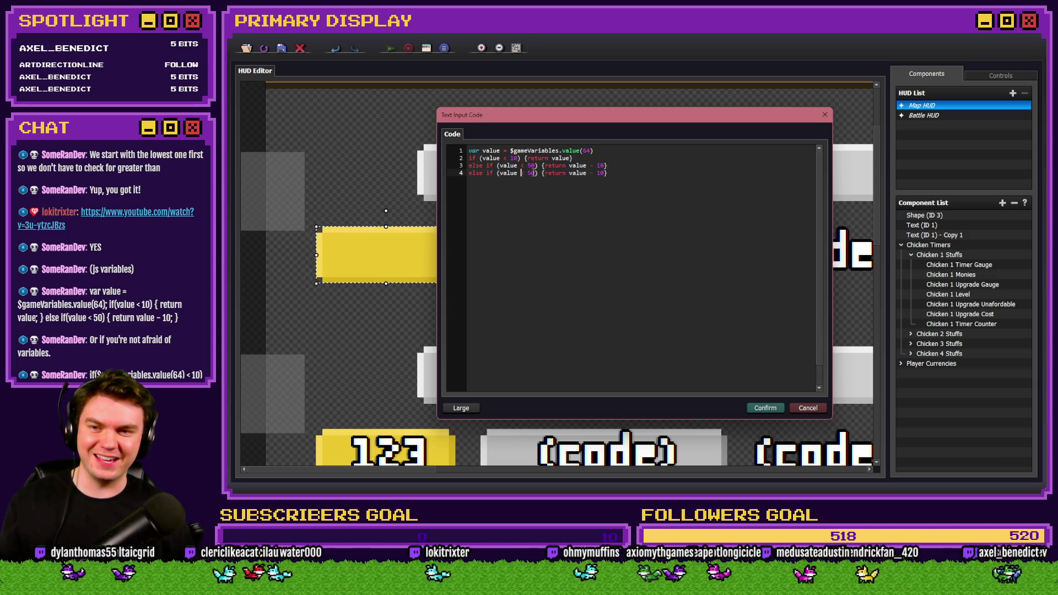
double_click(530, 173)
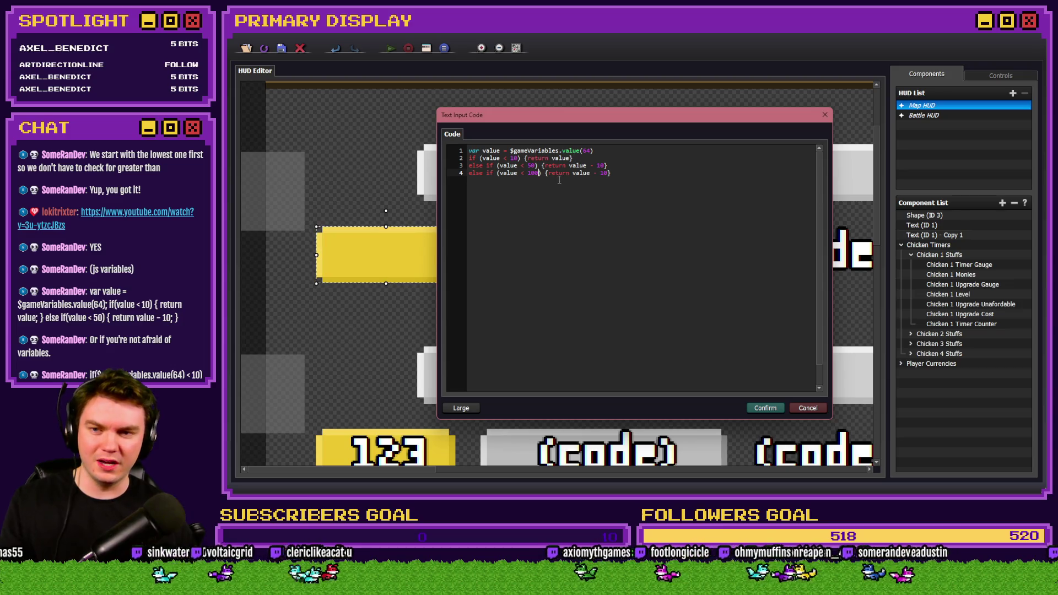
key("alt+Tab")
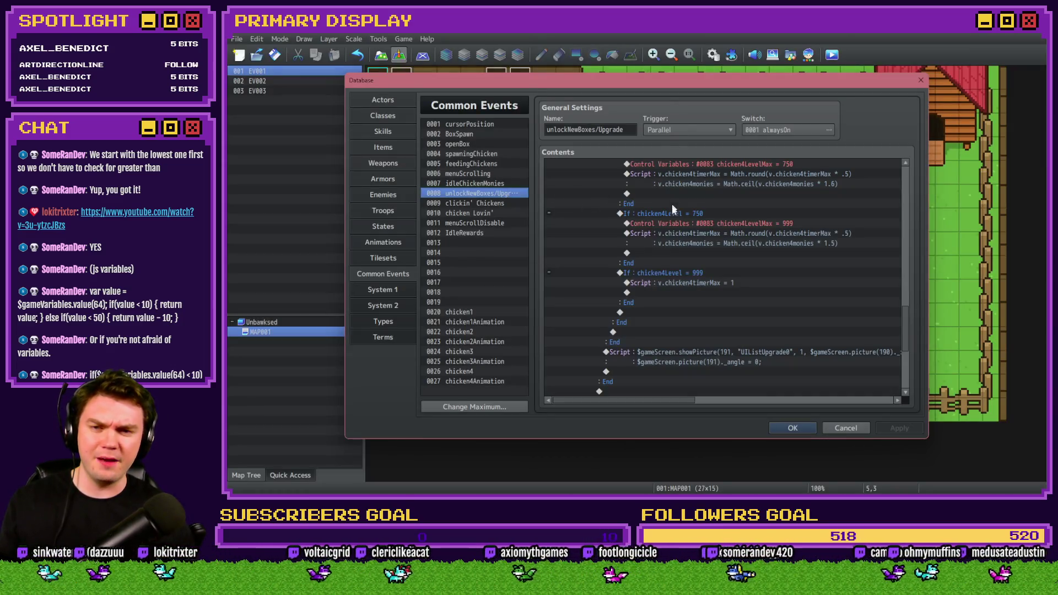
Step: Recheck the upgrade event's level thresholds, then set the under-100 tier to return value - 50
scroll(685, 250, "up", 7)
key("alt+Tab")
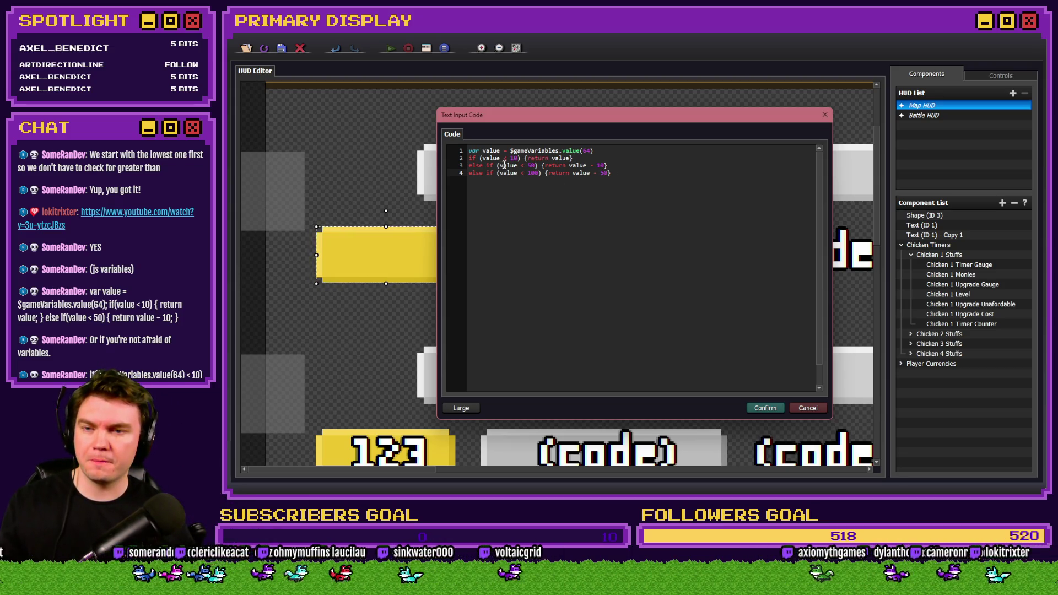
Step: Confirm the tiered code in the code, Dynamic Number Input and Picture Gauge dialogs
left_click(571, 158)
type("- 1")
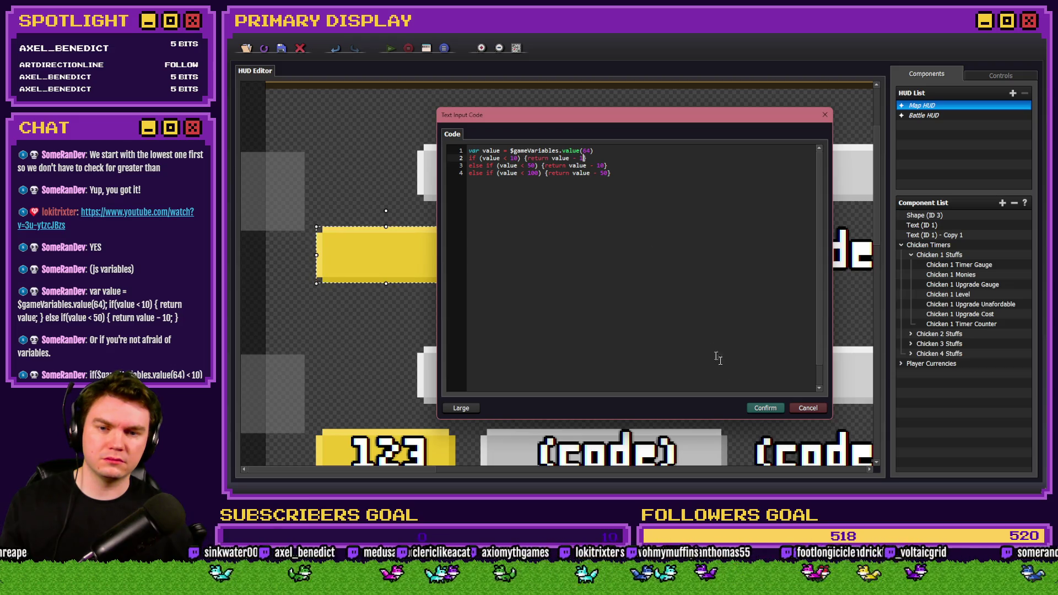
left_click(765, 408)
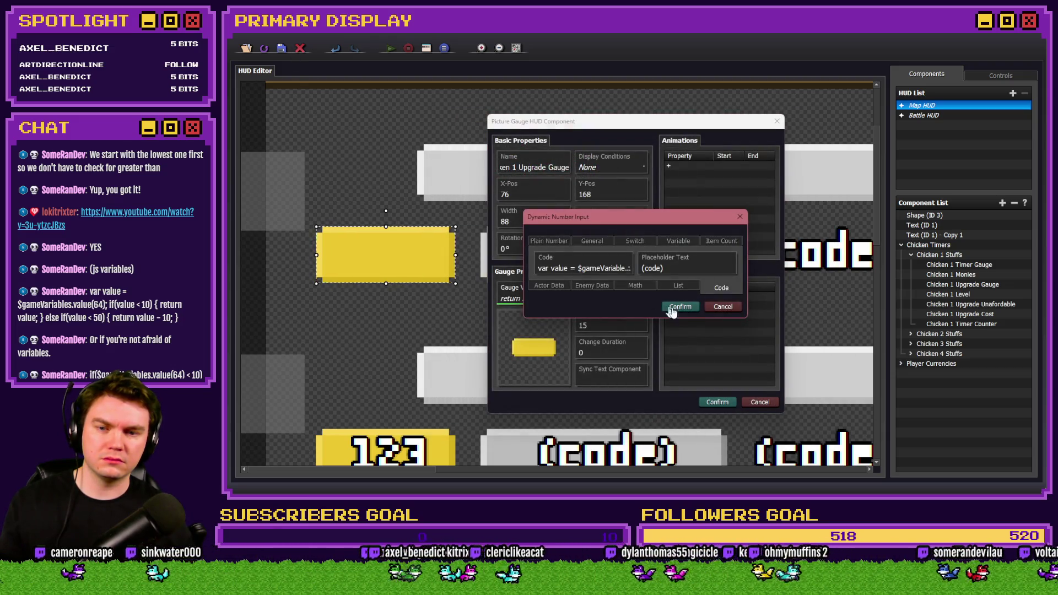
left_click(687, 310)
left_click(716, 402)
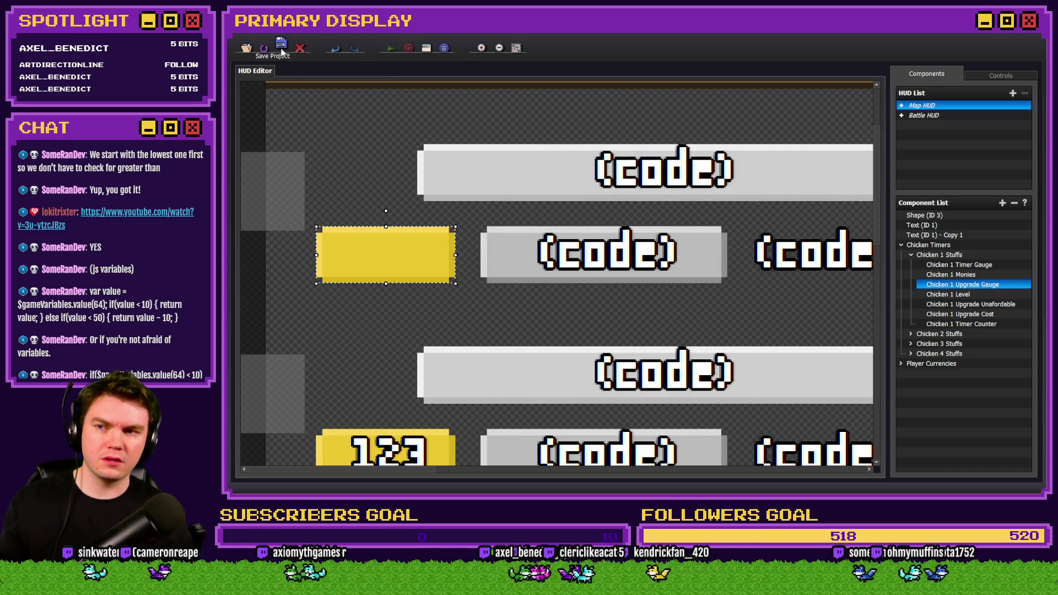
Step: Close the Database with OK, then save the project and start a playtest
key("alt+Tab")
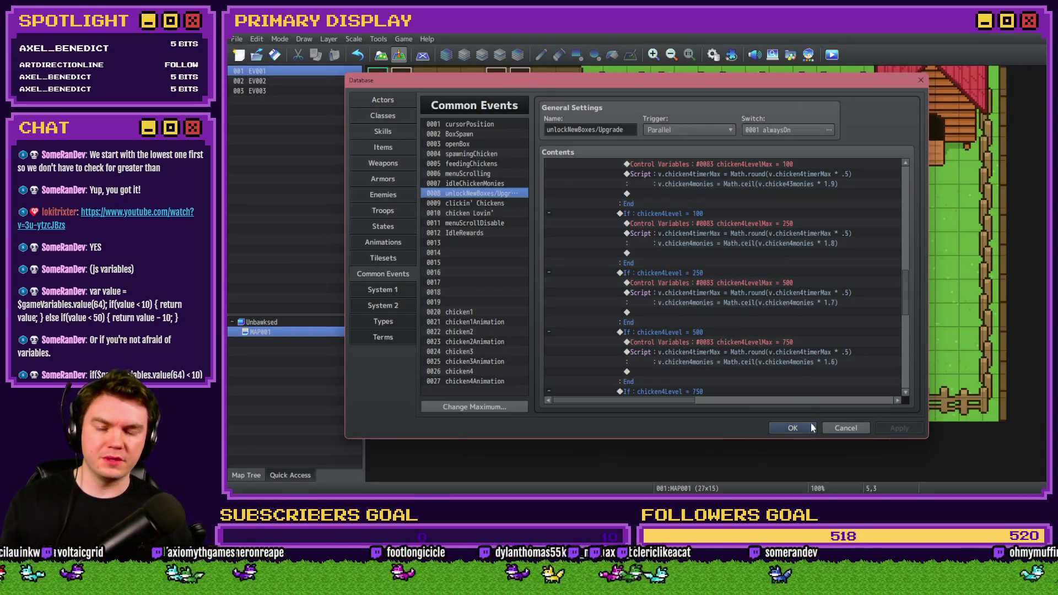
left_click(792, 427)
left_click(829, 56)
left_click(620, 274)
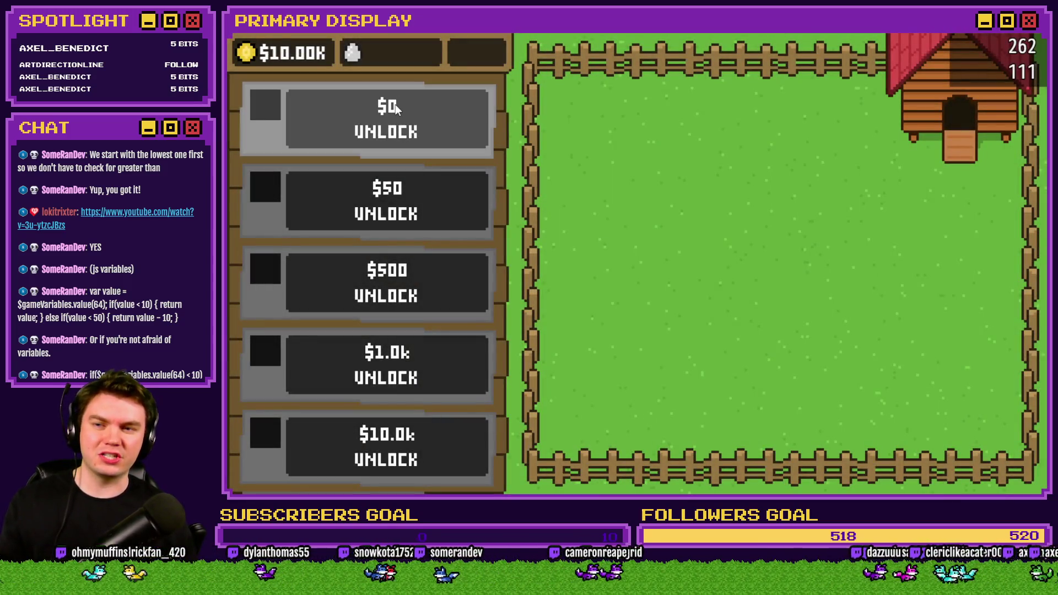
Step: Buy the $0 unlock, open the crate, and upgrade the Leghorn repeatedly toward level 10
left_click(395, 104)
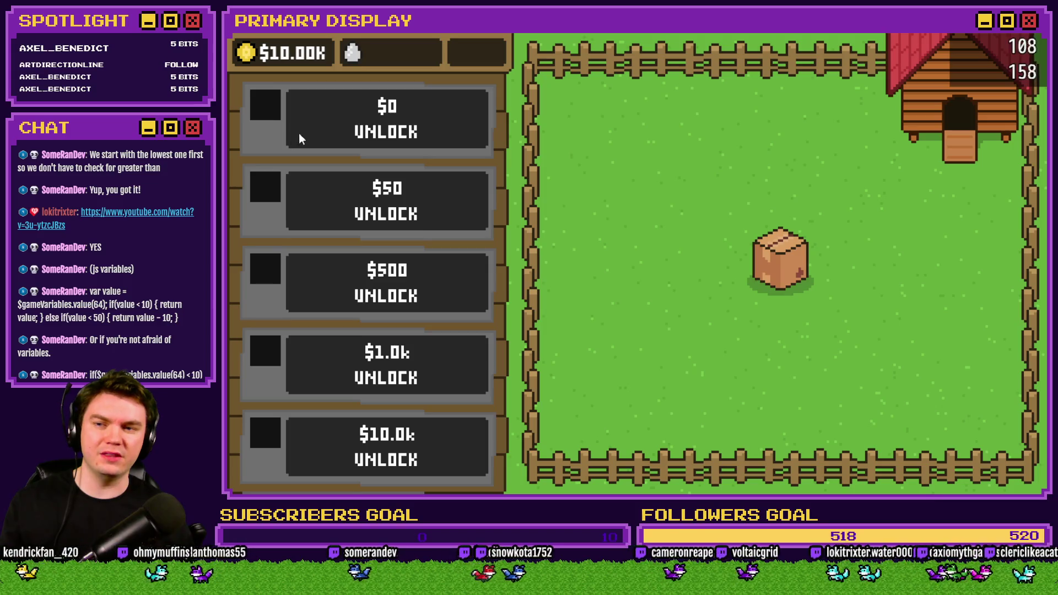
left_click(784, 263)
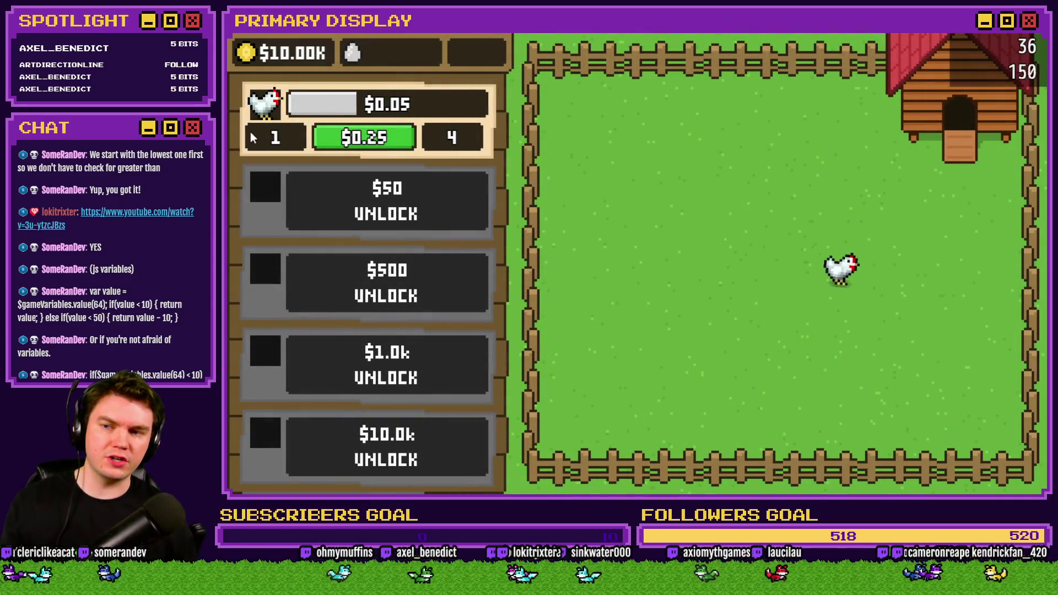
left_click(383, 140)
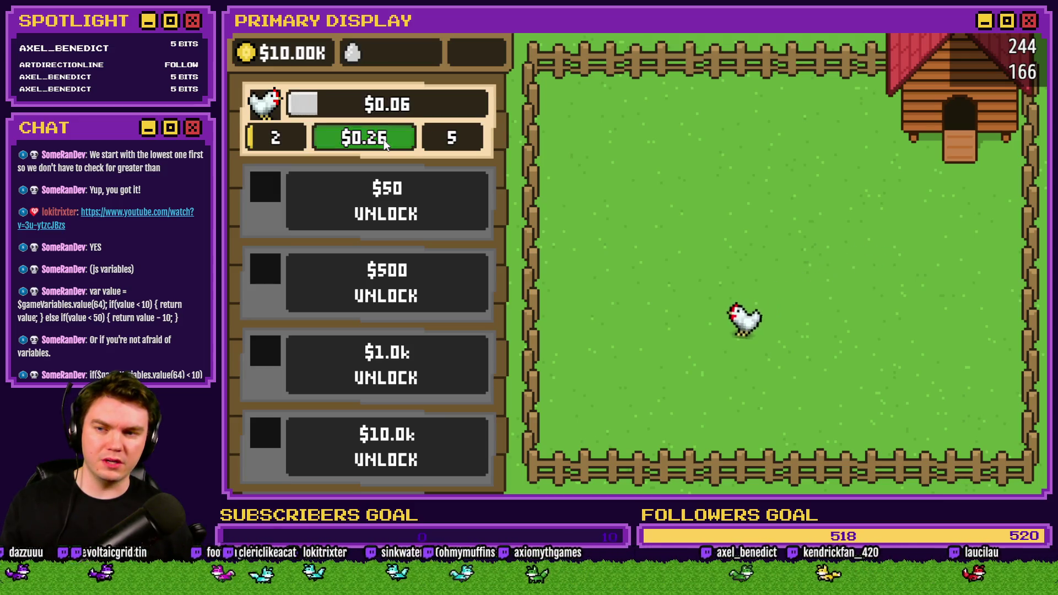
double_click(384, 140)
left_click(384, 140)
double_click(384, 140)
left_click(384, 140)
left_click(383, 139)
left_click(383, 139)
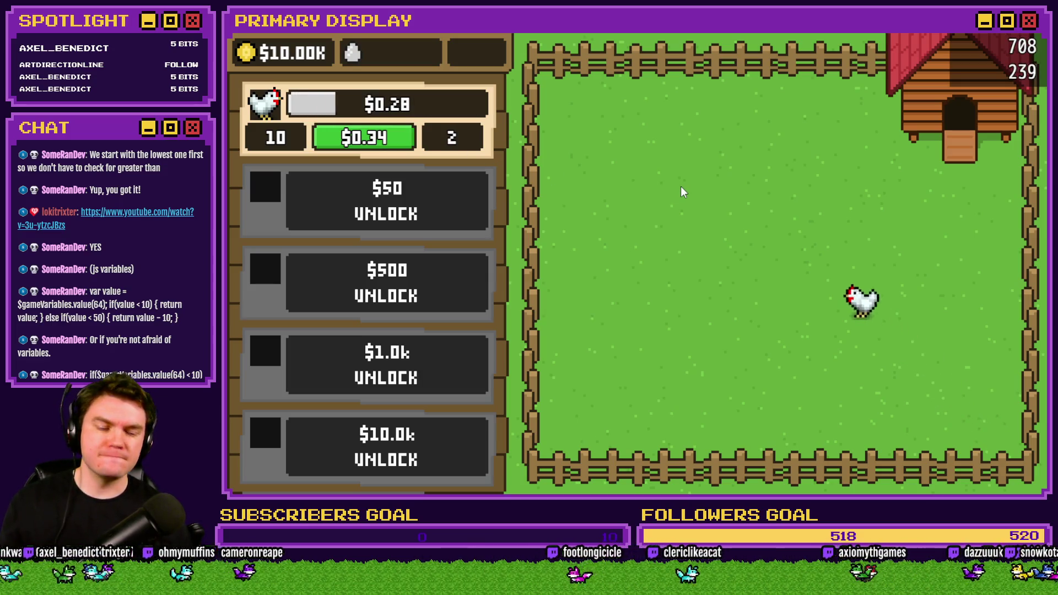
Step: Restart the game, open the crate, upgrade the chicken to level 9, and close the playtest
left_click(1034, 35)
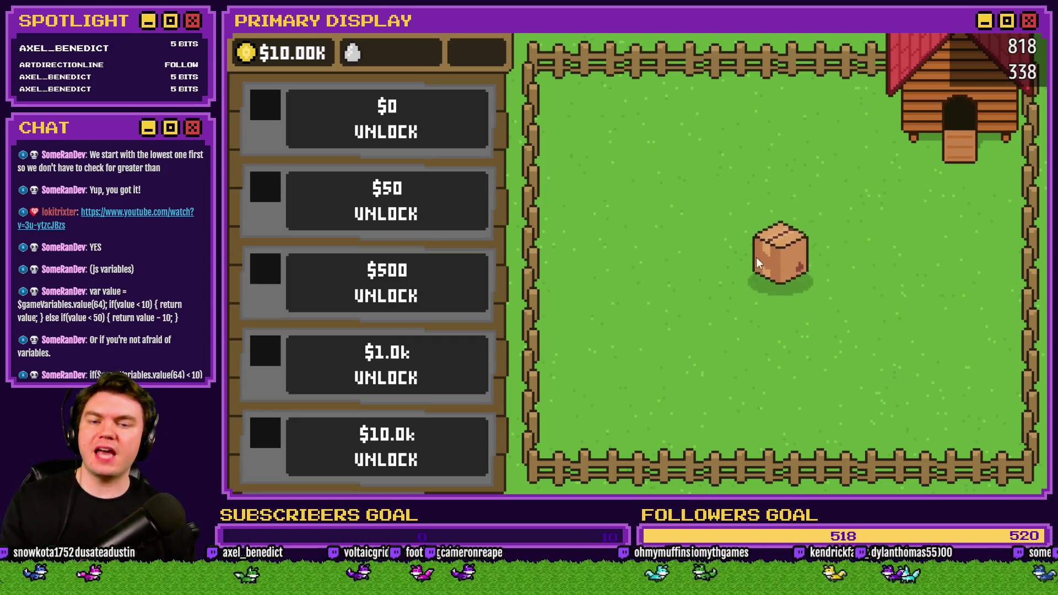
left_click(771, 260)
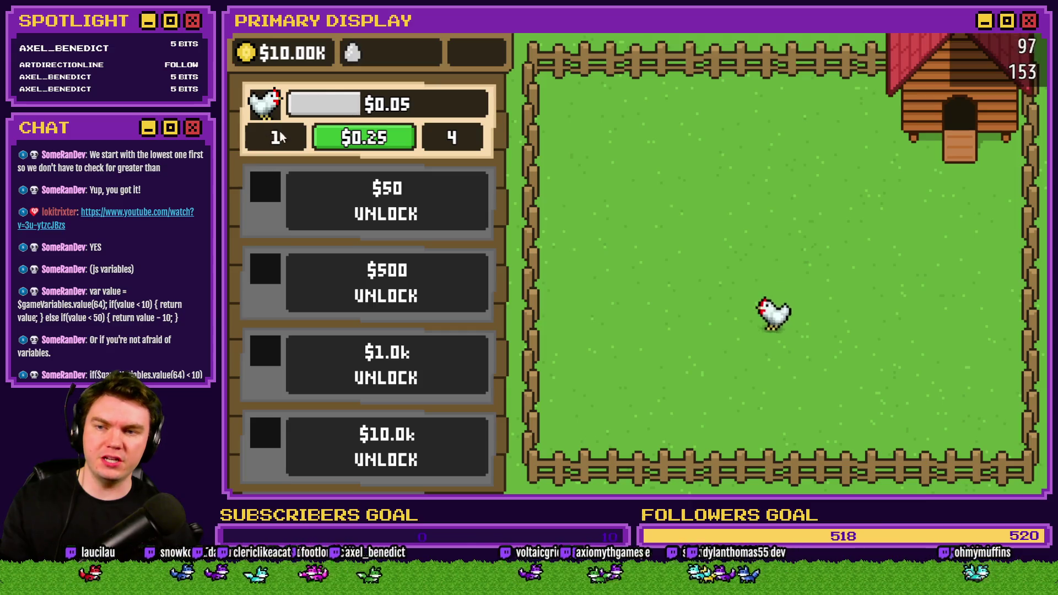
left_click(373, 140)
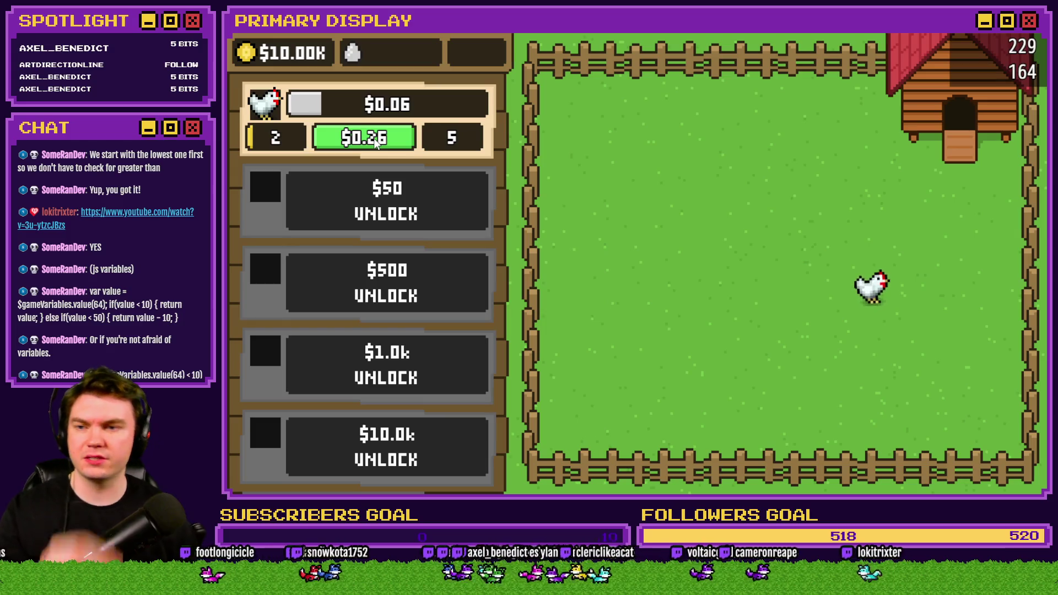
left_click(375, 139)
left_click(375, 139)
left_click(375, 139)
left_click(375, 139)
left_click(374, 139)
left_click(374, 138)
left_click(375, 139)
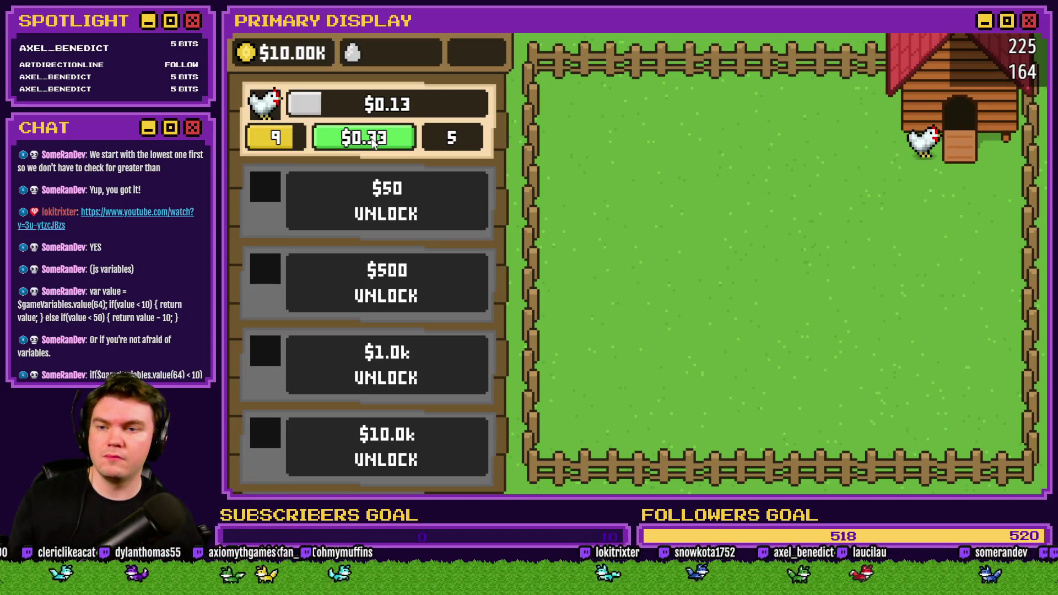
key("alt+F4")
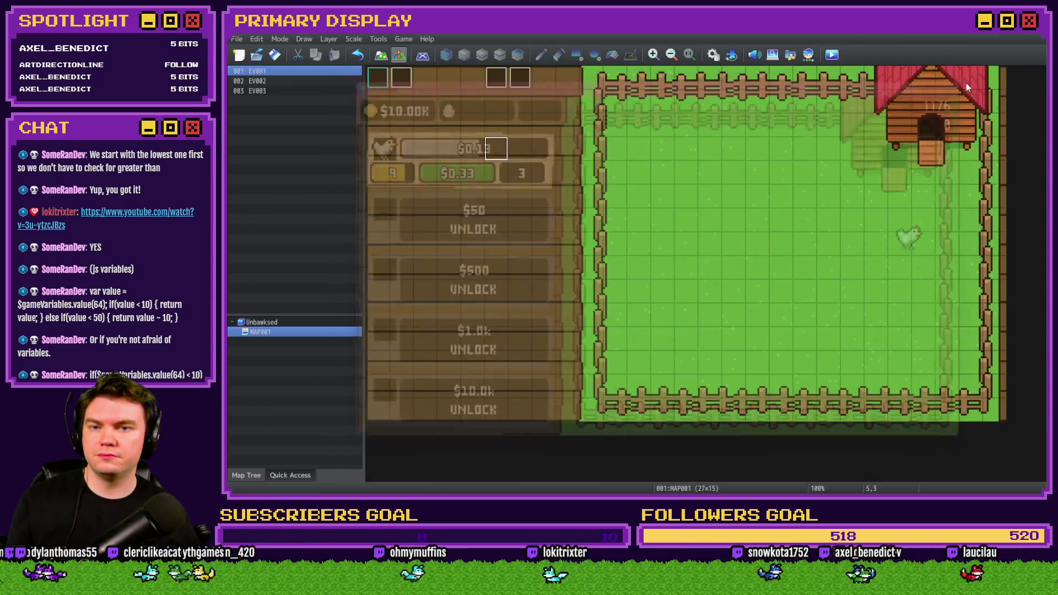
Step: Reopen the Chicken 1 Upgrade Gauge's Gauge Value code editor and place the caret on line 4
key("alt+Tab")
key("alt+Tab")
left_click(696, 302)
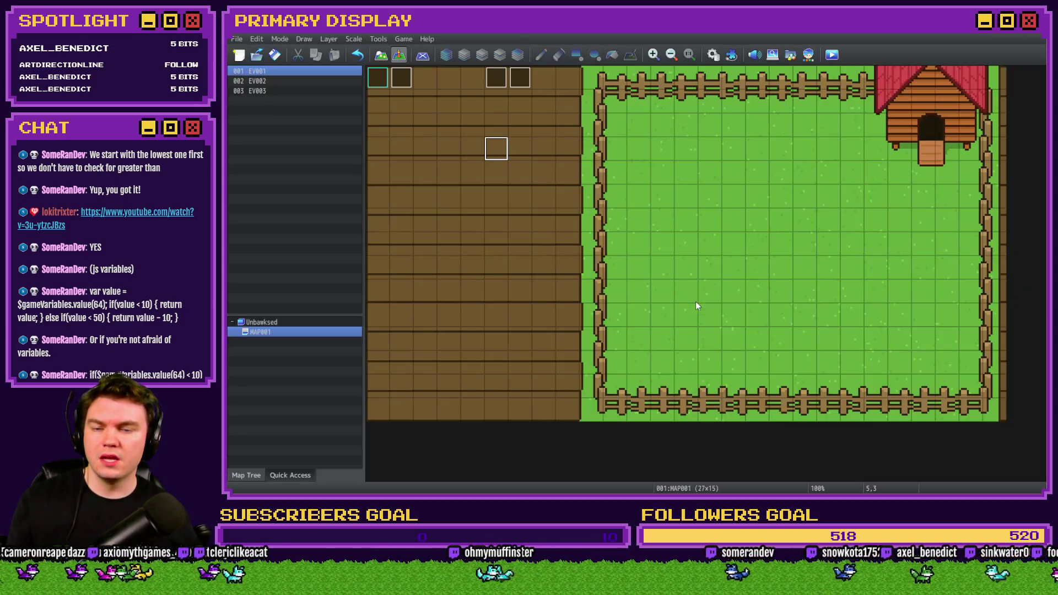
key("alt+Tab")
double_click(976, 285)
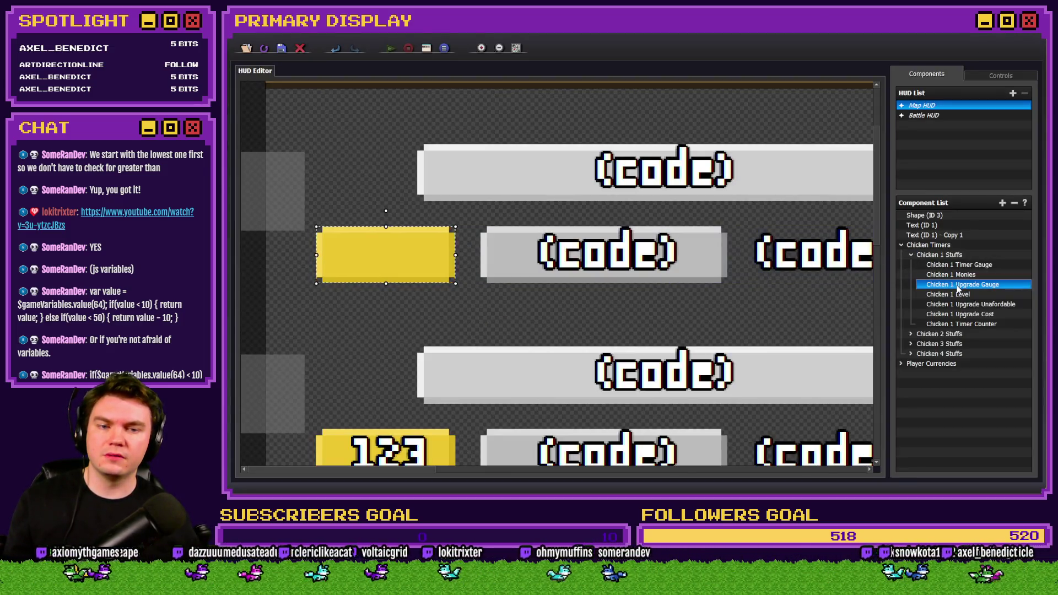
left_click(551, 301)
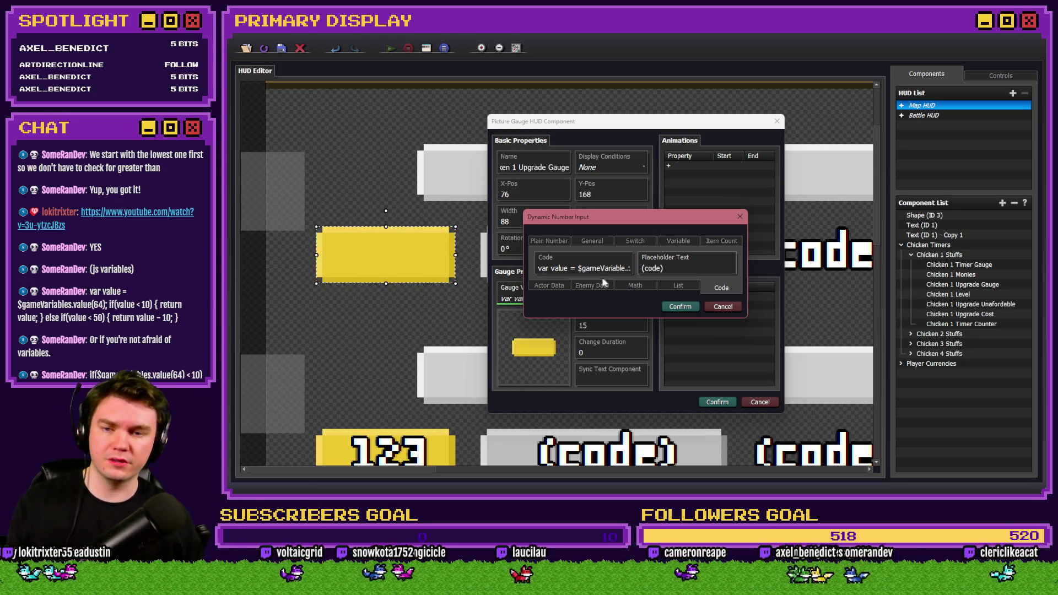
left_click(586, 266)
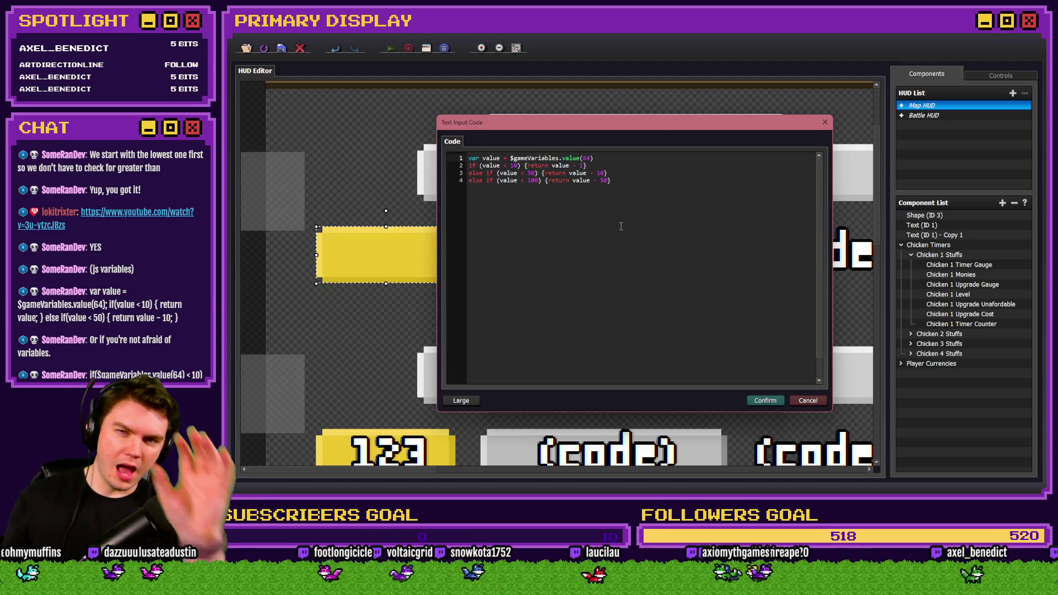
left_click(621, 183)
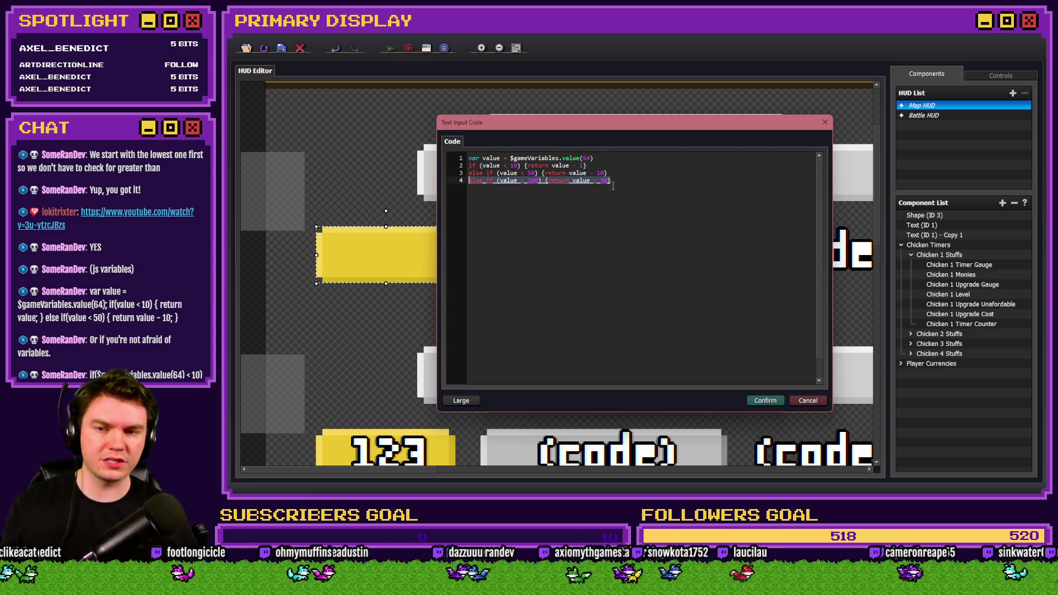
Step: Duplicate the tier line as line 5 and set its threshold to under 250
key("Return")
key("ctrl+v")
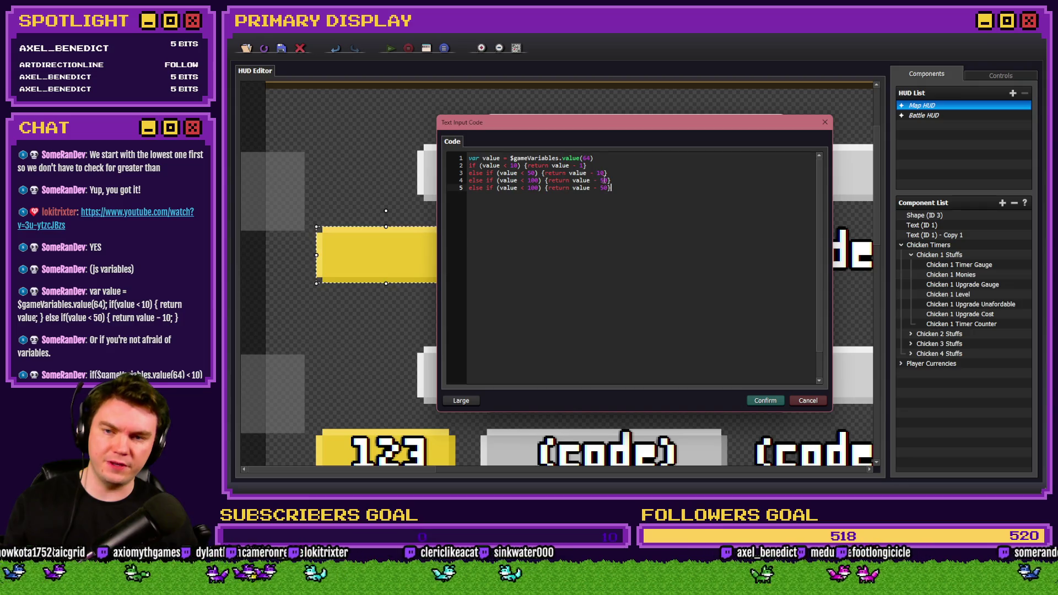
double_click(533, 188)
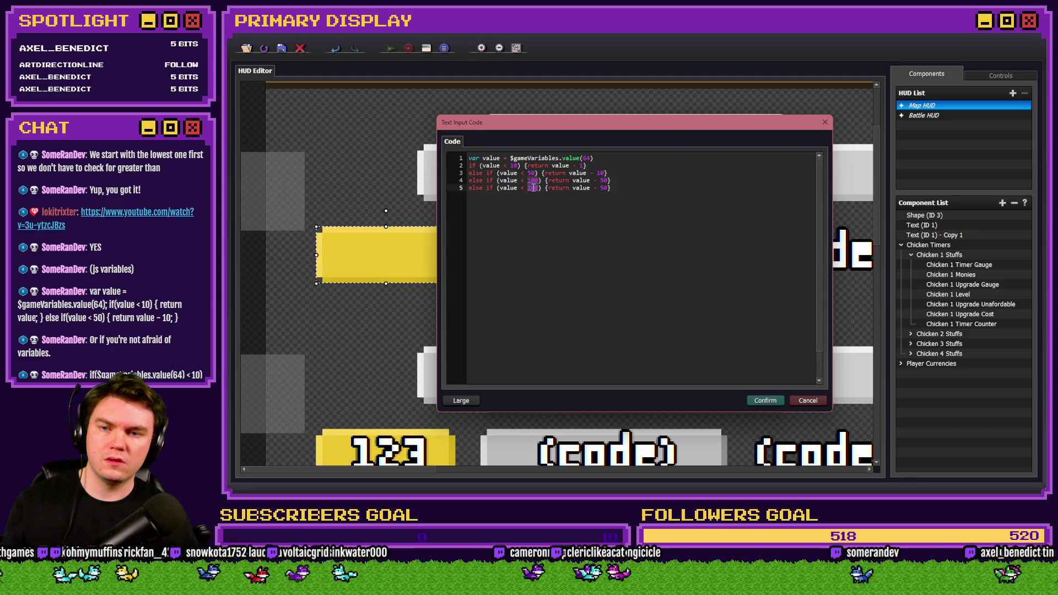
type("250")
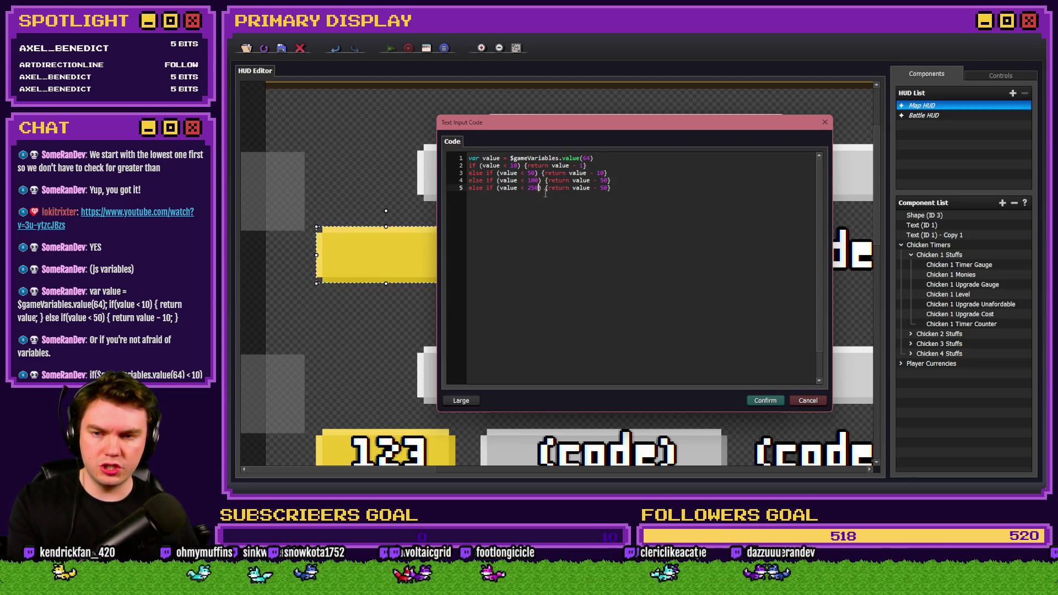
double_click(603, 188)
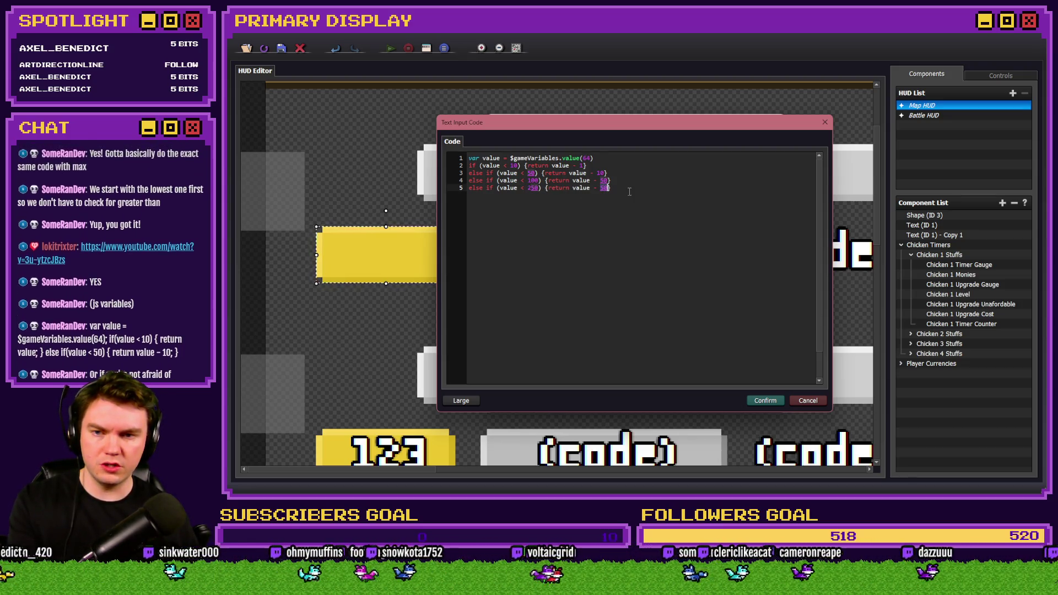
type("1000")
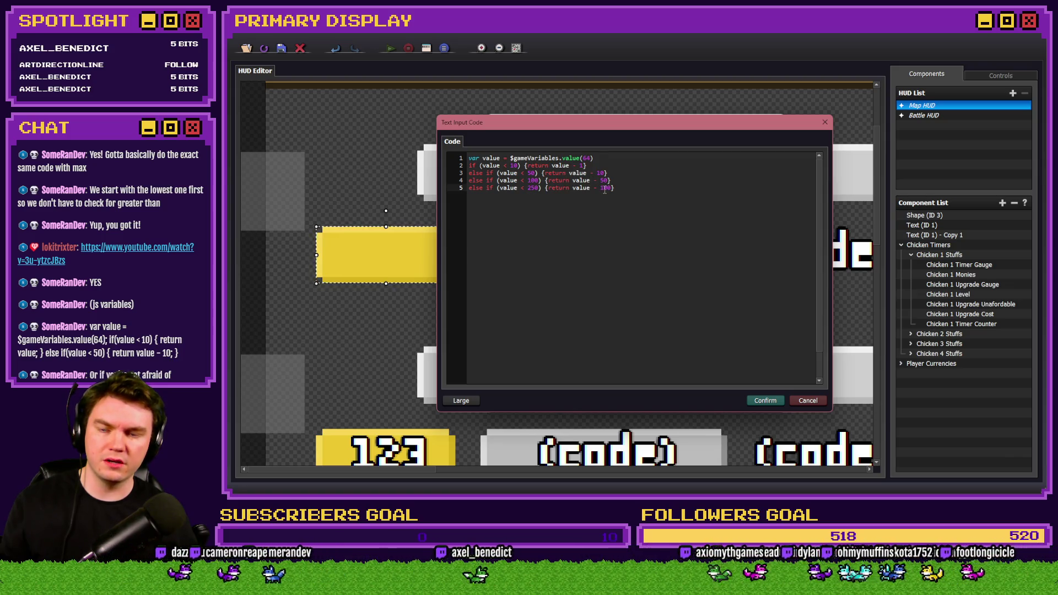
Step: Add line 6 as a tier for values under 500, subtracting 250
left_click_drag(616, 189, 472, 189)
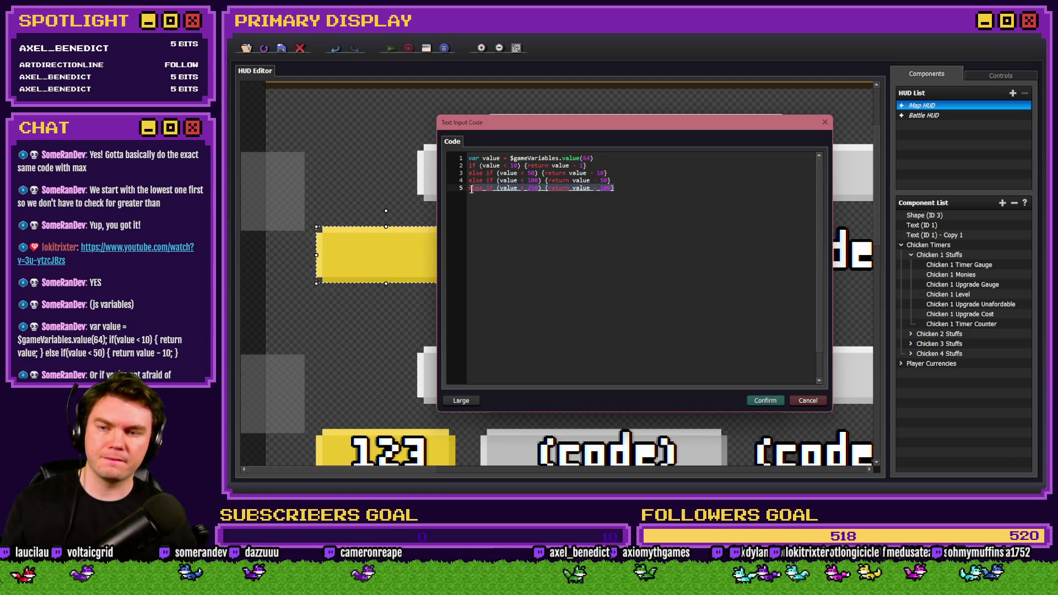
key("ctrl+c")
key("End")
key("Return")
key("ctrl+v")
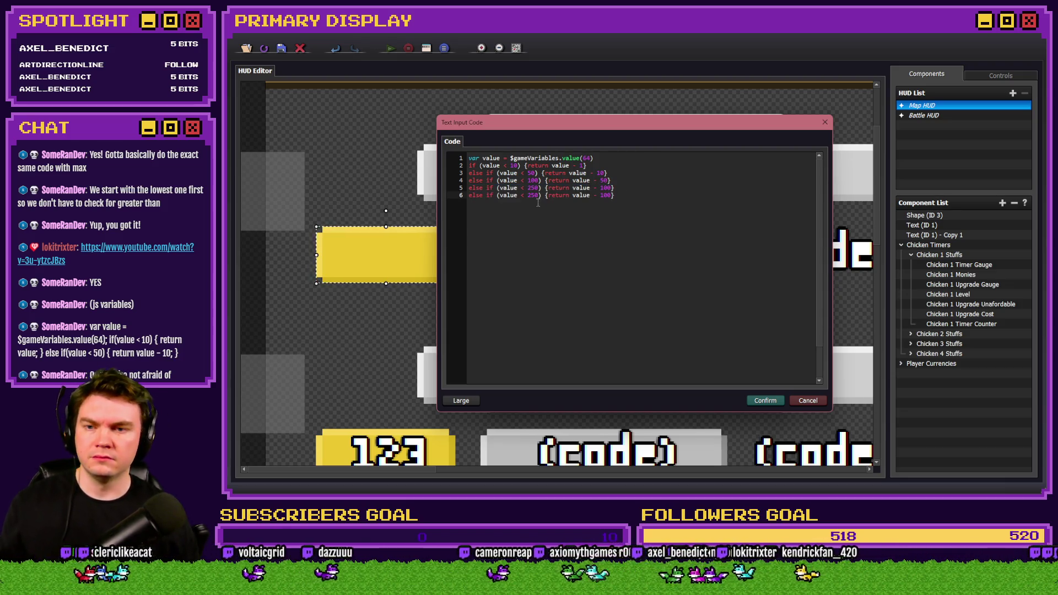
double_click(533, 195)
type("500")
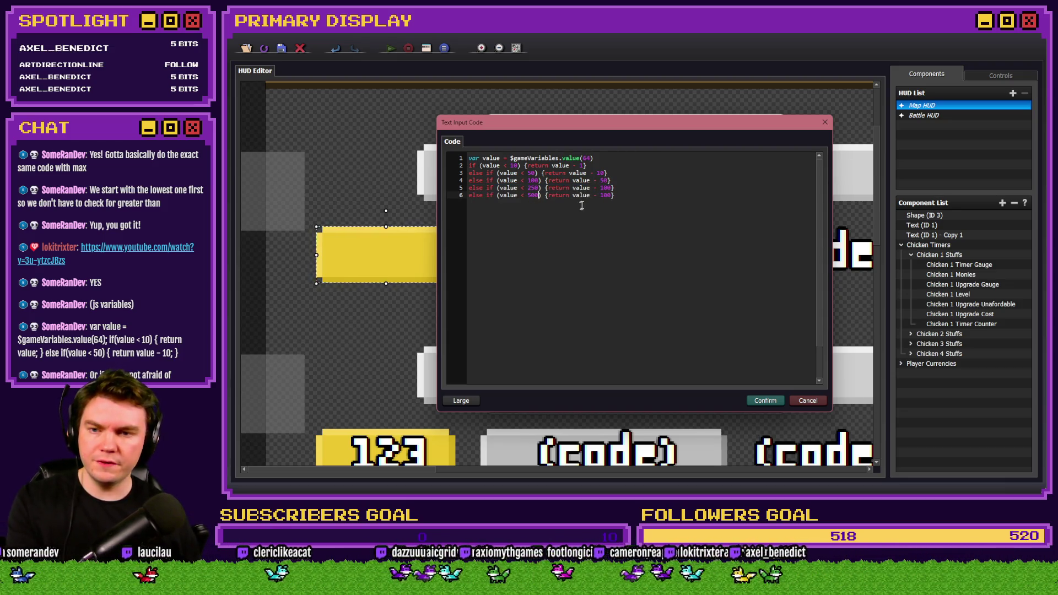
double_click(605, 195)
type("250")
Step: Add line 7 as a tier for values under 750, subtracting 500
left_click_drag(627, 196, 473, 197)
left_click(616, 191)
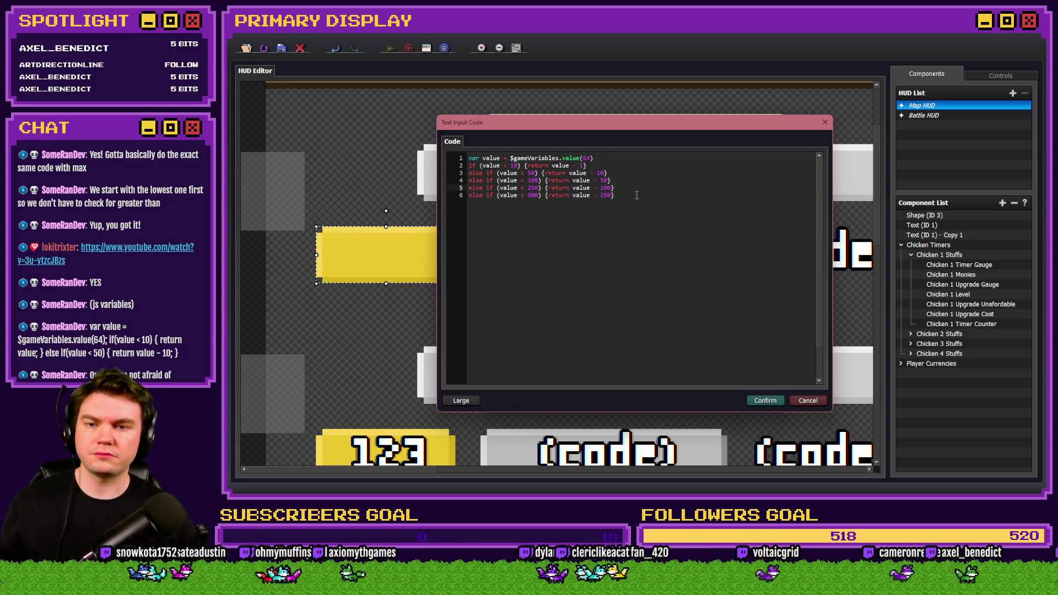
key("Return")
key("ctrl+v")
double_click(532, 202)
type("750")
double_click(604, 203)
type("500")
Step: Add line 8 as a tier for values under 999, subtracting 500
key("Return")
key("ctrl+v")
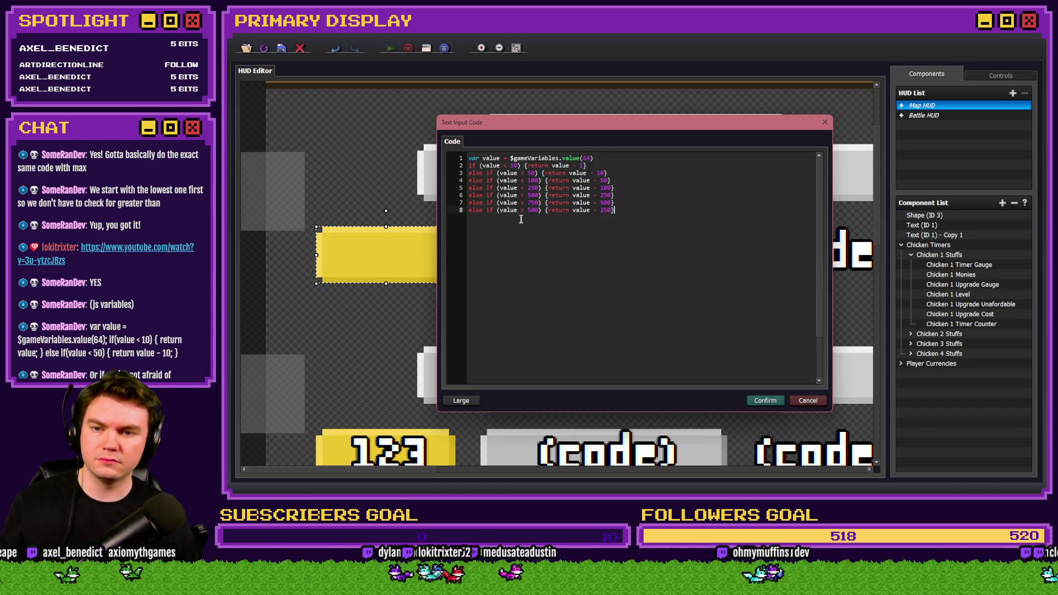
double_click(532, 210)
type("999")
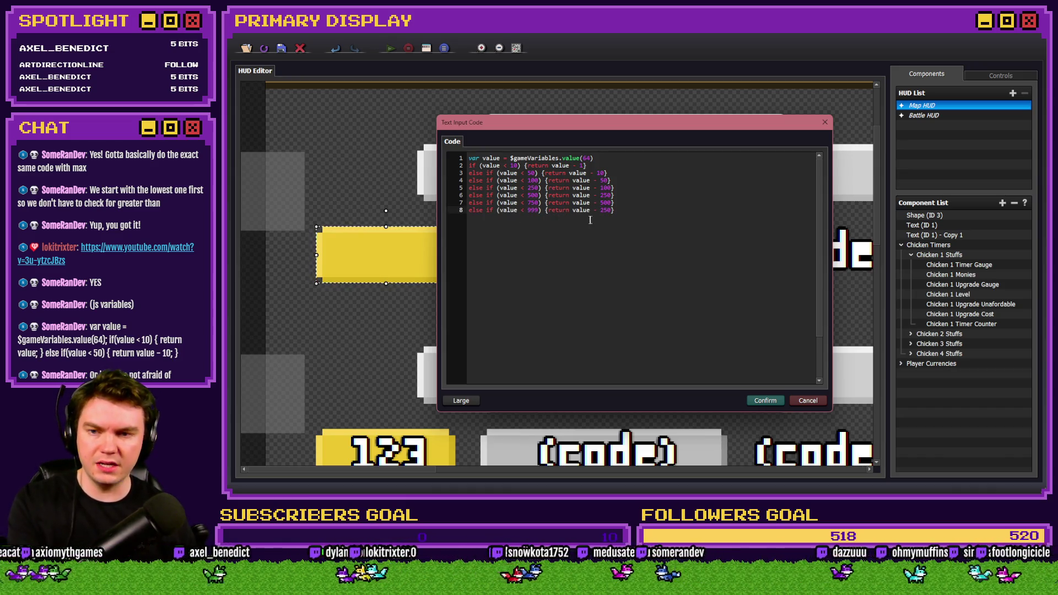
double_click(606, 210)
type("500")
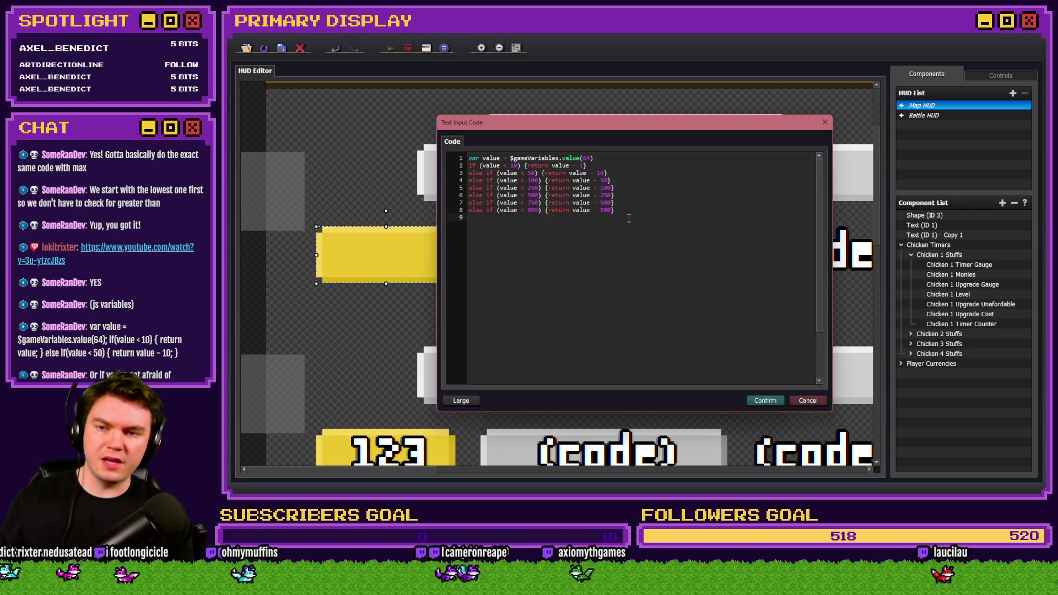
Step: End with an else {return value} fallback, copy all nine lines, and confirm
type("else ")
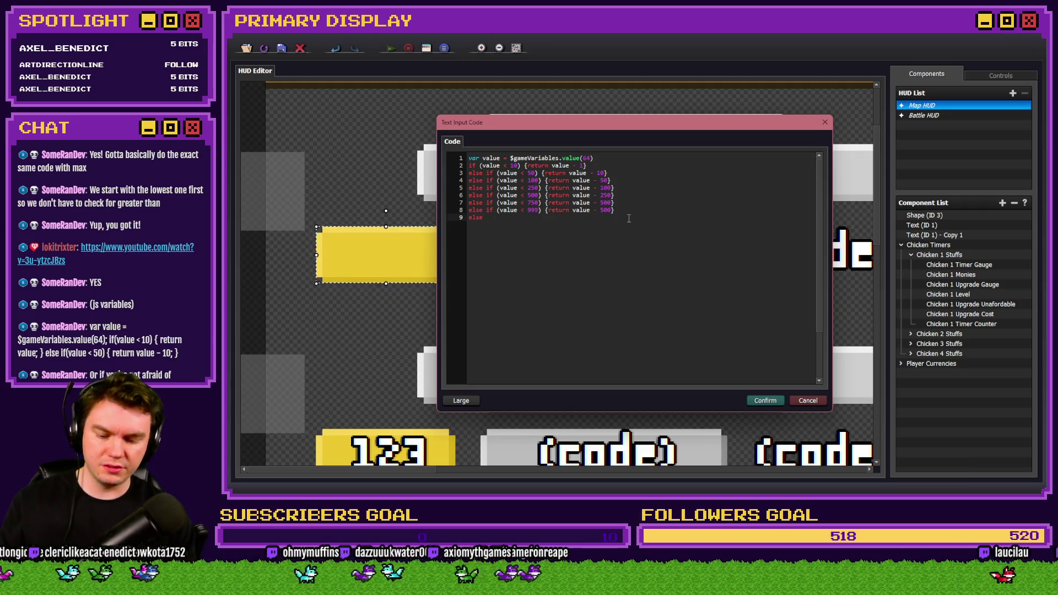
type("{return")
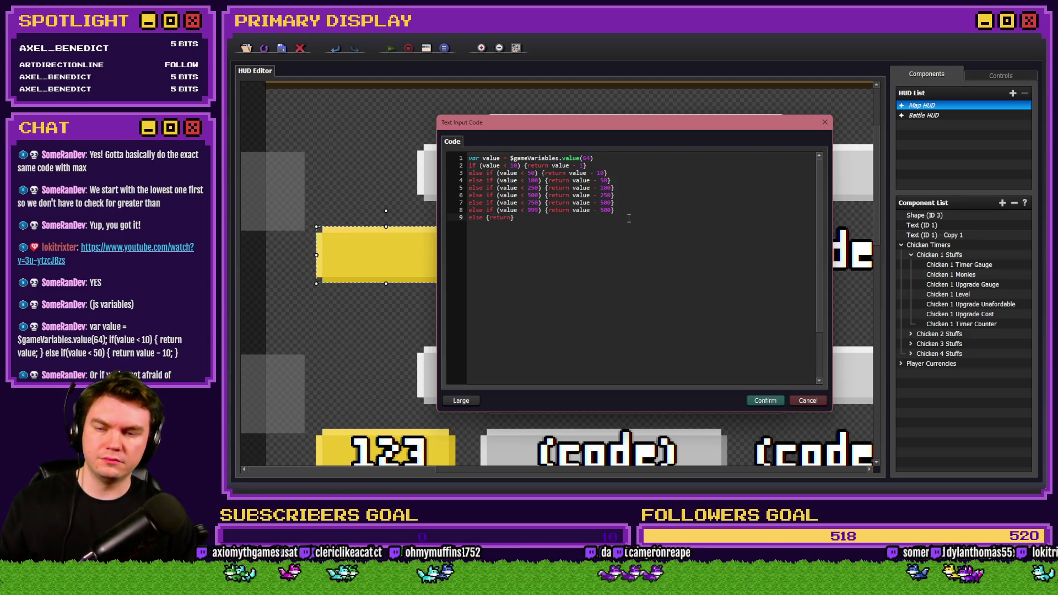
type(" value")
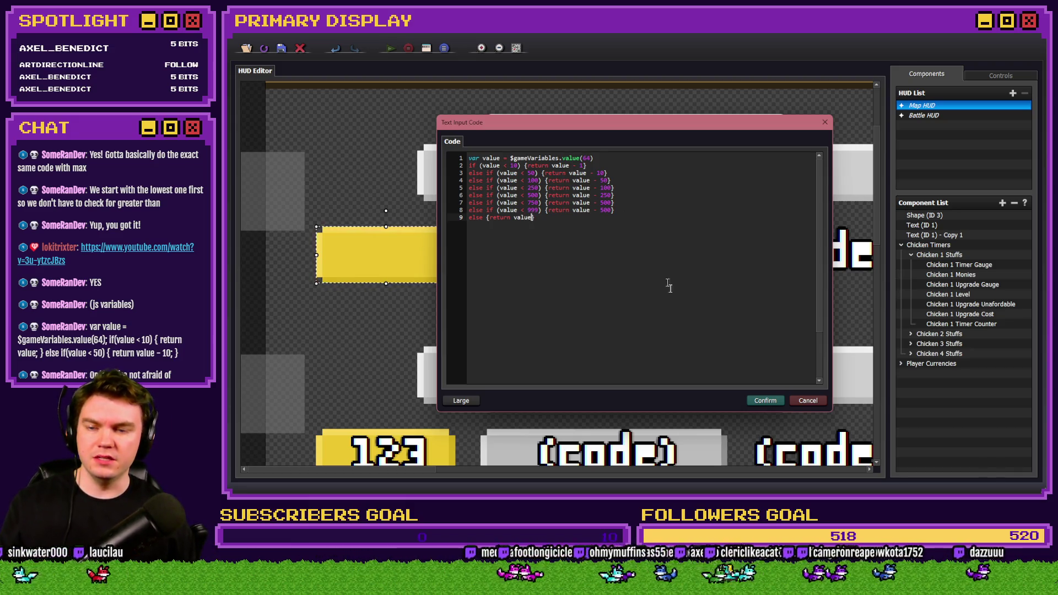
left_click_drag(545, 217, 447, 158)
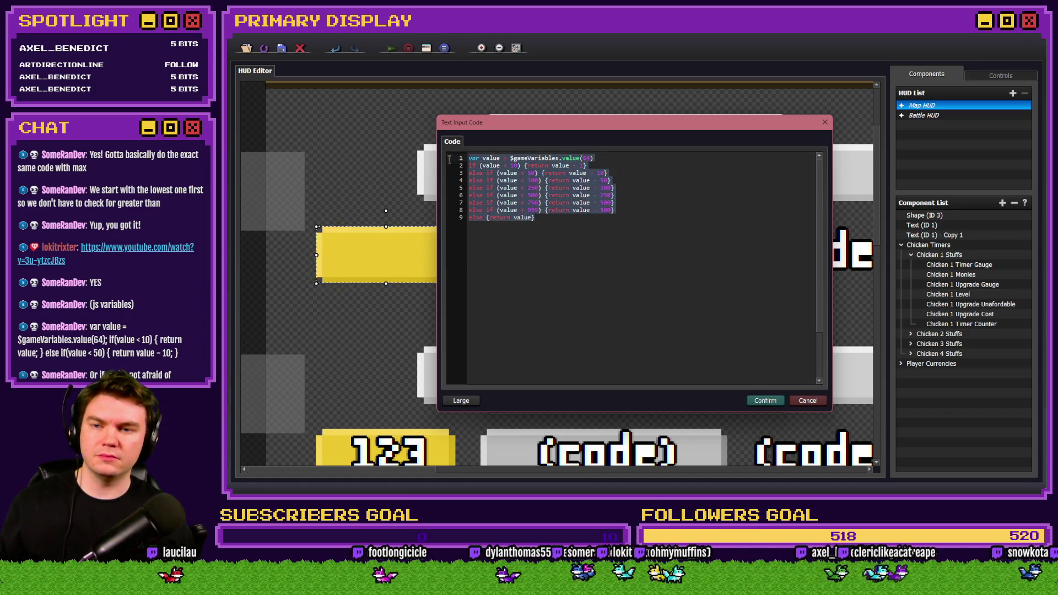
left_click(578, 229)
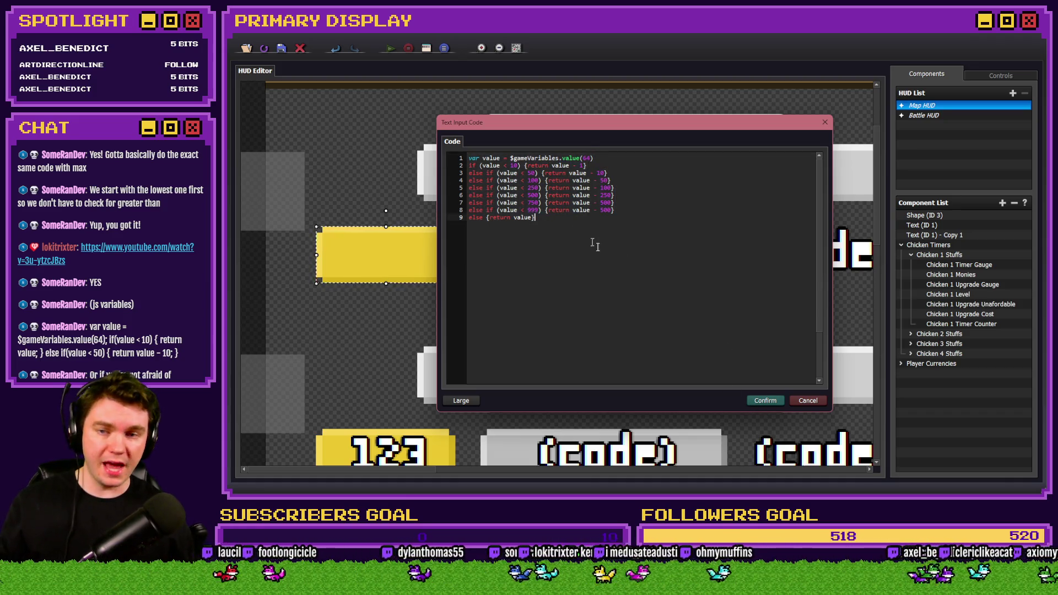
left_click(763, 401)
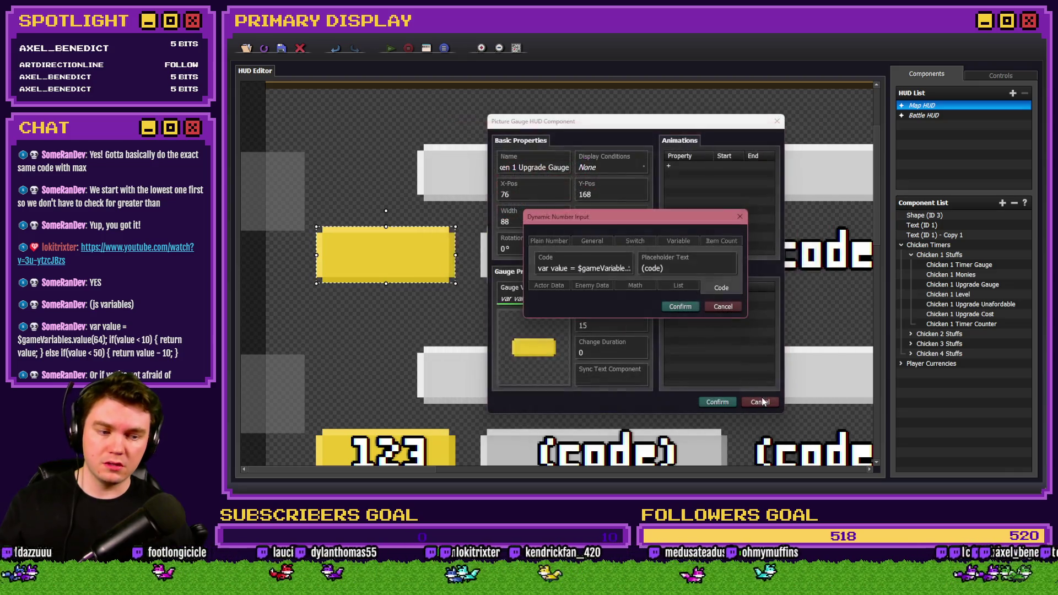
Step: Paste the copied tier script as the gauge maximum code, using variable 65 instead of 64
left_click(681, 306)
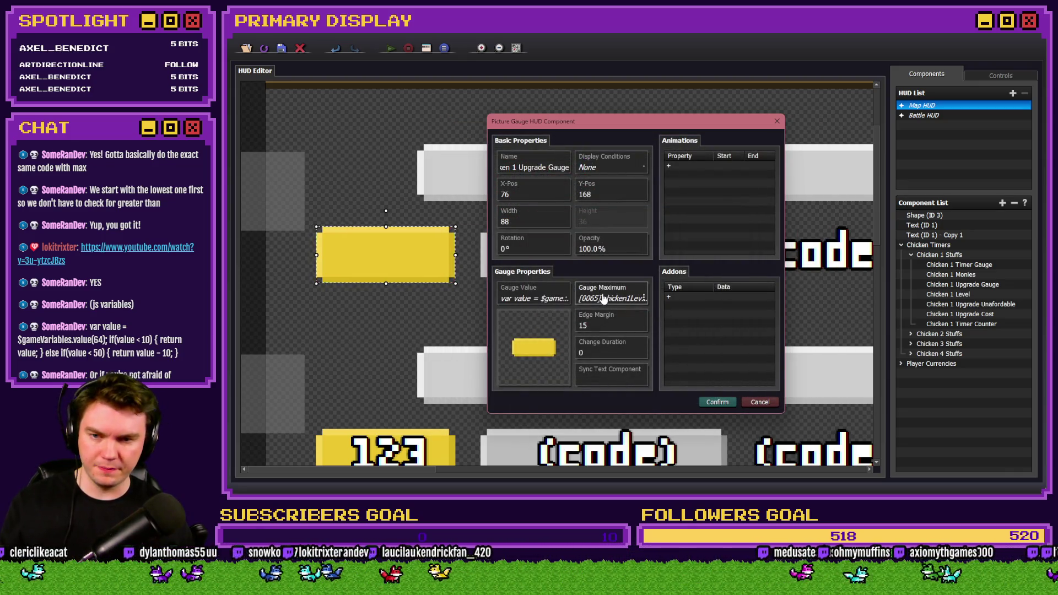
double_click(604, 299)
left_click(720, 285)
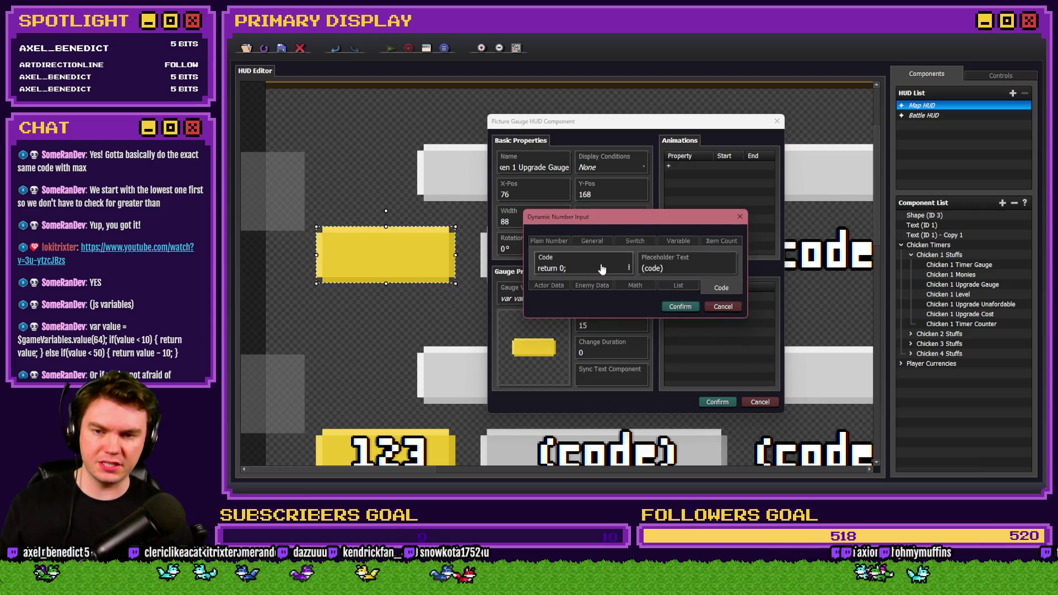
double_click(586, 272)
key("ctrl+a")
key("ctrl+v")
left_click(592, 159)
key("BackSpace")
type("5")
Step: Change the comparisons on lines 2–4 from 'value <' to 'value <='
left_click(475, 165)
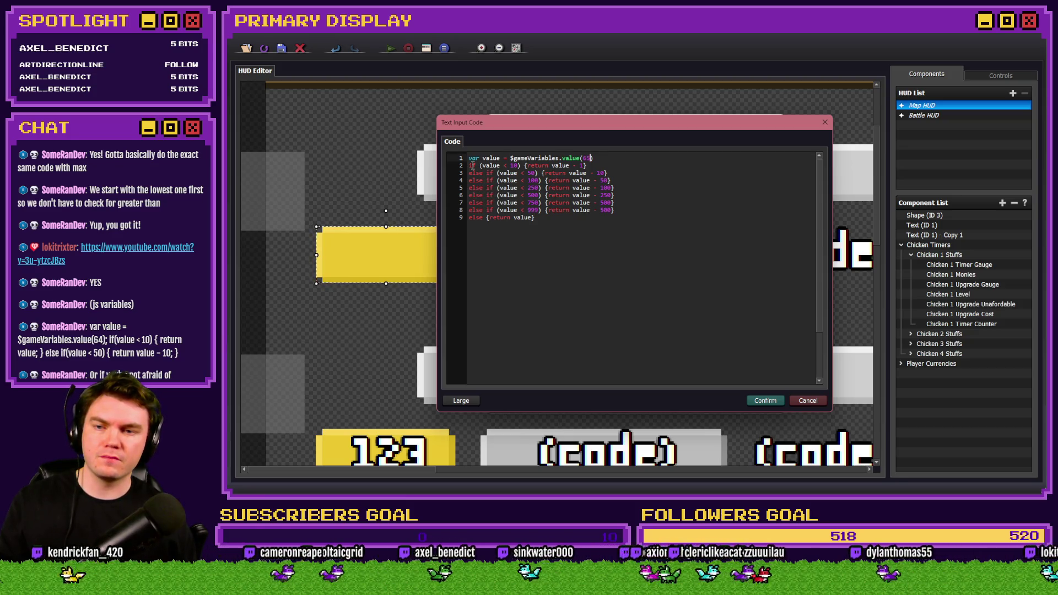
left_click(509, 166)
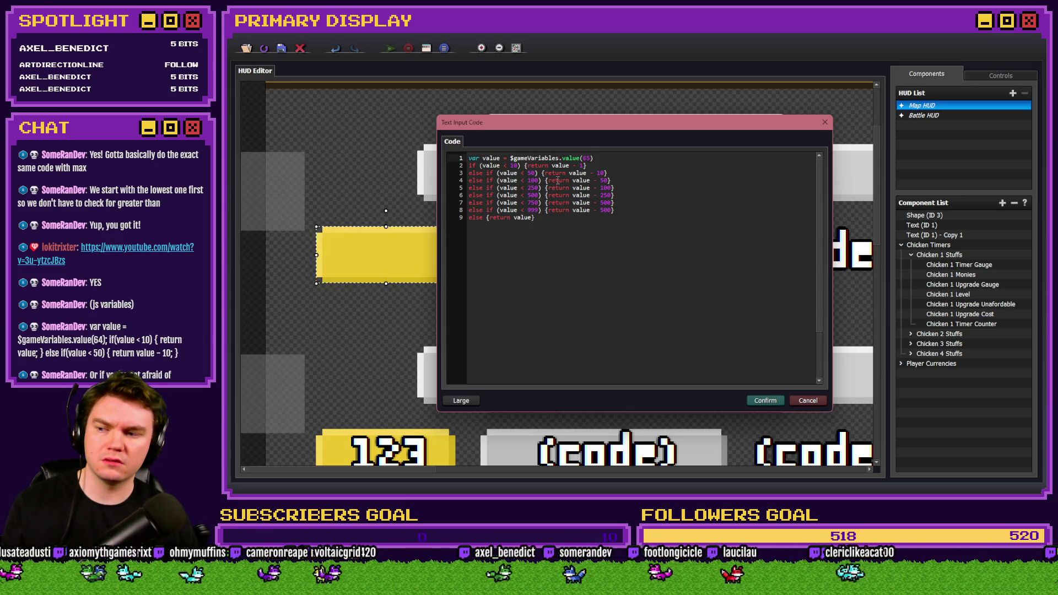
left_click(504, 165)
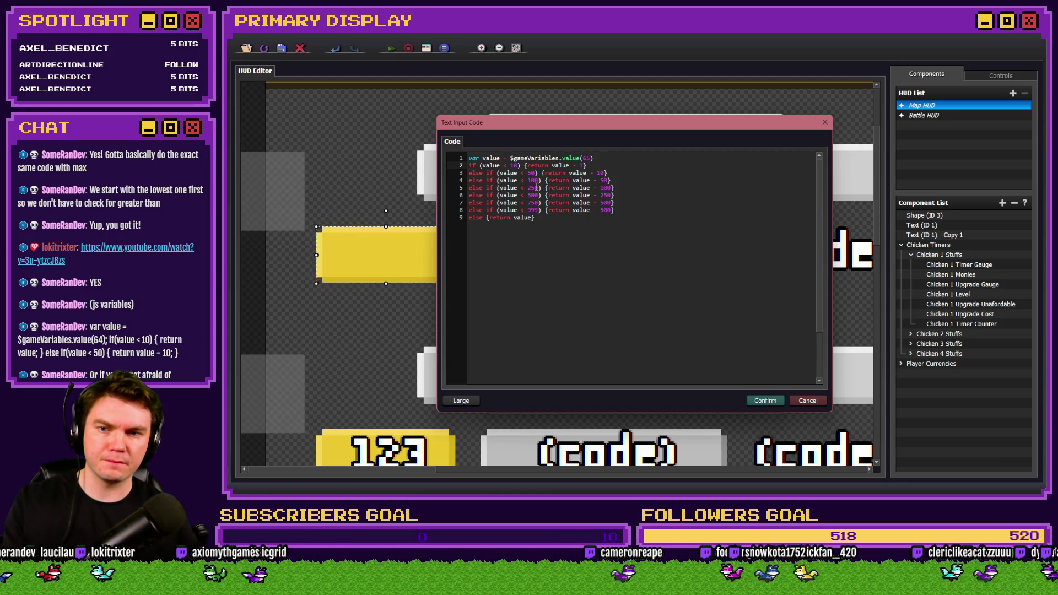
type("=")
left_click(523, 174)
type("=")
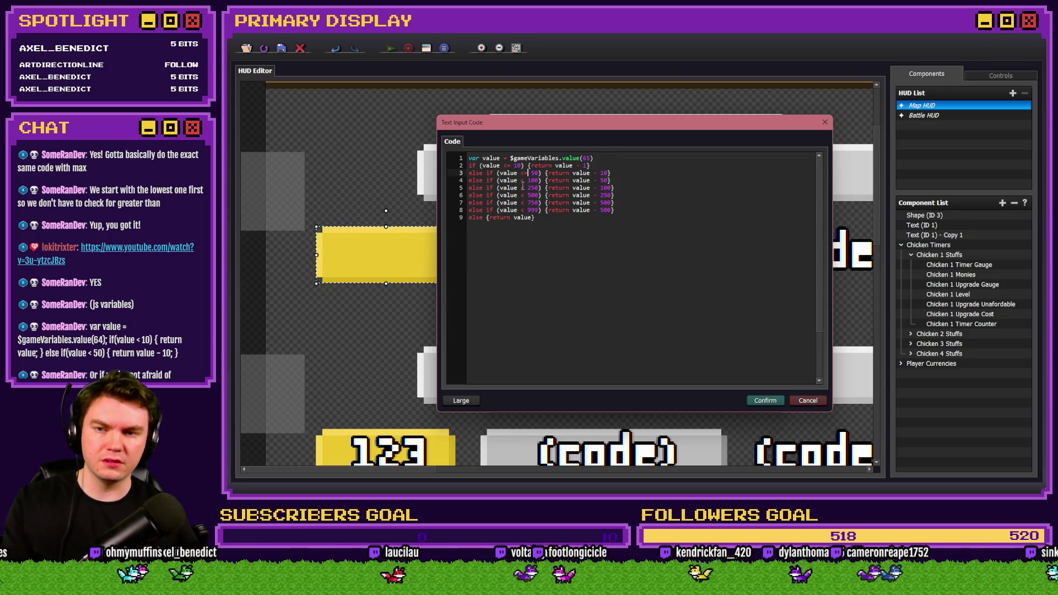
left_click(522, 180)
type("=")
Step: Change lines 5–8 to 'value <=' comparisons as well and accept the code
left_click(523, 188)
type("=")
key("Left")
key("Down")
type("=")
key("Left")
key("Down")
type("=")
key("Left")
key("Down")
type("=")
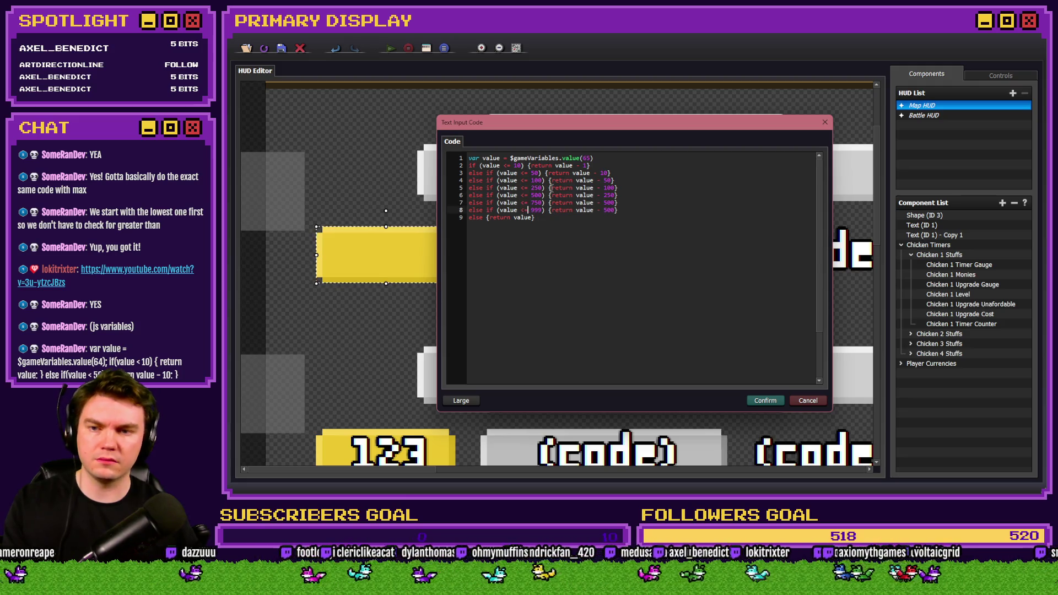
left_click(765, 400)
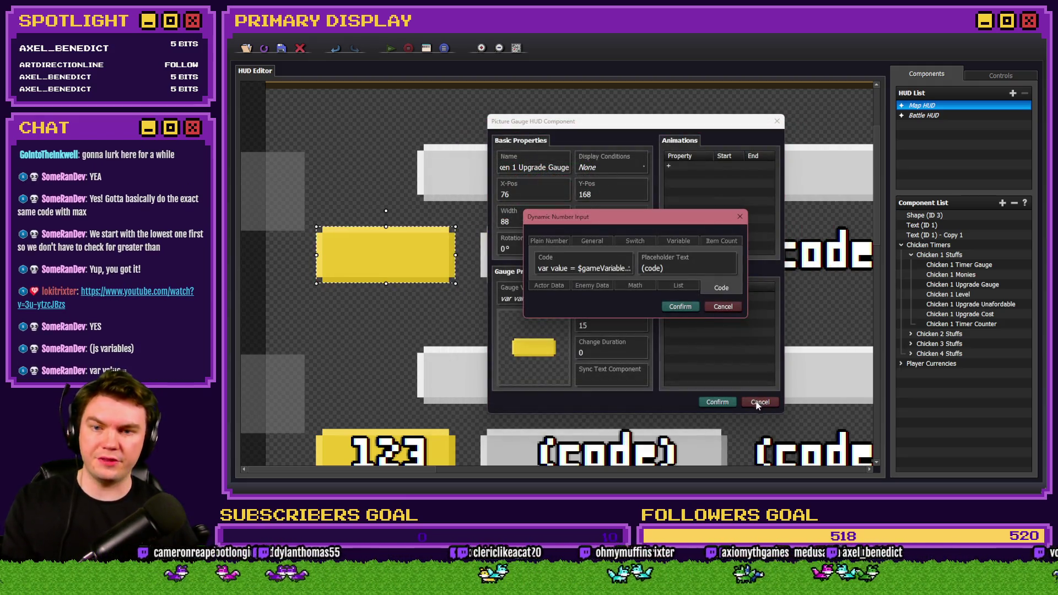
Step: Confirm the maximum code and gauge settings, save the HUD project, and playtest the game
left_click(679, 308)
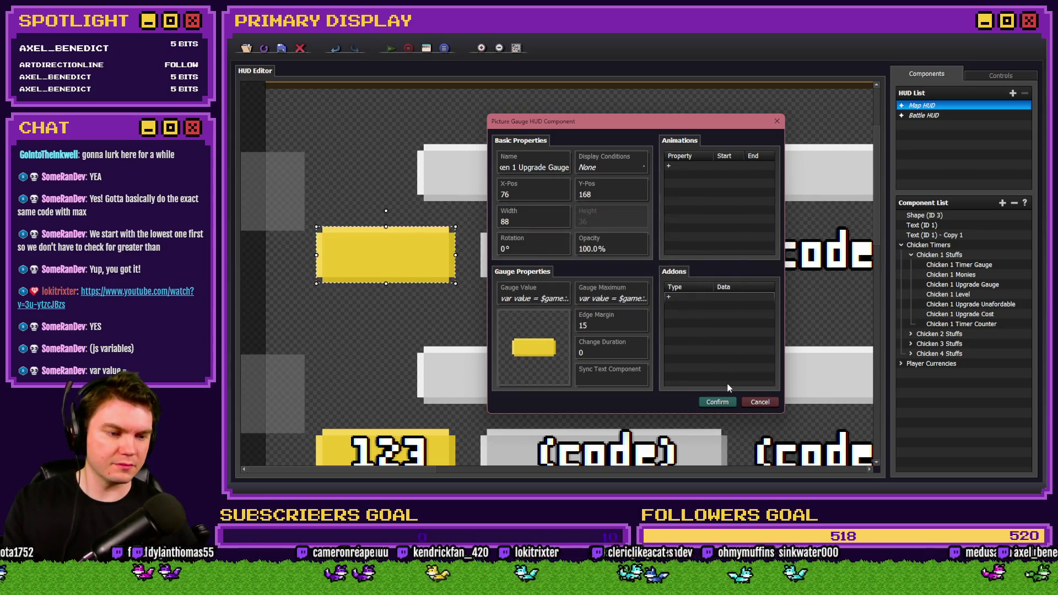
left_click(717, 402)
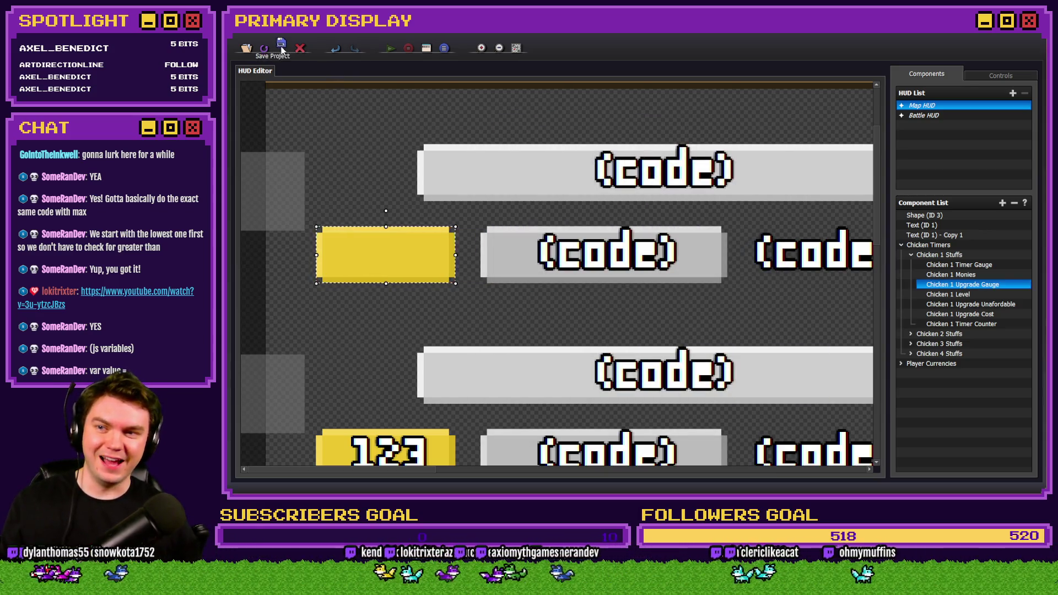
left_click(282, 48)
key("alt+Tab")
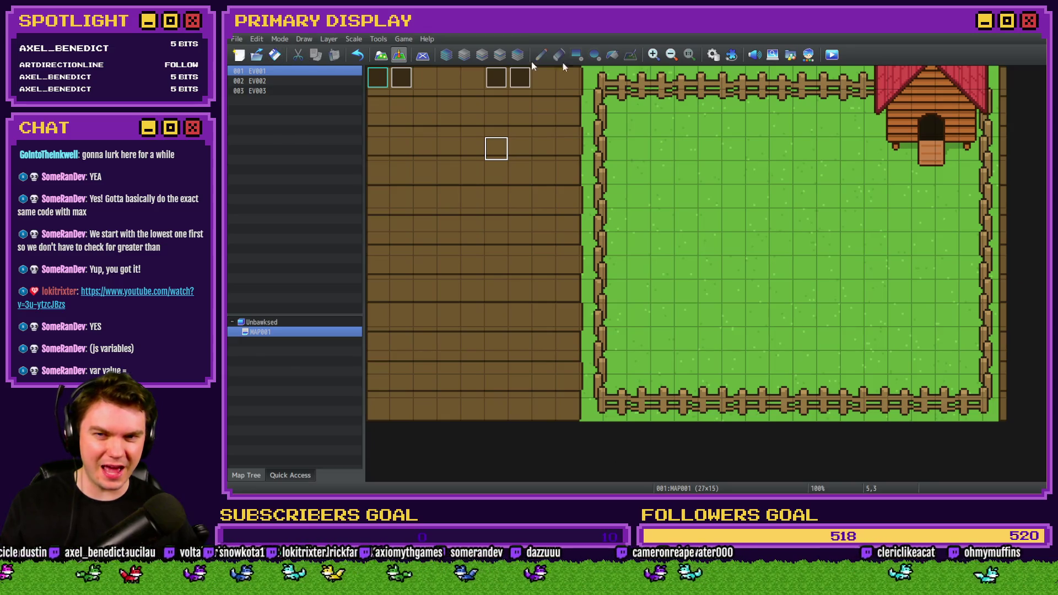
left_click(832, 55)
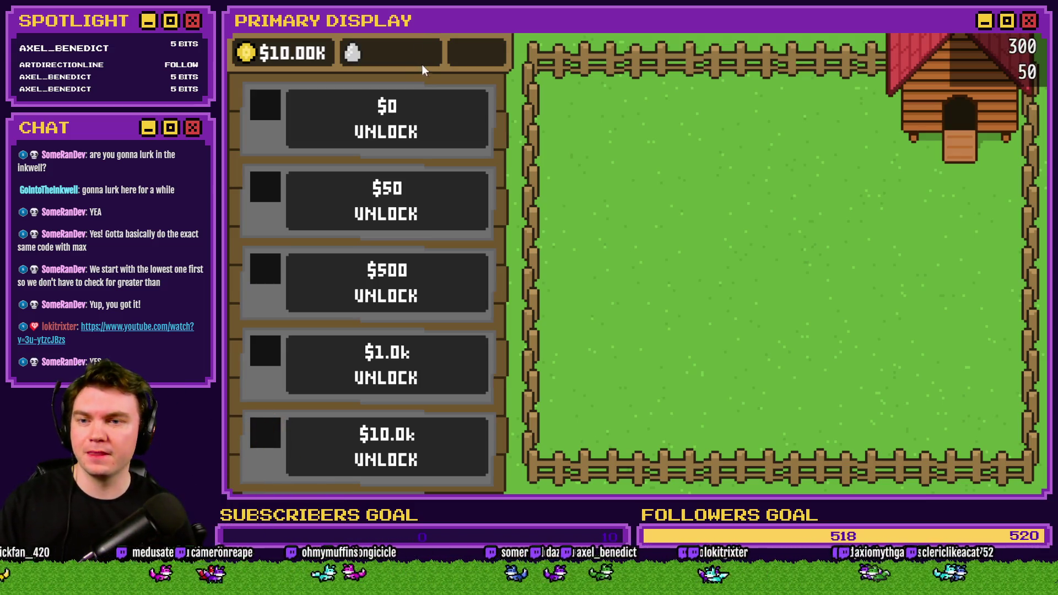
Step: Unlock the first chicken for $0 in the playtest
left_click(398, 105)
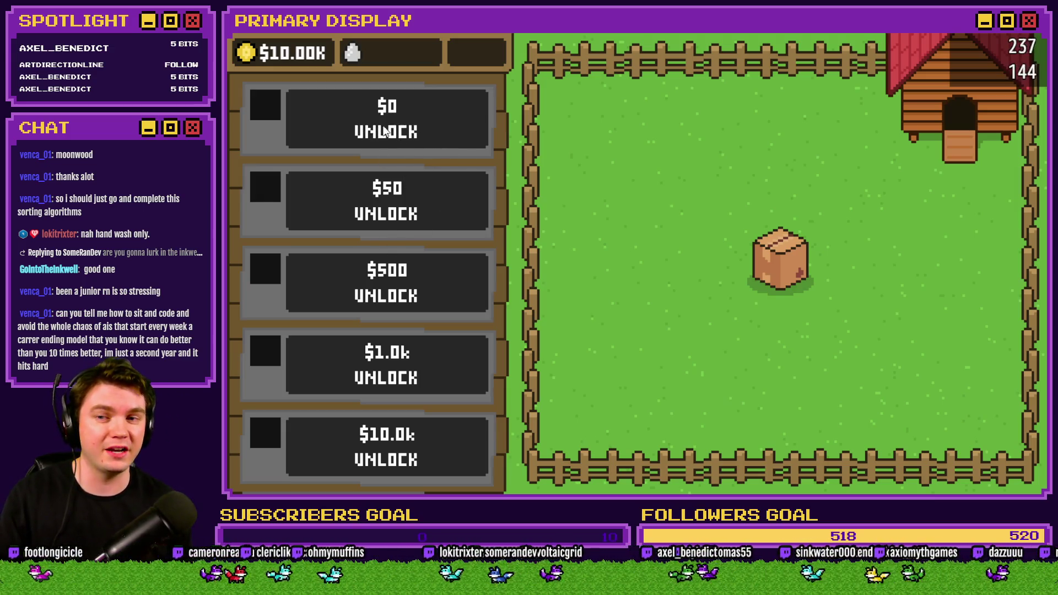
scroll(425, 188, "down", 1)
Step: Open crates to reveal Leghorn, Orpington and Australorp, buying the $50, $500 and $1.0k crates
scroll(451, 171, "up", 1)
left_click(769, 256)
left_click(768, 255)
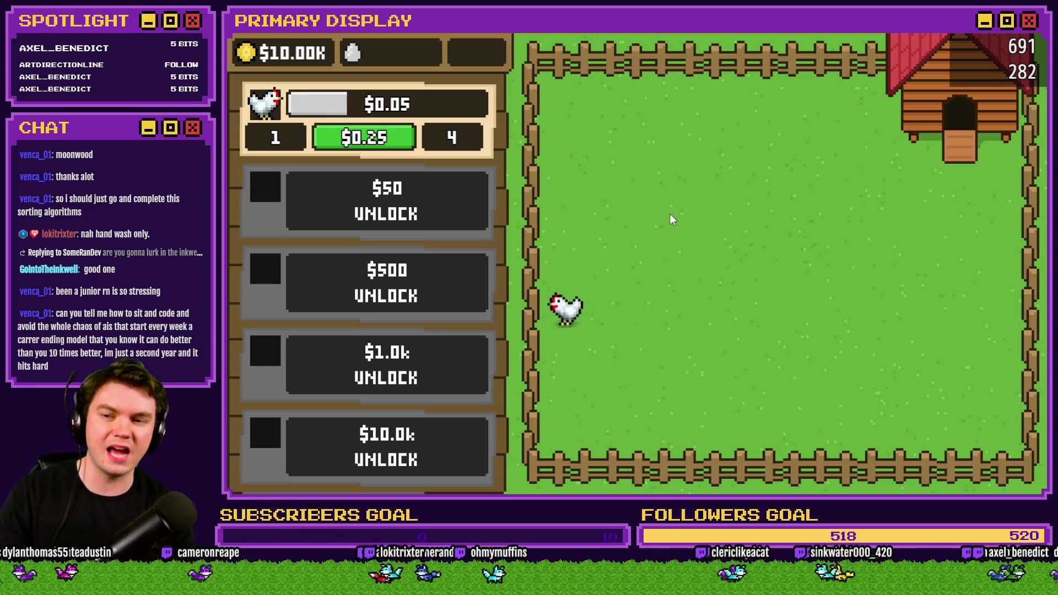
left_click(452, 219)
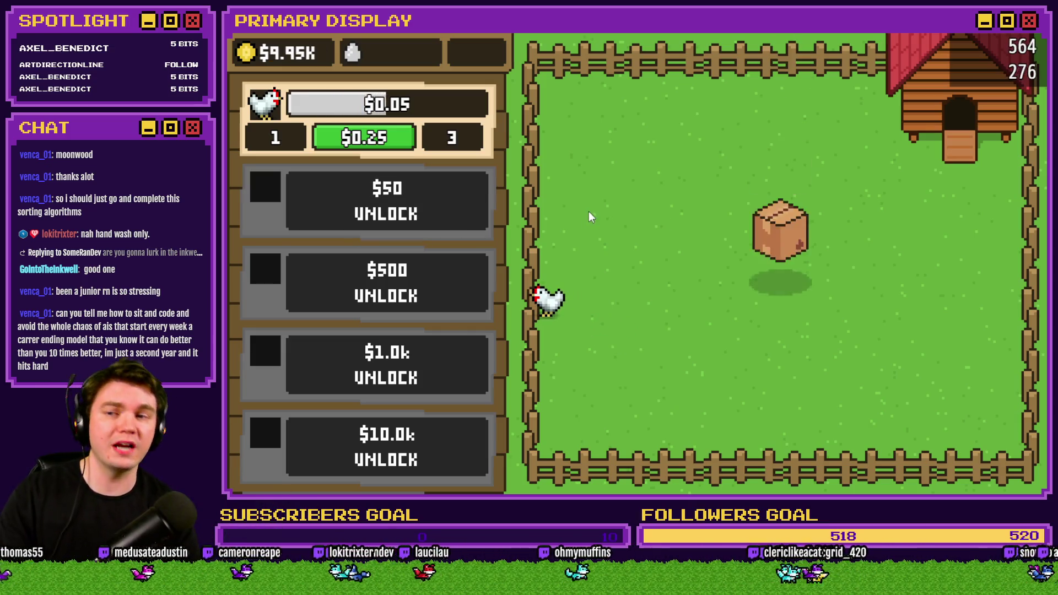
left_click(774, 252)
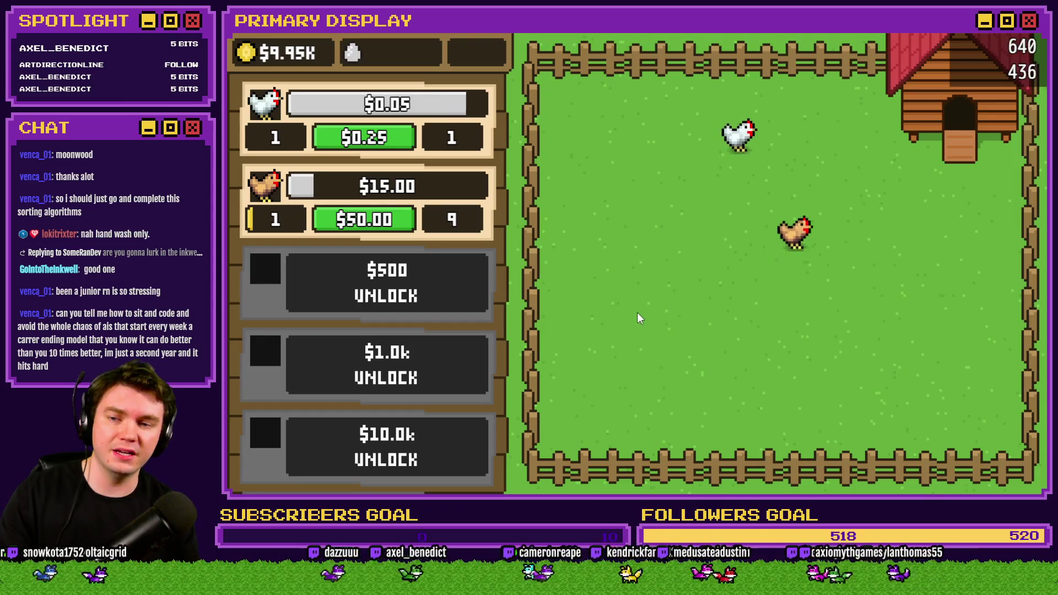
left_click(427, 292)
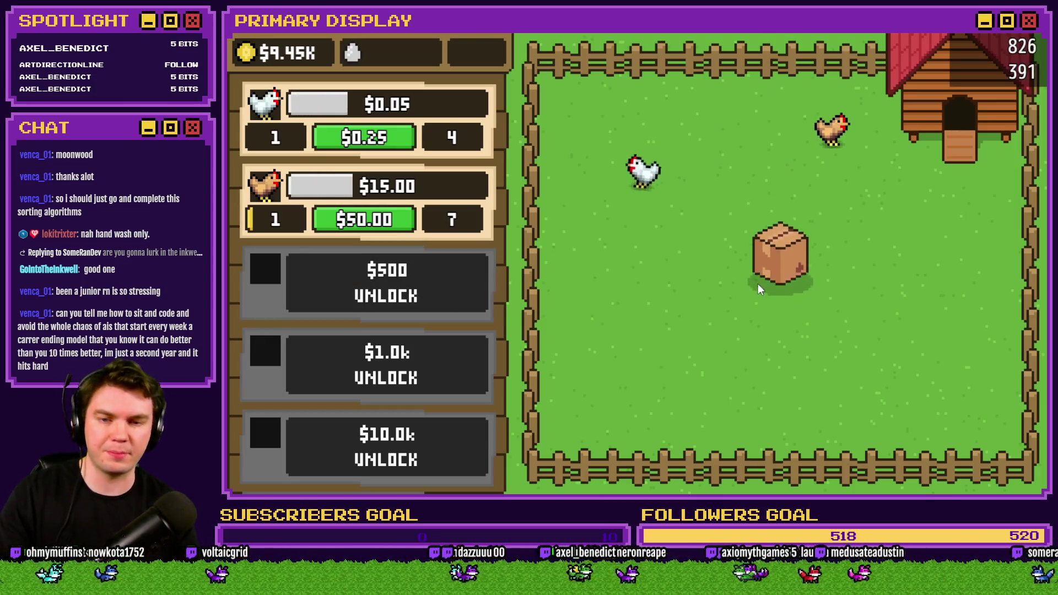
left_click(778, 273)
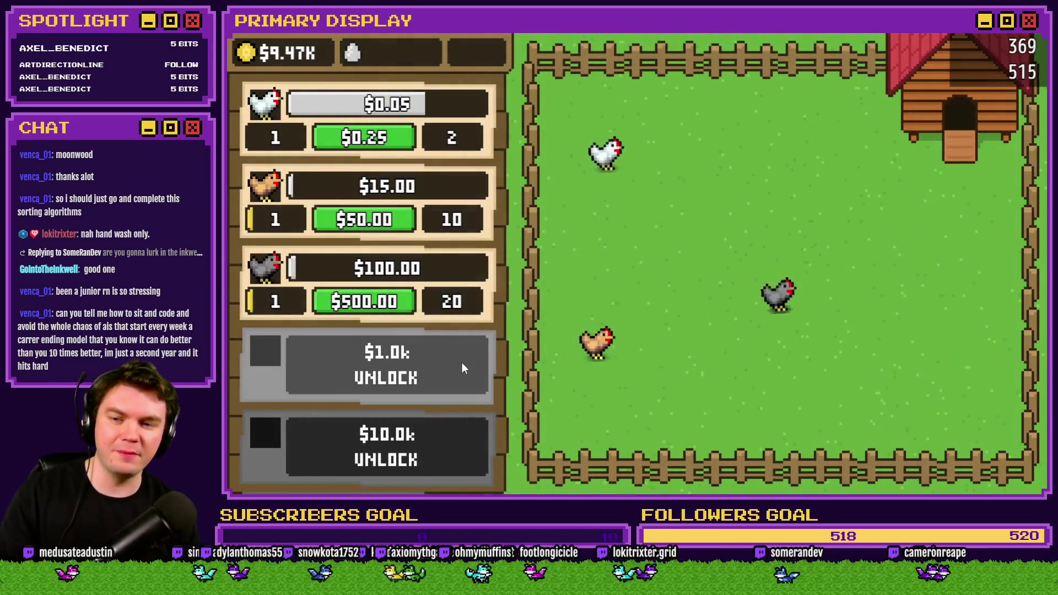
left_click(461, 362)
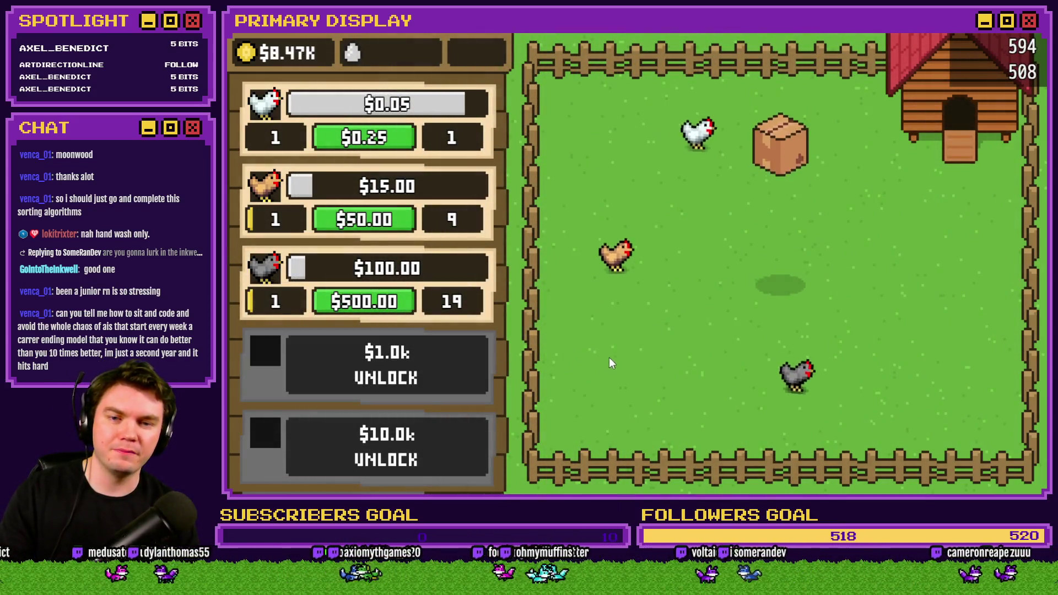
Step: Open the crate to unlock Homebody and upgrade the first chicken to level 50
left_click(778, 262)
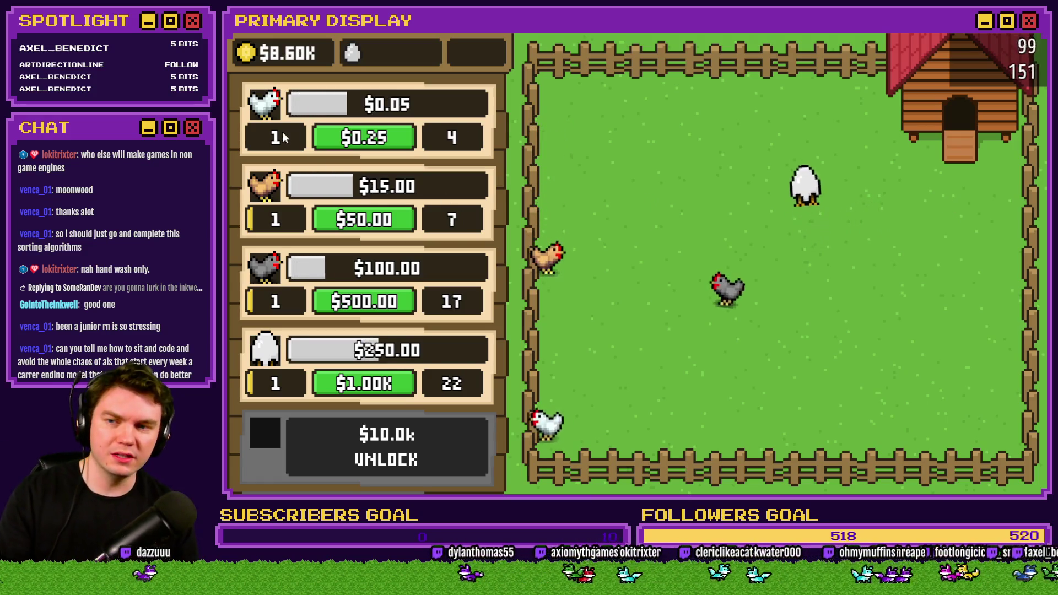
left_click(365, 138)
left_click(365, 138)
left_click(364, 138)
left_click(365, 138)
left_click(365, 138)
left_click(365, 137)
left_click(365, 138)
left_click(365, 138)
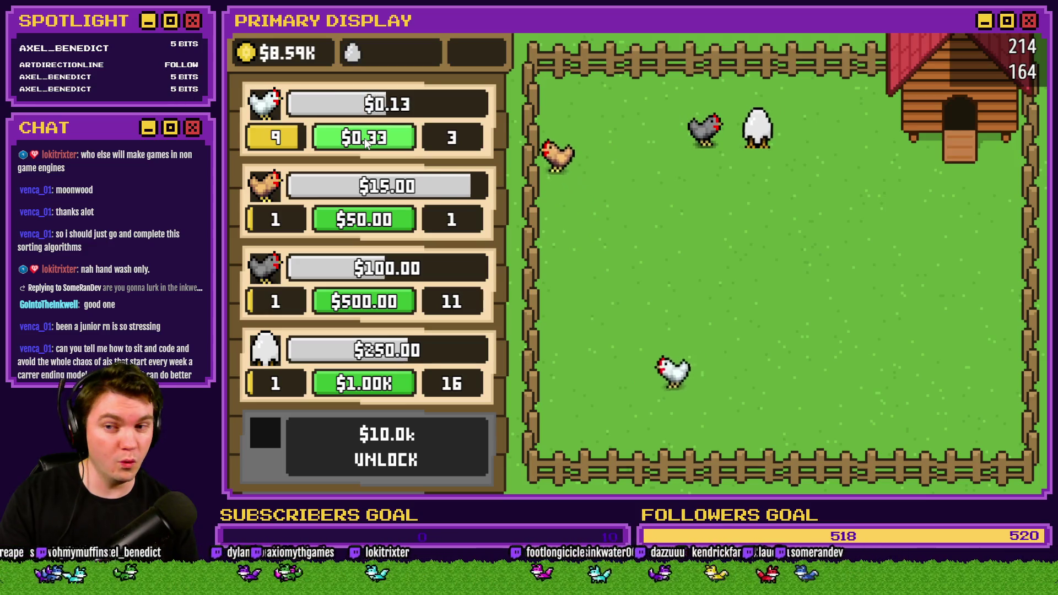
left_click(365, 139)
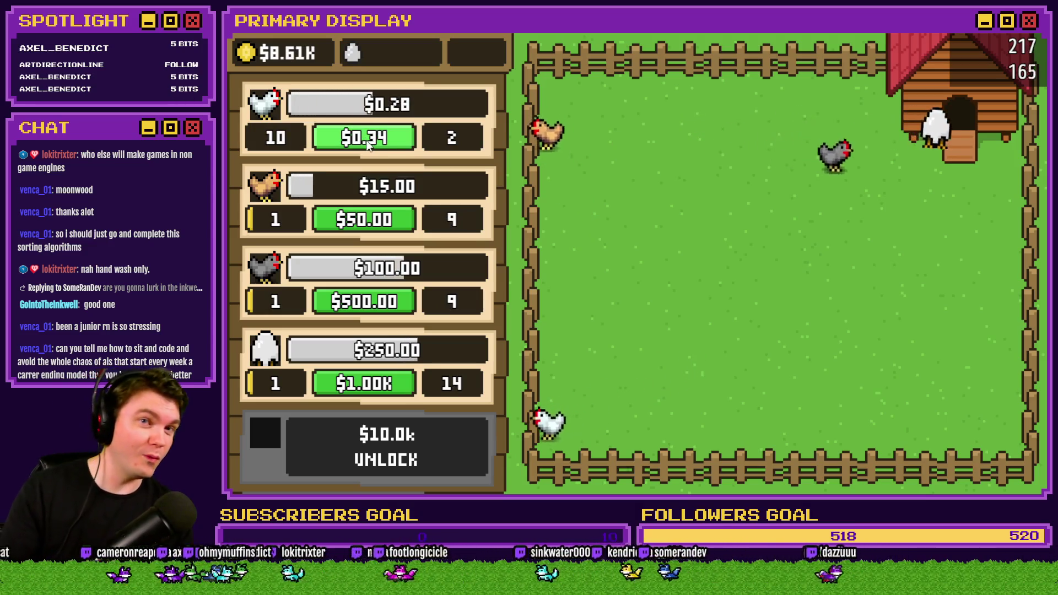
left_click(371, 138)
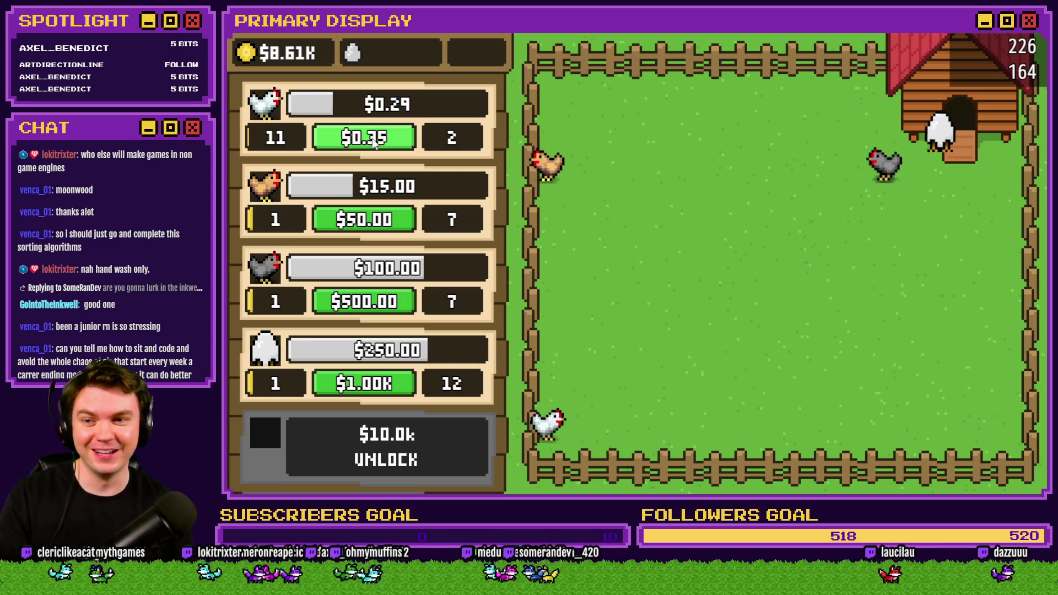
left_click(372, 139)
left_click(373, 138)
left_click(372, 138)
left_click(373, 139)
left_click(372, 138)
left_click(372, 138)
left_click(372, 139)
left_click(372, 139)
left_click(371, 139)
left_click(372, 139)
left_click(371, 140)
left_click(372, 139)
left_click(372, 140)
left_click(372, 140)
left_click(371, 140)
left_click(372, 140)
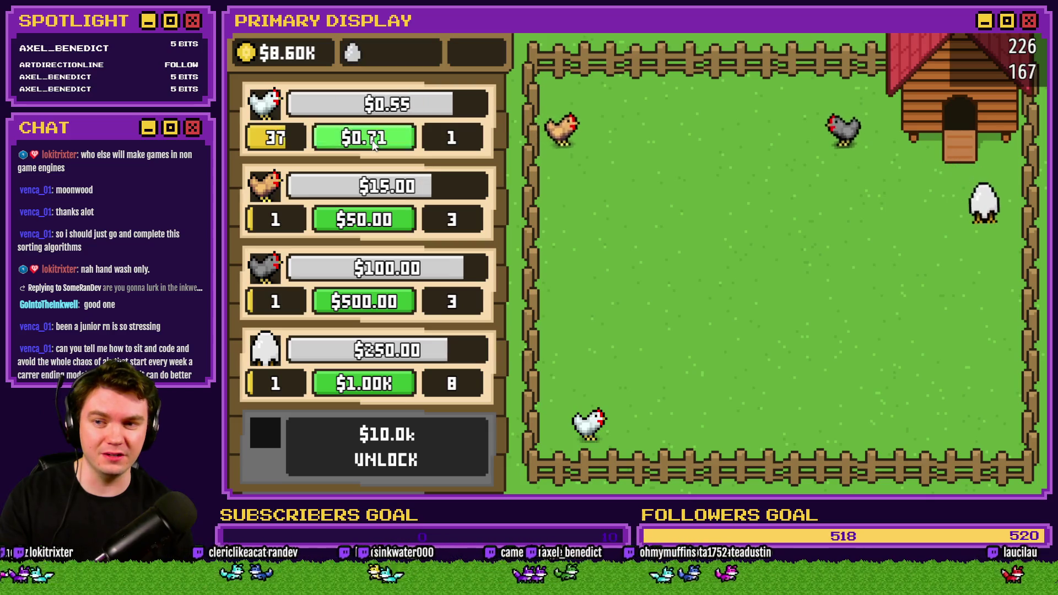
left_click(372, 140)
left_click(372, 140)
left_click(371, 140)
left_click(372, 140)
left_click(372, 141)
left_click(372, 141)
left_click(372, 141)
left_click(372, 141)
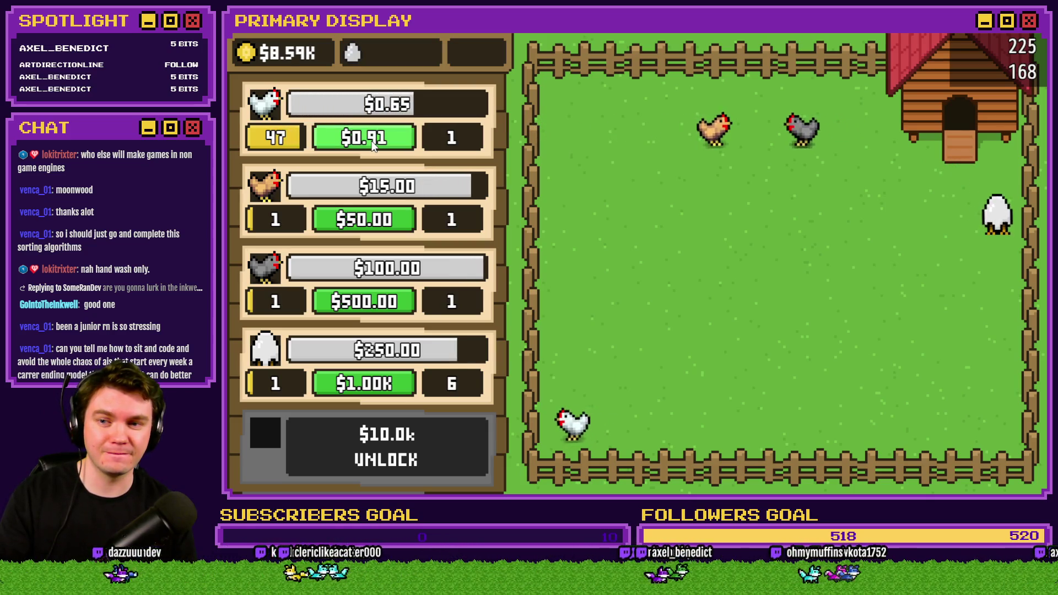
left_click(372, 141)
left_click(371, 142)
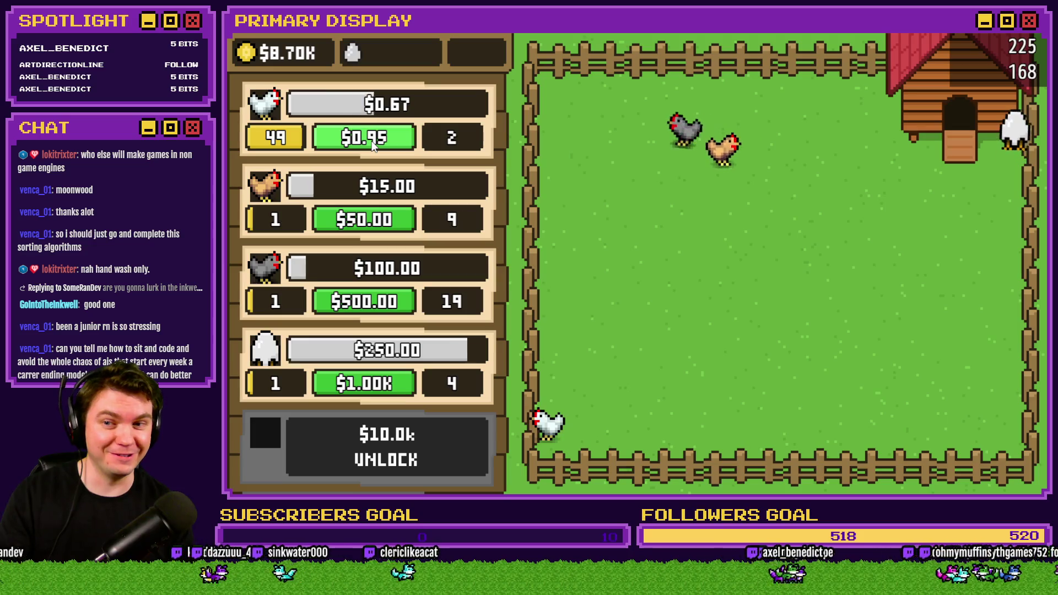
left_click(372, 143)
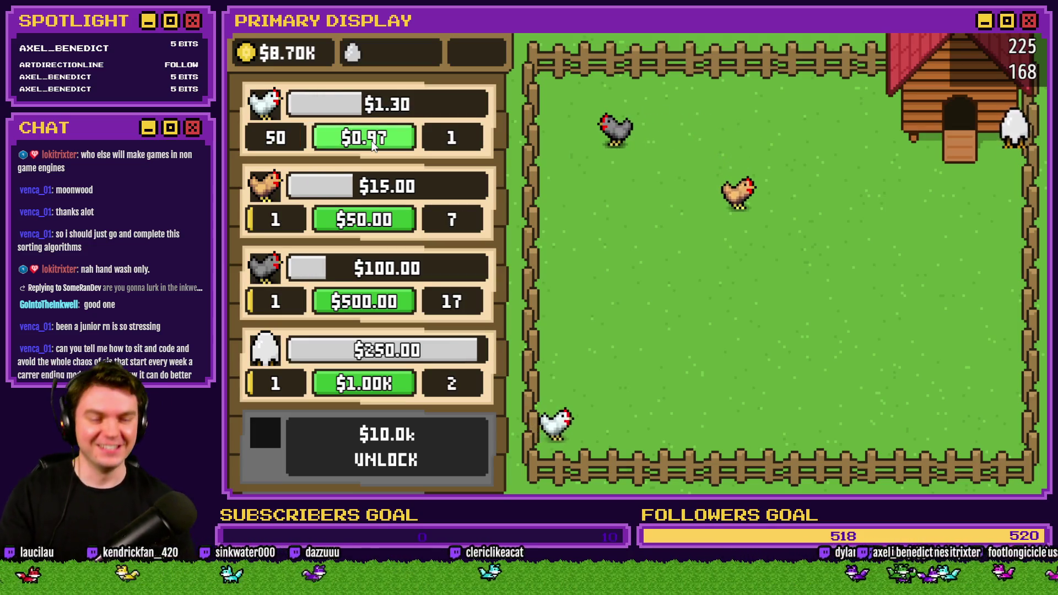
Step: Keep upgrading the first chicken from level 50 up to level 85
left_click(372, 143)
left_click(372, 143)
left_click(372, 143)
left_click(372, 143)
left_click(371, 143)
left_click(372, 143)
left_click(372, 142)
left_click(371, 142)
left_click(372, 142)
left_click(372, 142)
left_click(371, 142)
left_click(372, 142)
left_click(372, 142)
left_click(371, 142)
left_click(372, 142)
left_click(372, 142)
left_click(372, 142)
left_click(372, 142)
left_click(372, 142)
left_click(372, 142)
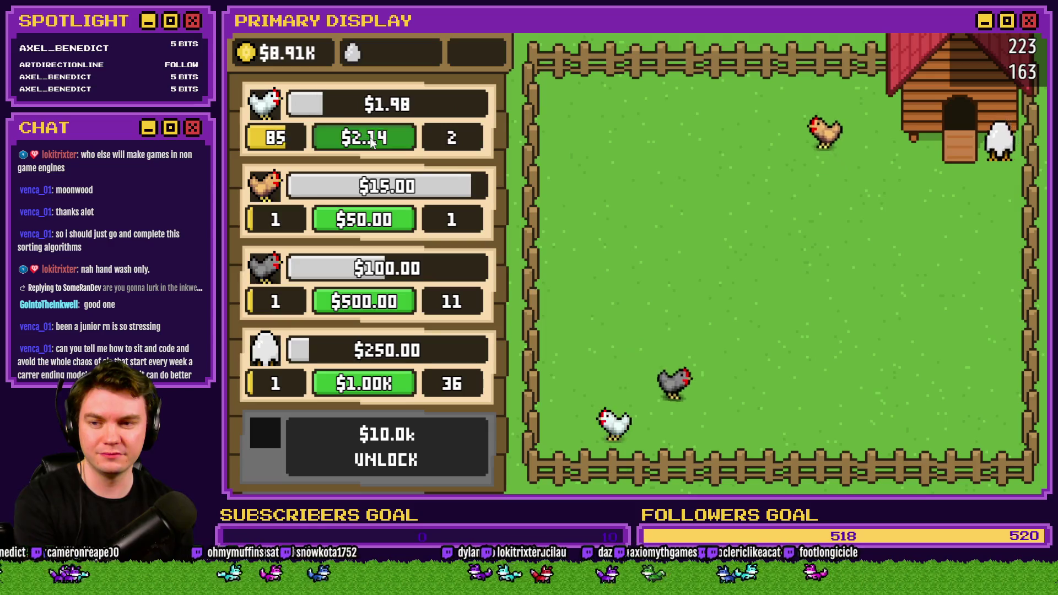
left_click(372, 142)
left_click(372, 142)
left_click(372, 142)
left_click(371, 142)
left_click(372, 142)
left_click(372, 142)
left_click(372, 142)
left_click(372, 142)
left_click(371, 142)
left_click(372, 142)
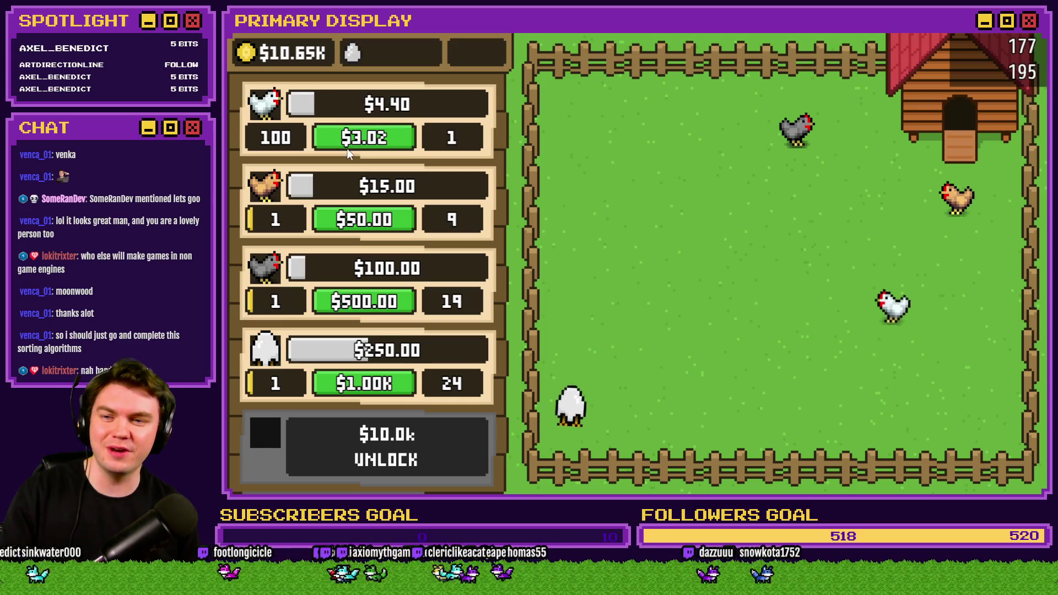
Step: Buy repeated upgrades for the first chicken until it reaches level 250
left_click(352, 144)
left_click(353, 143)
left_click(353, 143)
left_click(355, 143)
left_click(355, 144)
left_click(356, 143)
left_click(355, 143)
left_click(356, 143)
left_click(355, 142)
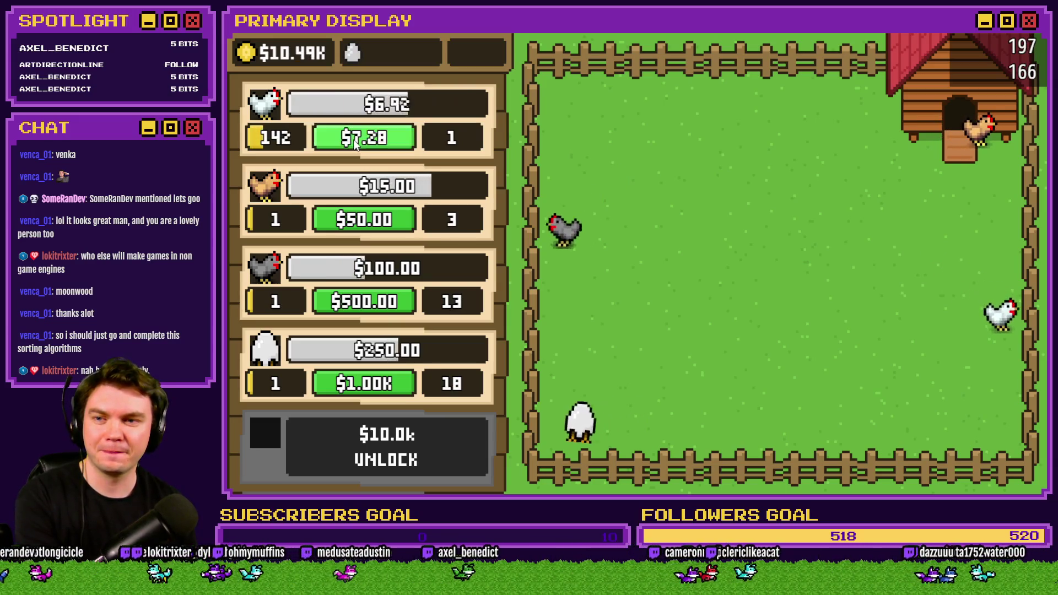
left_click(355, 142)
left_click(355, 142)
left_click(354, 142)
left_click(351, 140)
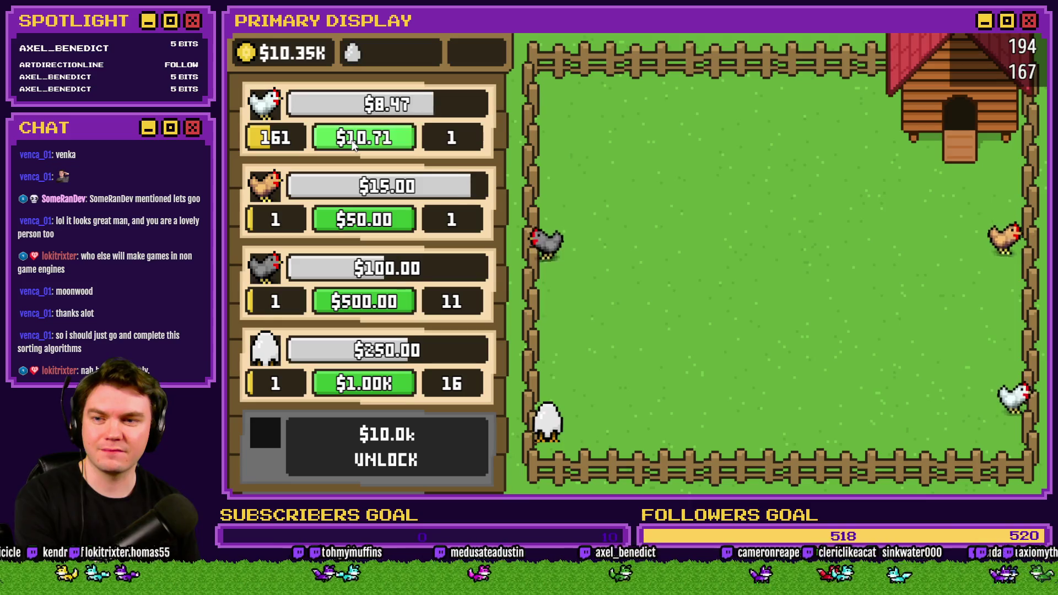
left_click(352, 140)
left_click(352, 140)
left_click(352, 140)
left_click(353, 141)
left_click(353, 141)
left_click(353, 141)
left_click(352, 141)
left_click(352, 141)
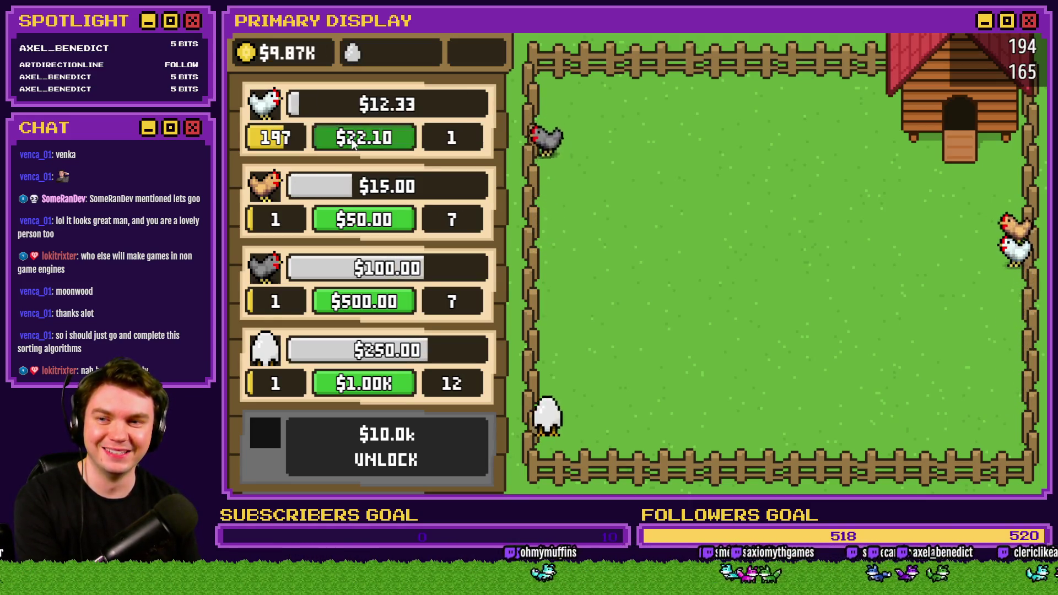
left_click(352, 141)
left_click(352, 141)
left_click(352, 141)
left_click(352, 141)
left_click(351, 141)
left_click(352, 141)
left_click(352, 141)
left_click(351, 141)
left_click(350, 141)
left_click(351, 141)
left_click(350, 141)
left_click(350, 141)
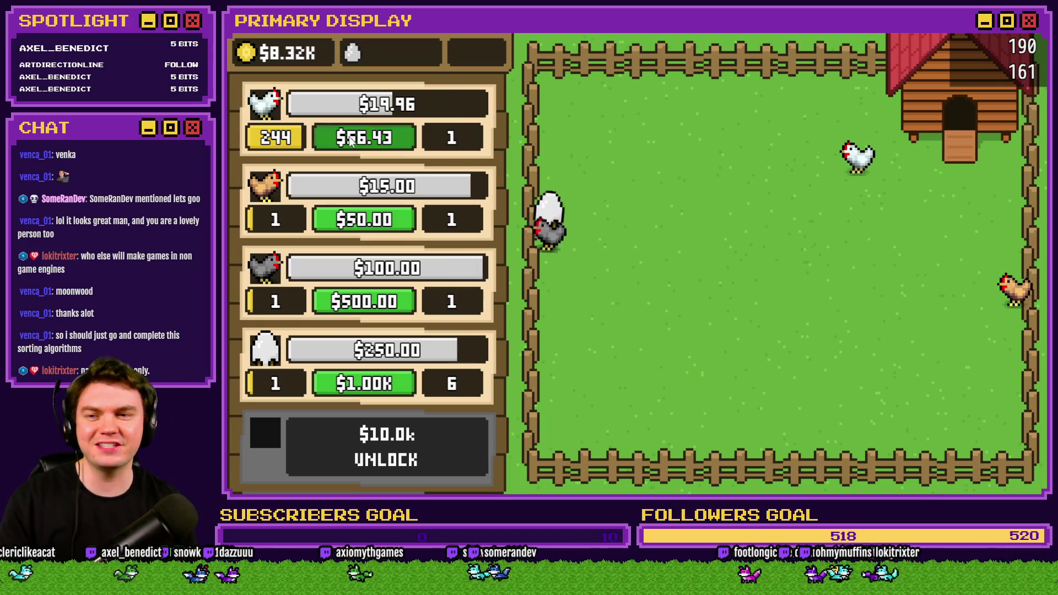
left_click(350, 141)
left_click(350, 141)
left_click(350, 141)
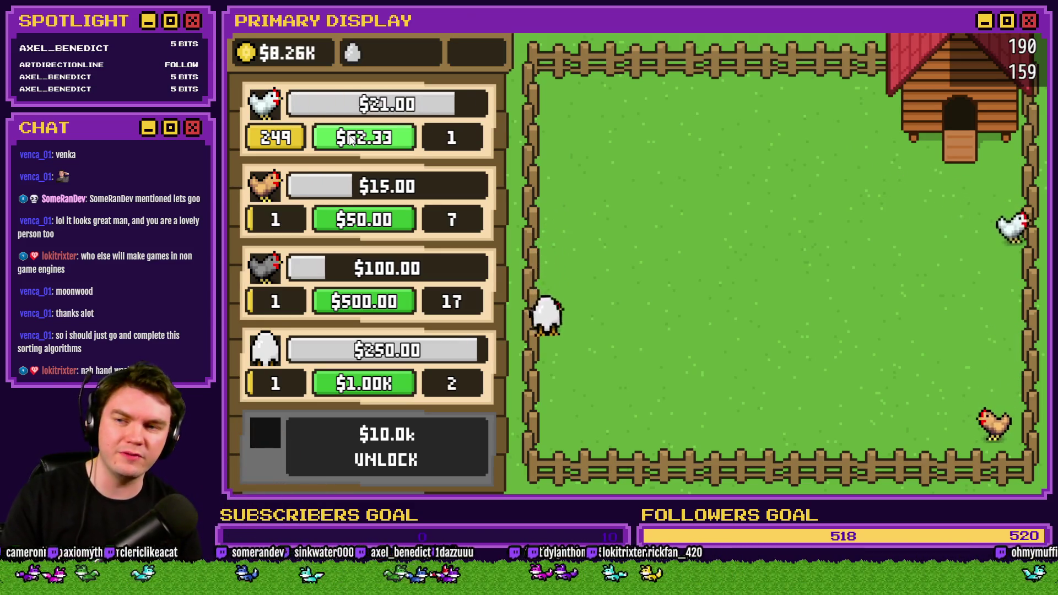
left_click(351, 141)
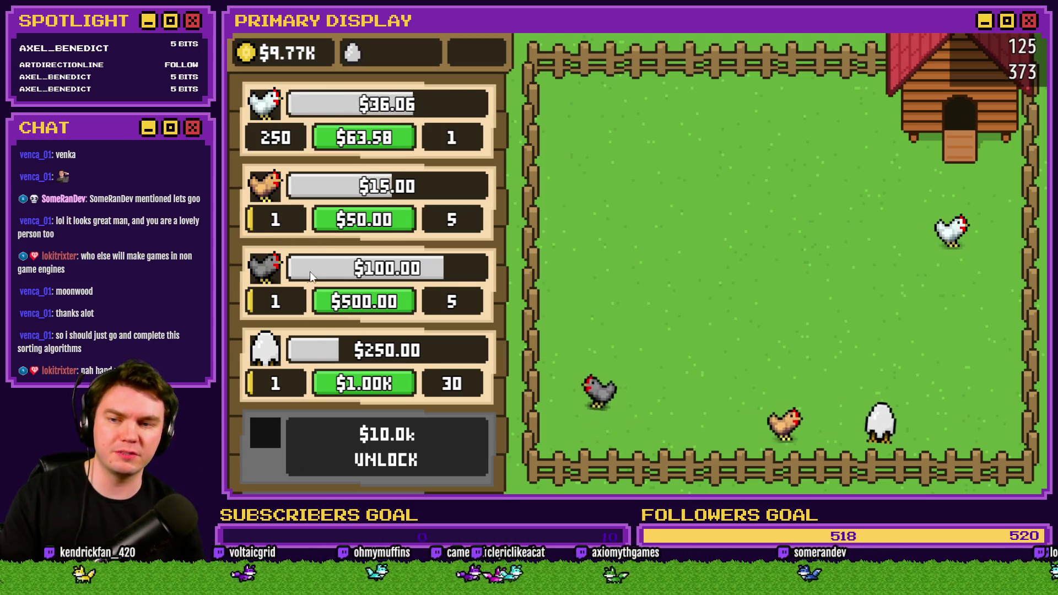
Step: Upgrade the second chicken to level 10, then close the playtest window
left_click(356, 220)
left_click(356, 221)
left_click(356, 220)
left_click(356, 221)
left_click(356, 221)
left_click(356, 221)
left_click(356, 220)
left_click(355, 221)
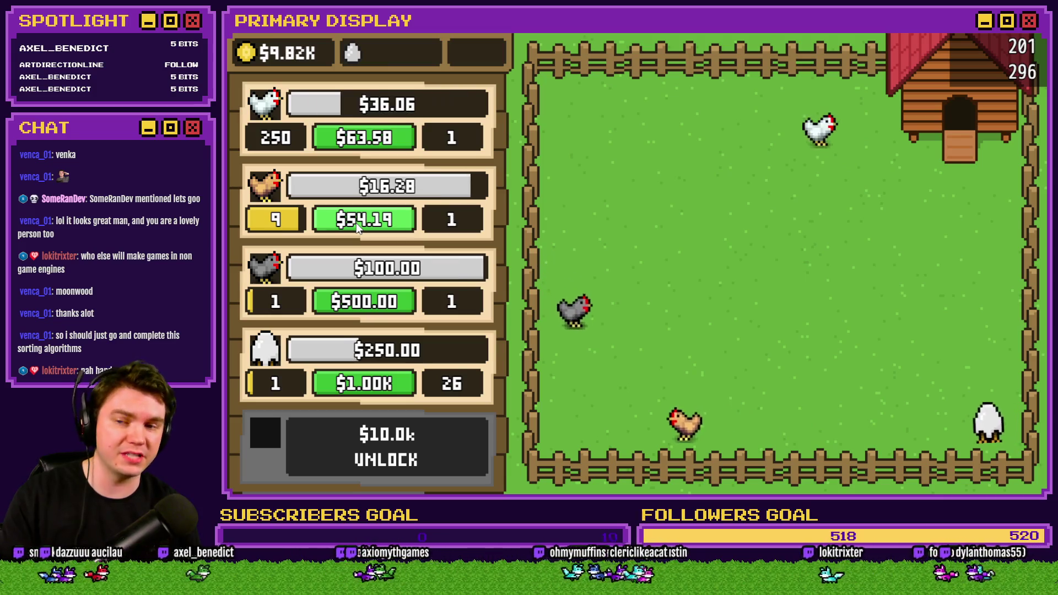
left_click(355, 223)
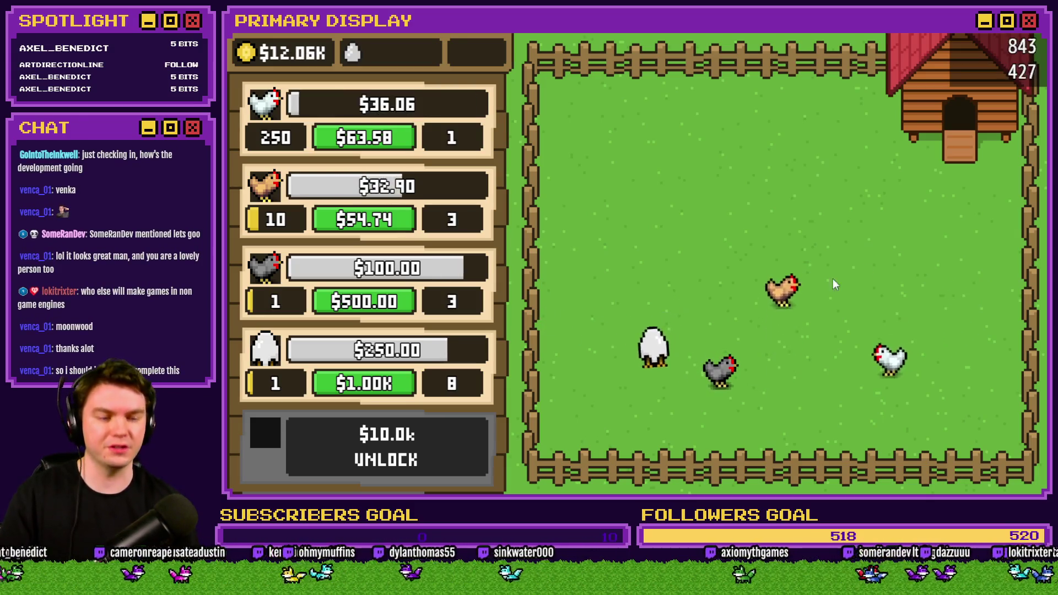
left_click(1035, 34)
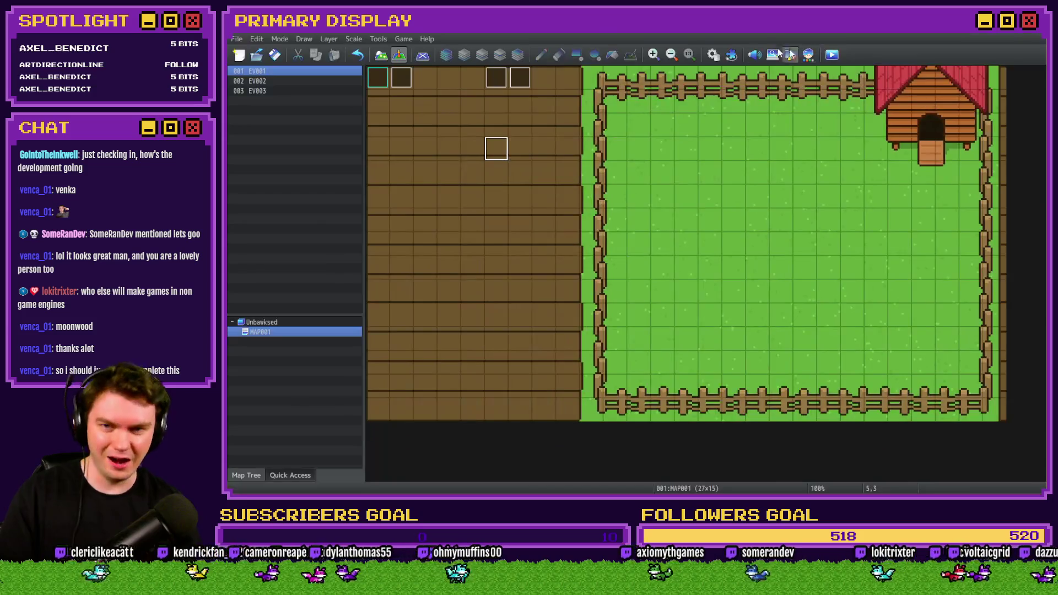
Step: Switch back to HUD Maker Ultra and open Chicken 1 Upgrade Gauge's Picture Gauge settings
key("alt+Tab")
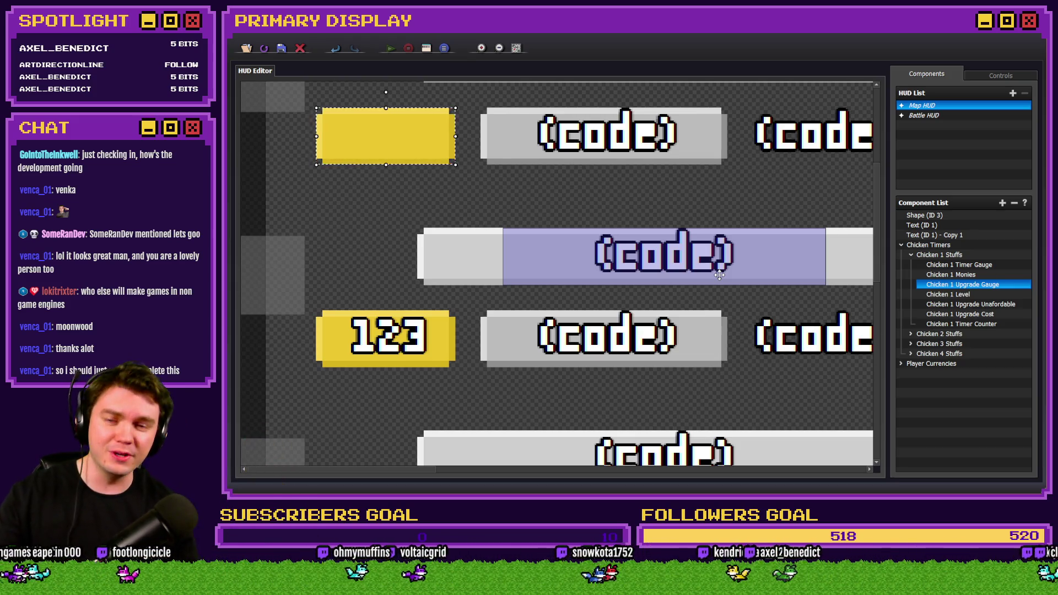
double_click(987, 285)
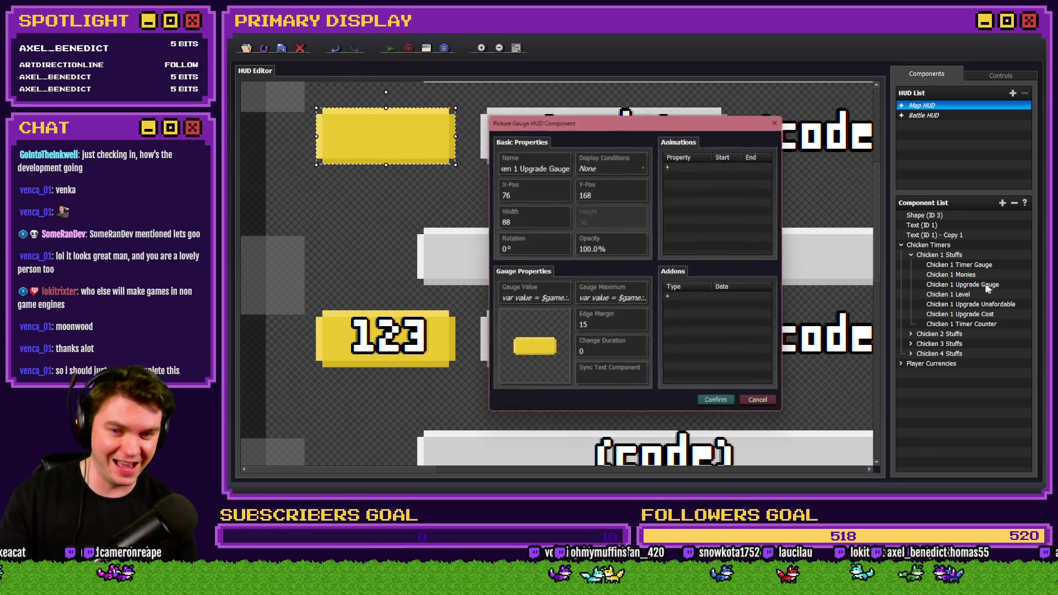
double_click(545, 301)
left_click(551, 288)
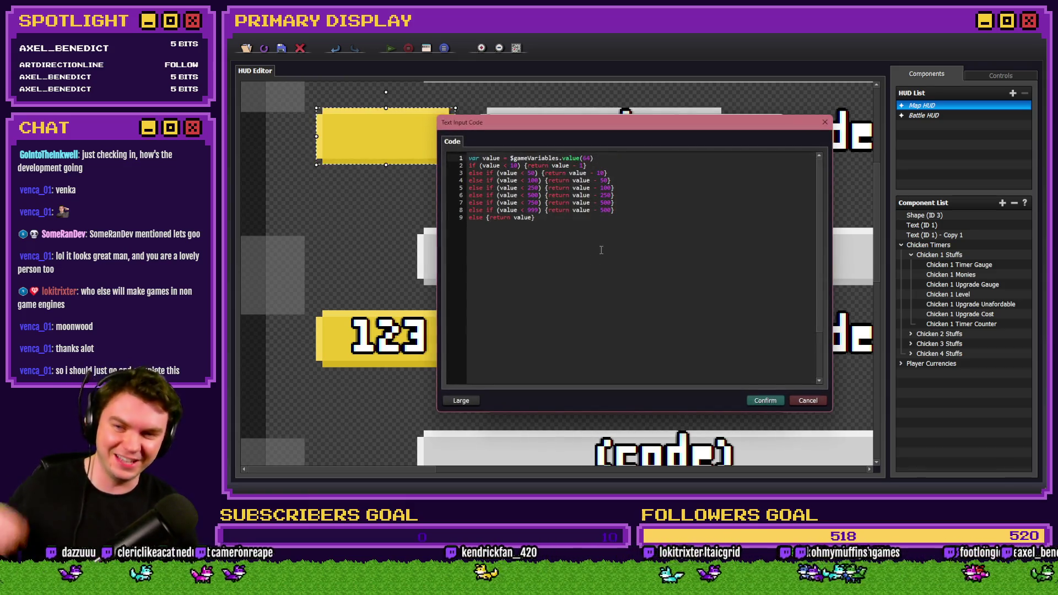
left_click(563, 234)
key("ctrl+a")
key("ctrl+c")
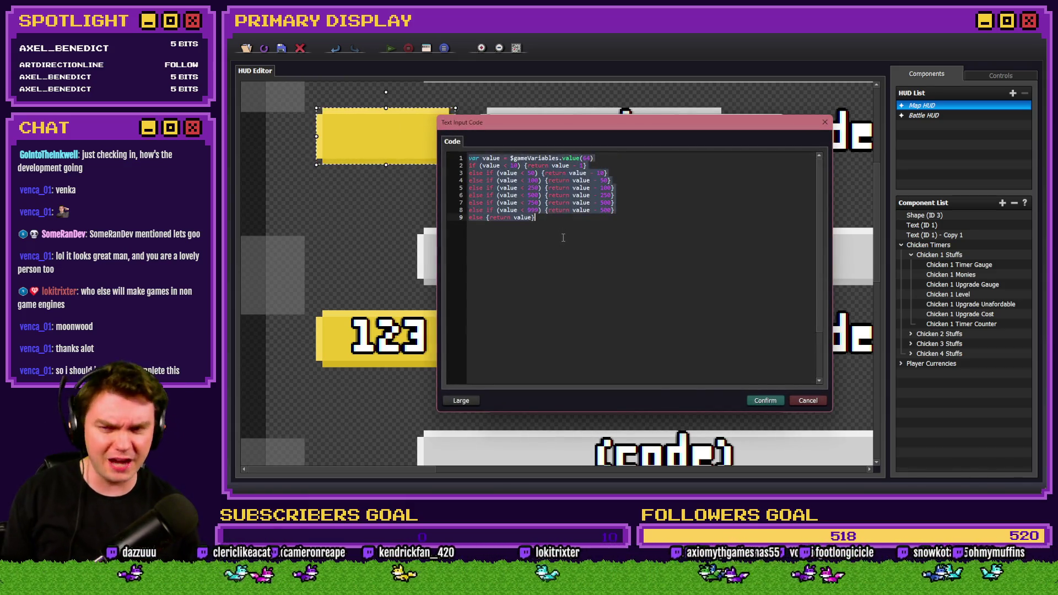
left_click(807, 400)
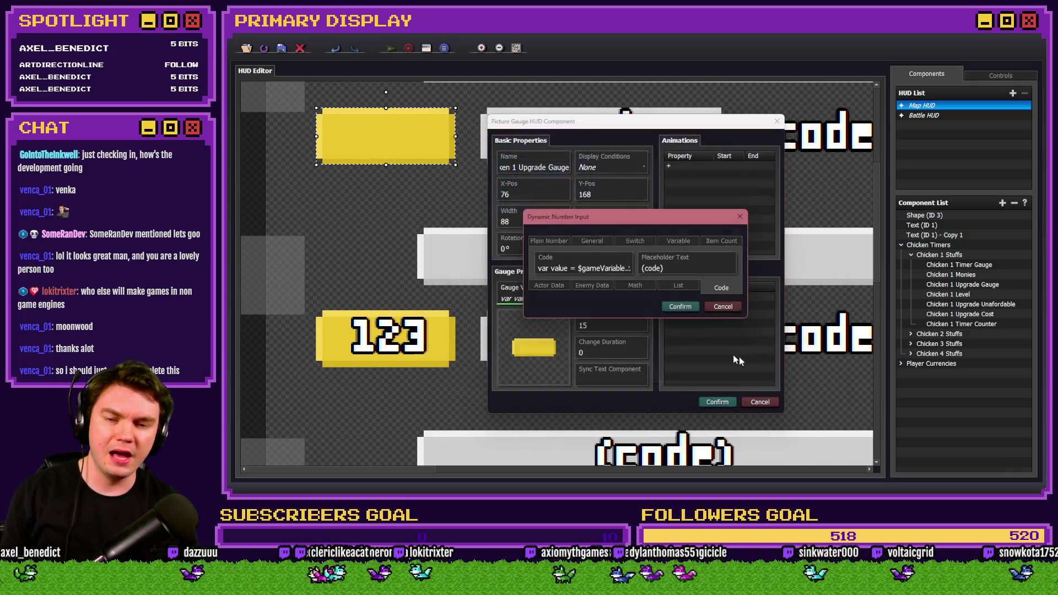
left_click(723, 308)
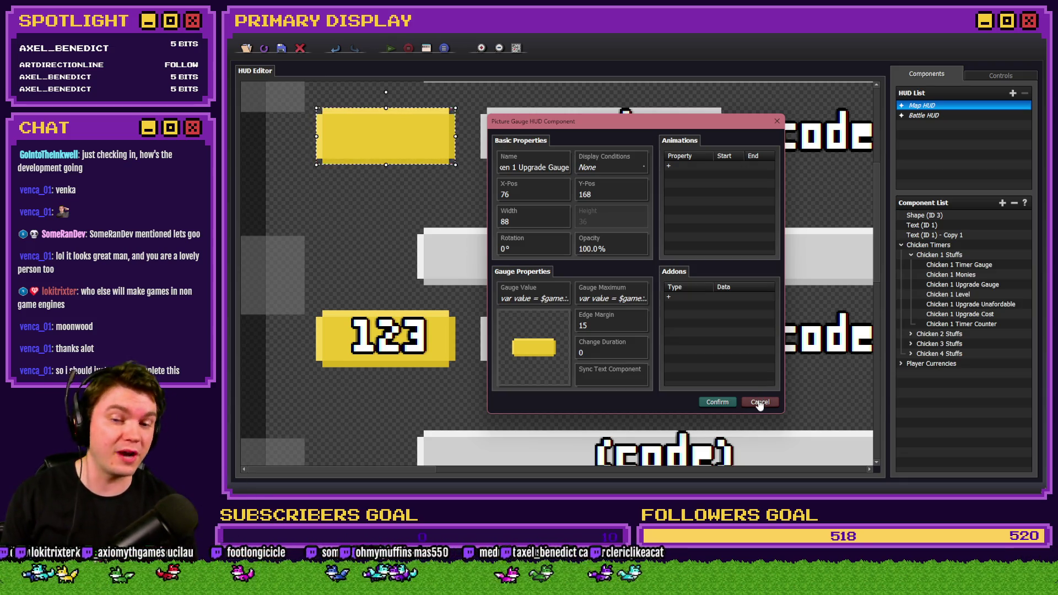
left_click(759, 402)
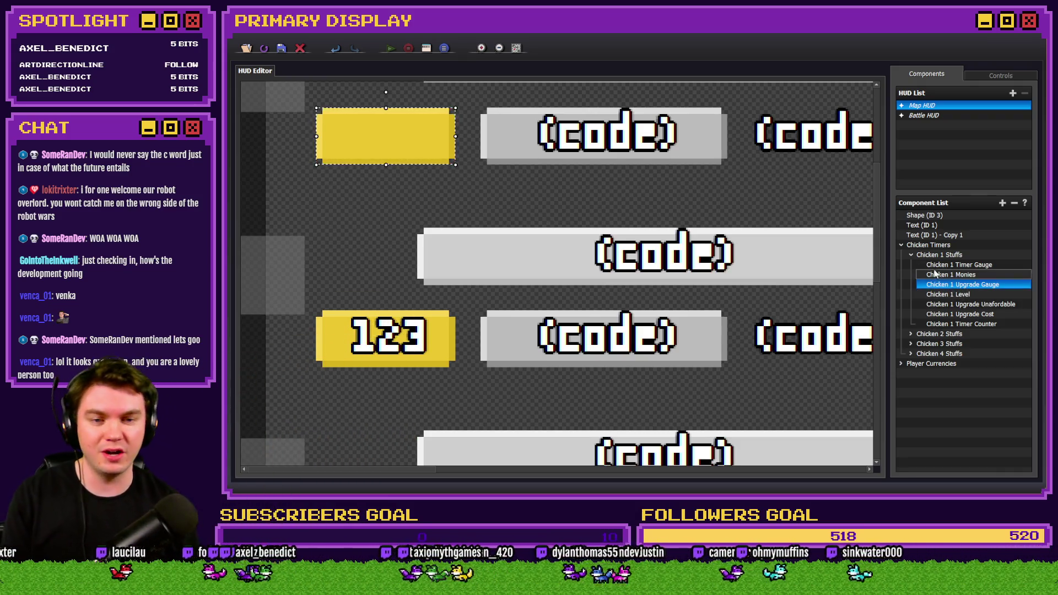
left_click(910, 333)
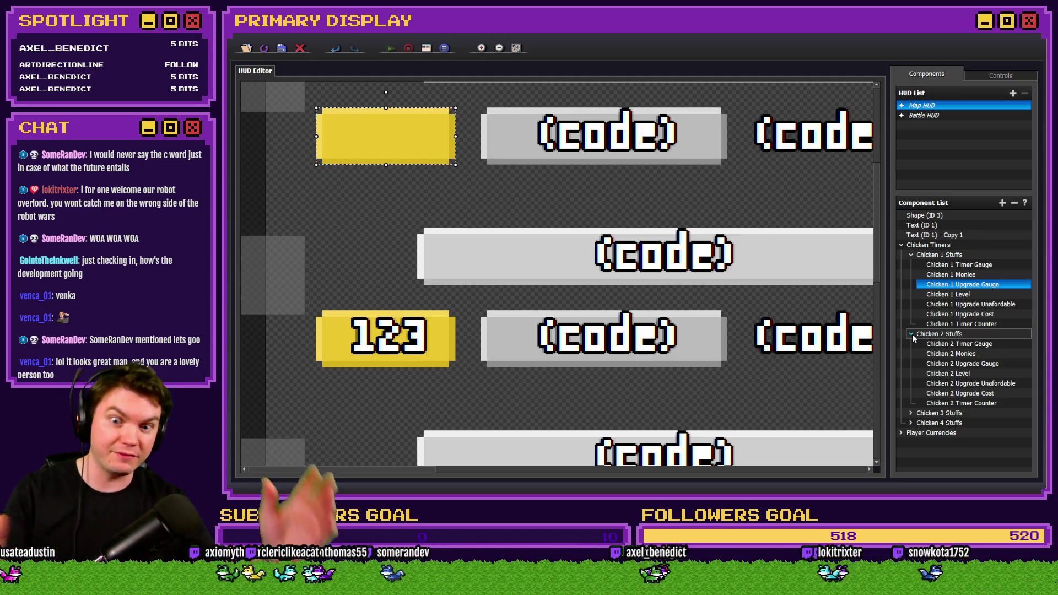
Step: Select Chicken 2 Upgrade Gauge under Chicken 2 Stuffs in the Component List
left_click(945, 364)
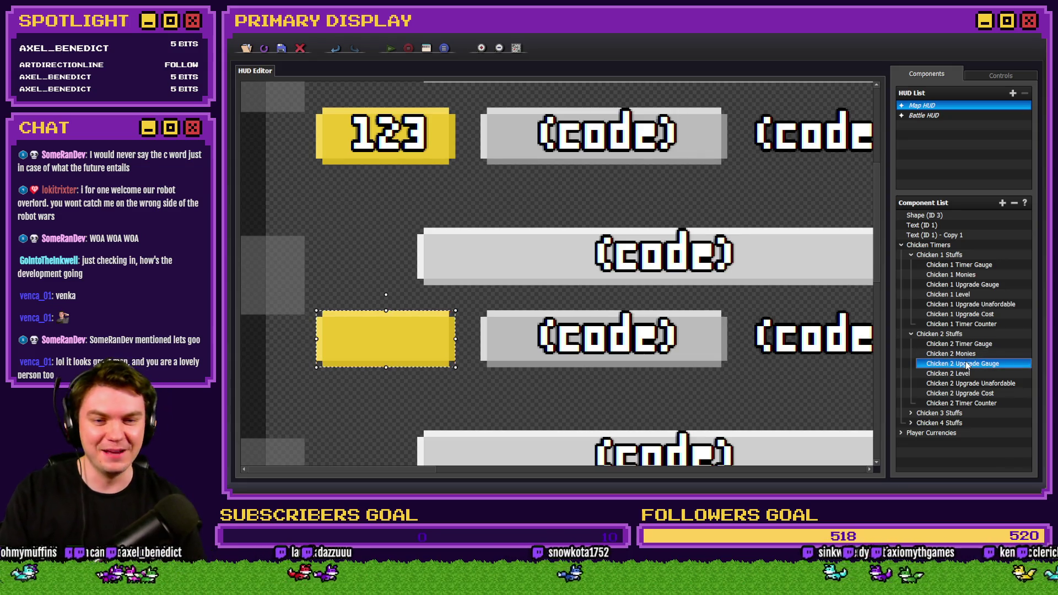
Step: Switch Chicken 2 Upgrade Gauge's value to code and paste chicken 1's nine-line tiered formula
double_click(966, 365)
left_click(548, 299)
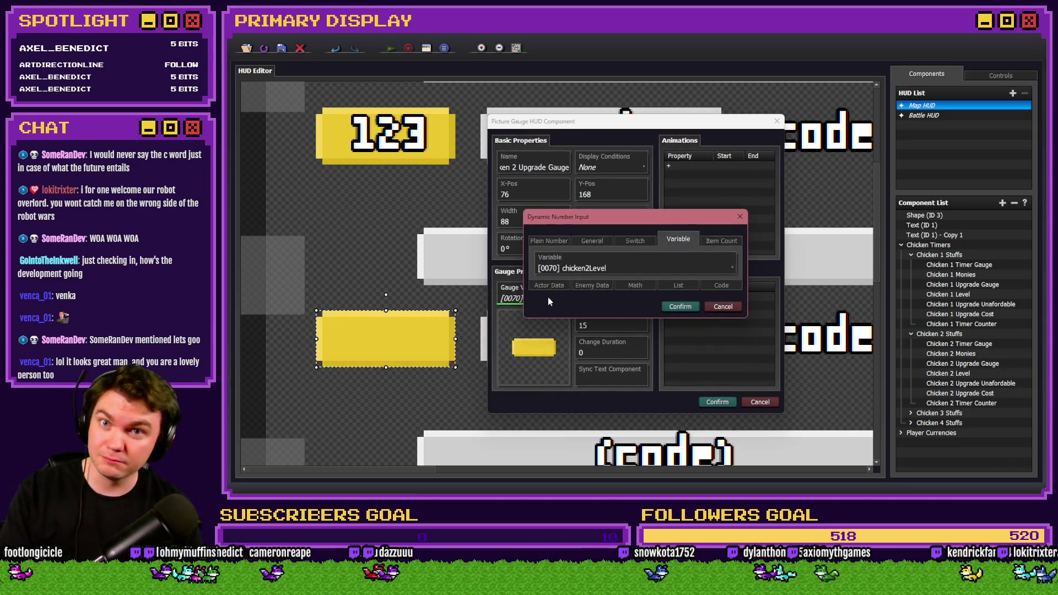
left_click(719, 287)
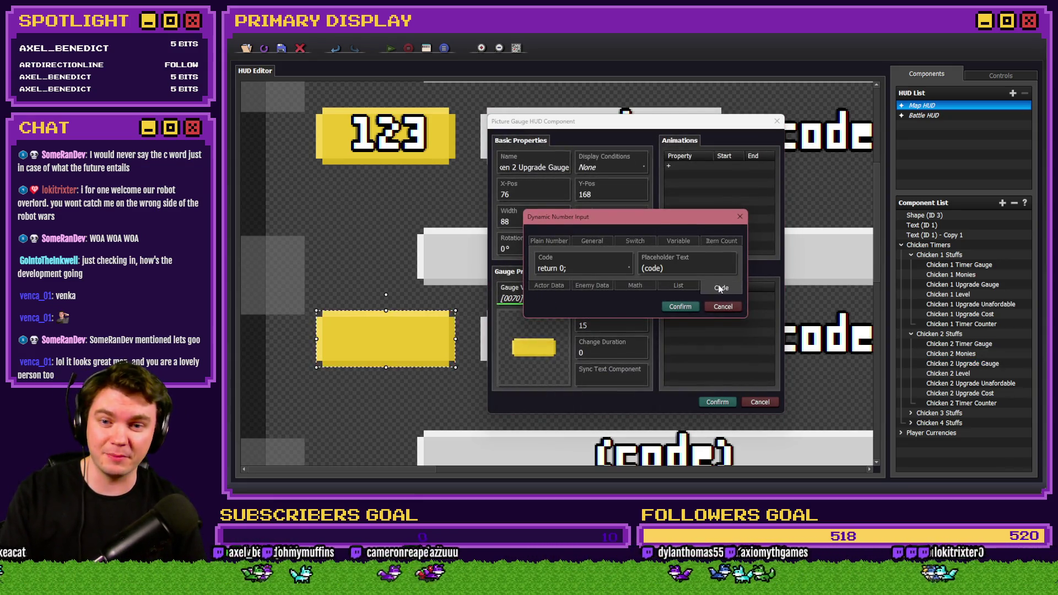
left_click(597, 272)
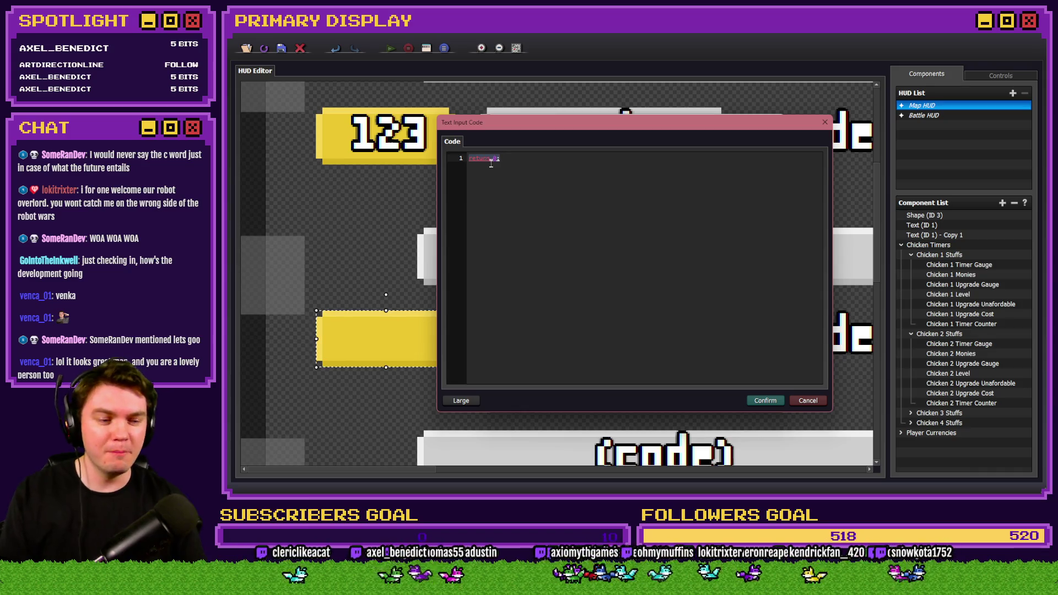
key("ctrl+v")
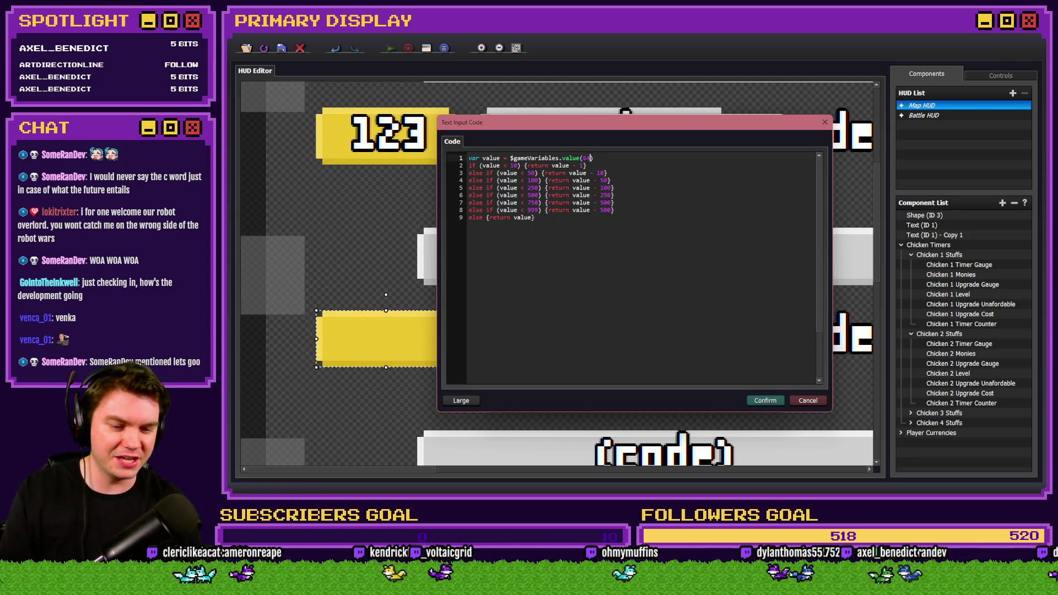
key("alt+Tab")
Step: Find chicken2Level's ID (70) in the Variable Selector and confirm the gauge code using variable 70
double_click(495, 138)
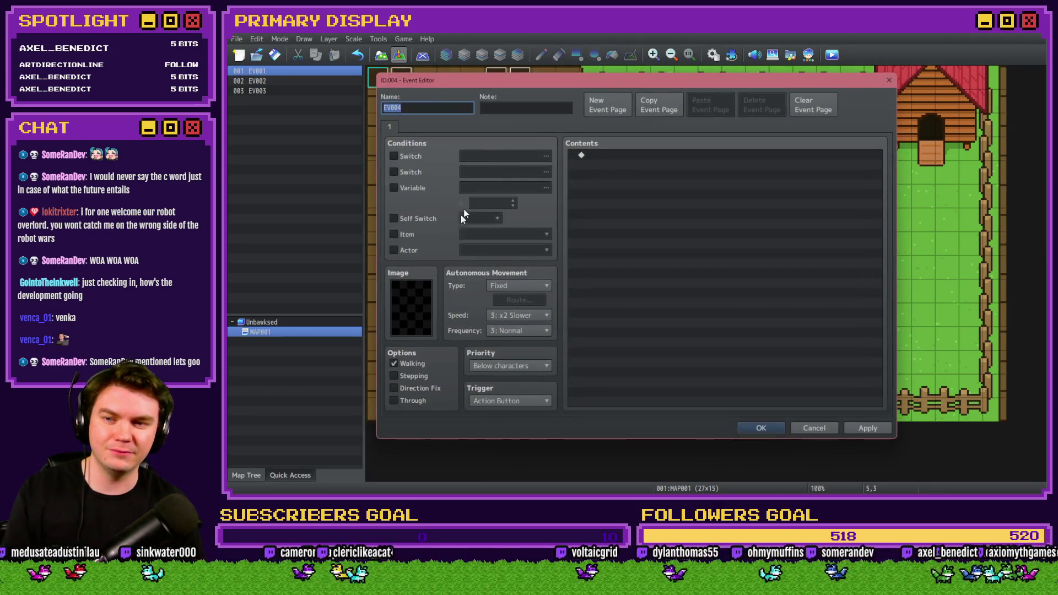
left_click(425, 187)
left_click(477, 187)
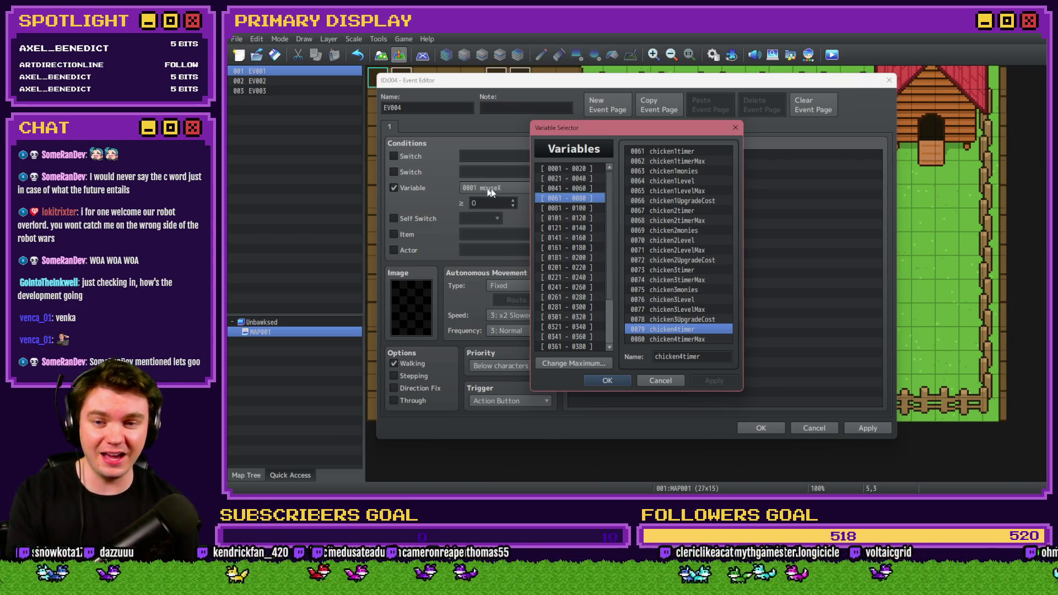
left_click(587, 205)
left_click(588, 202)
key("alt+Tab")
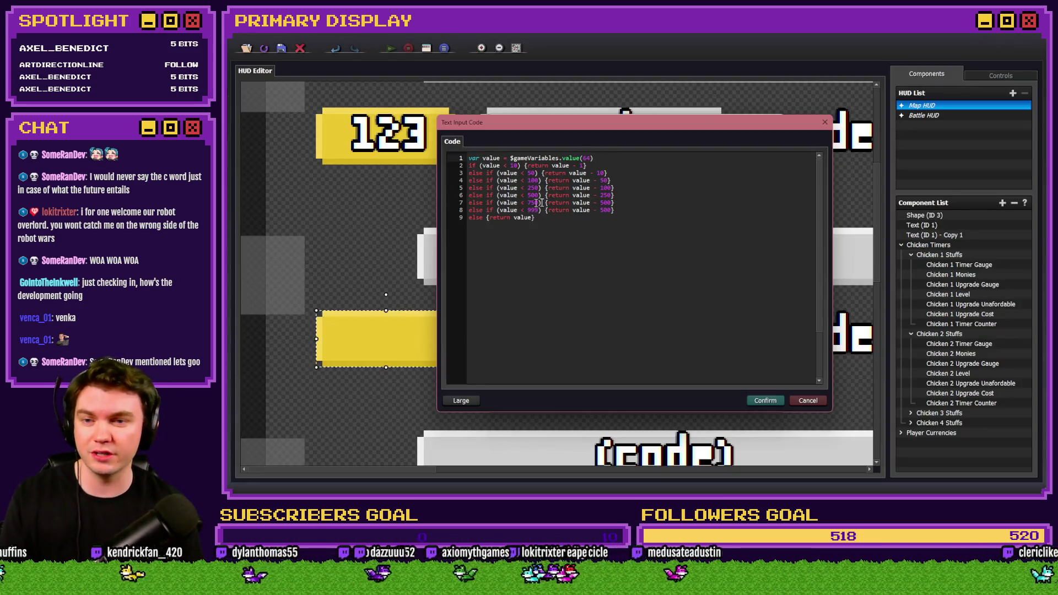
key("alt+Tab")
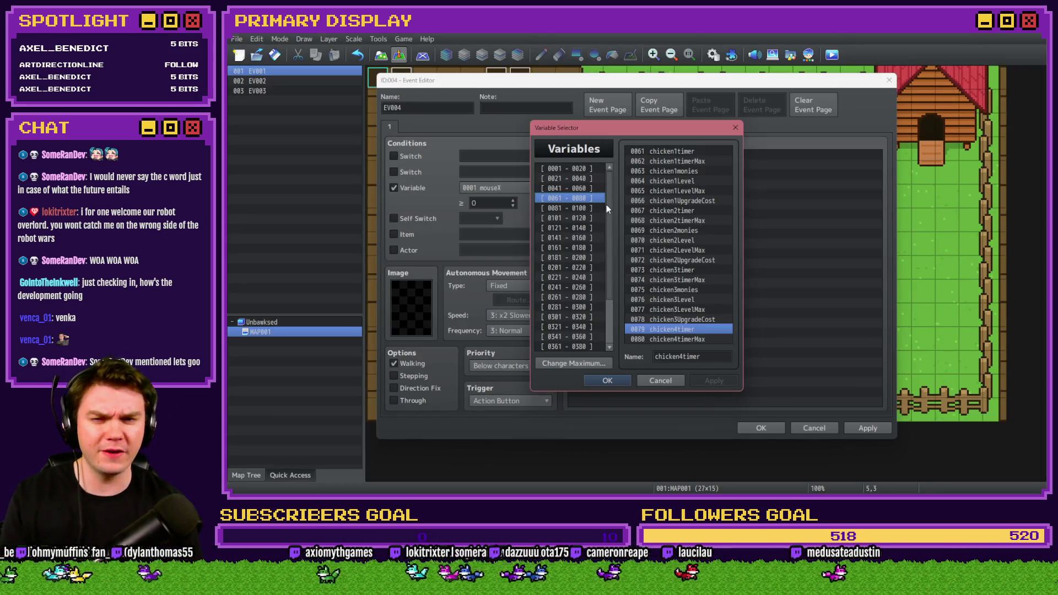
left_click(669, 181)
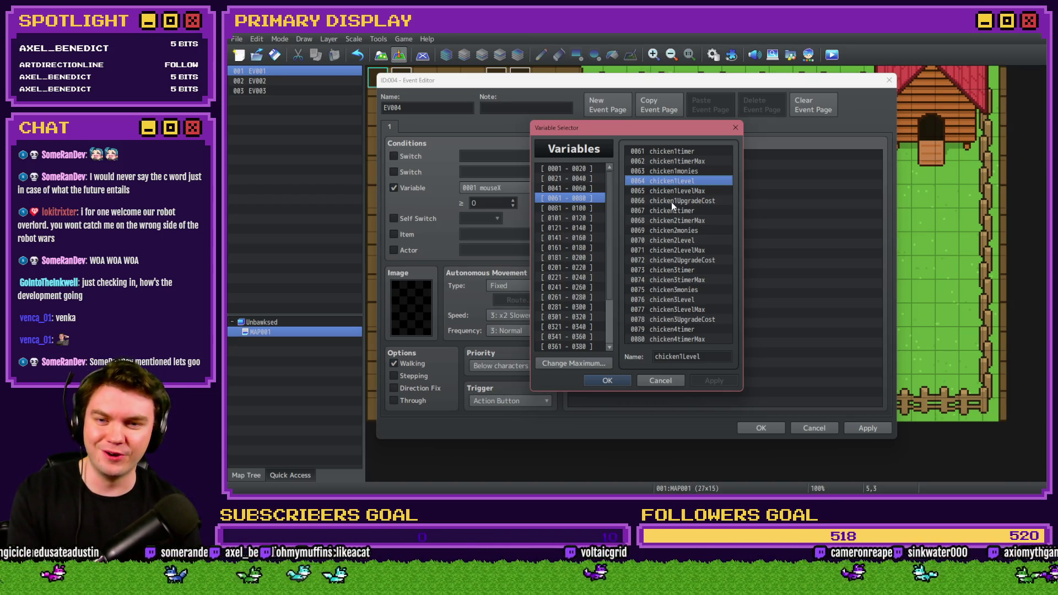
left_click(678, 240)
key("alt+Tab")
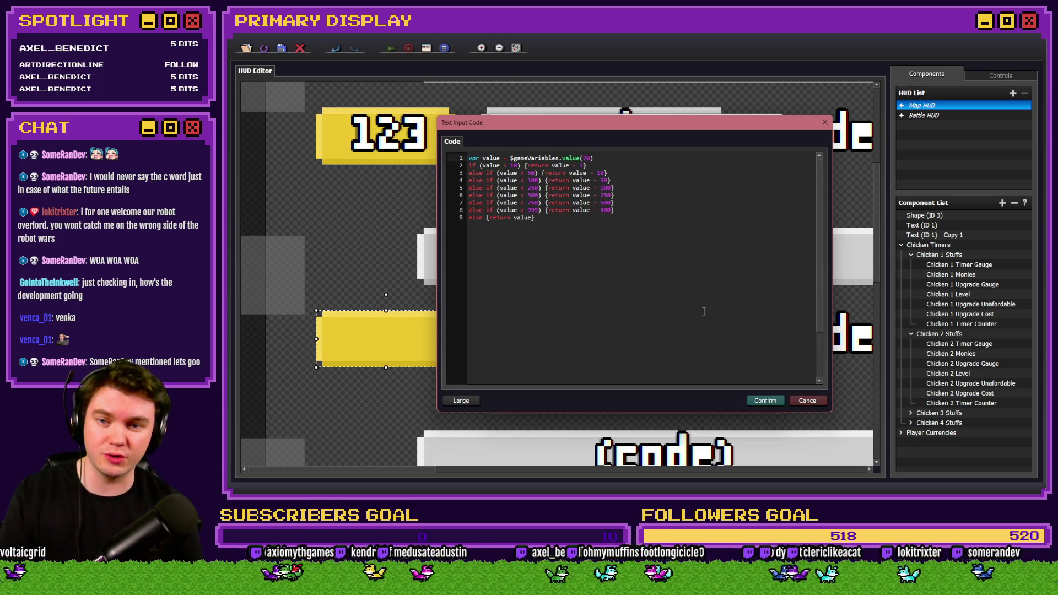
left_click(756, 407)
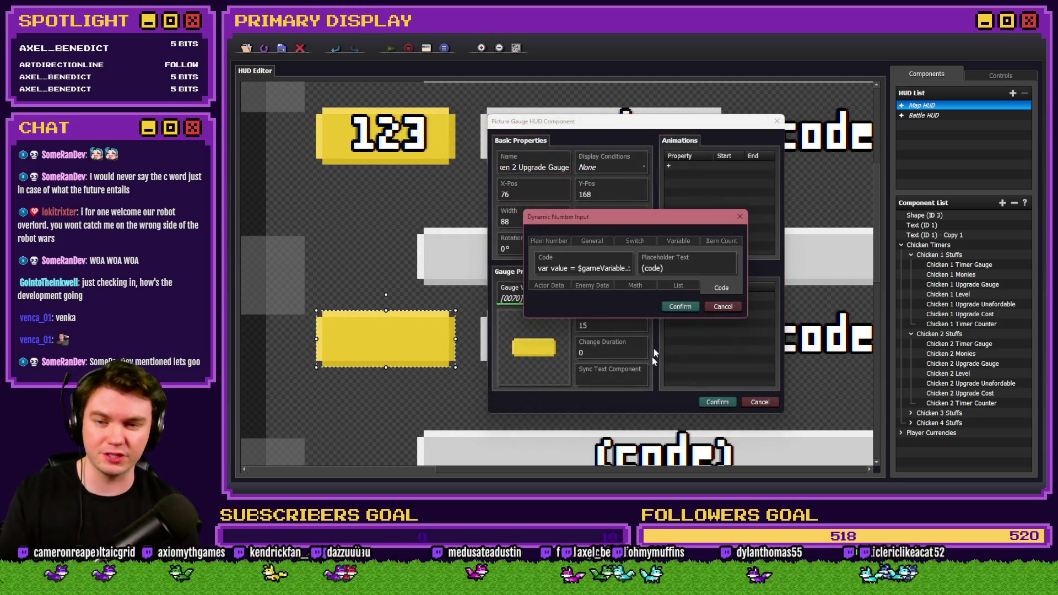
Step: Confirm the gauge value input and playtest by upgrading the second chicken to level 9
left_click(678, 306)
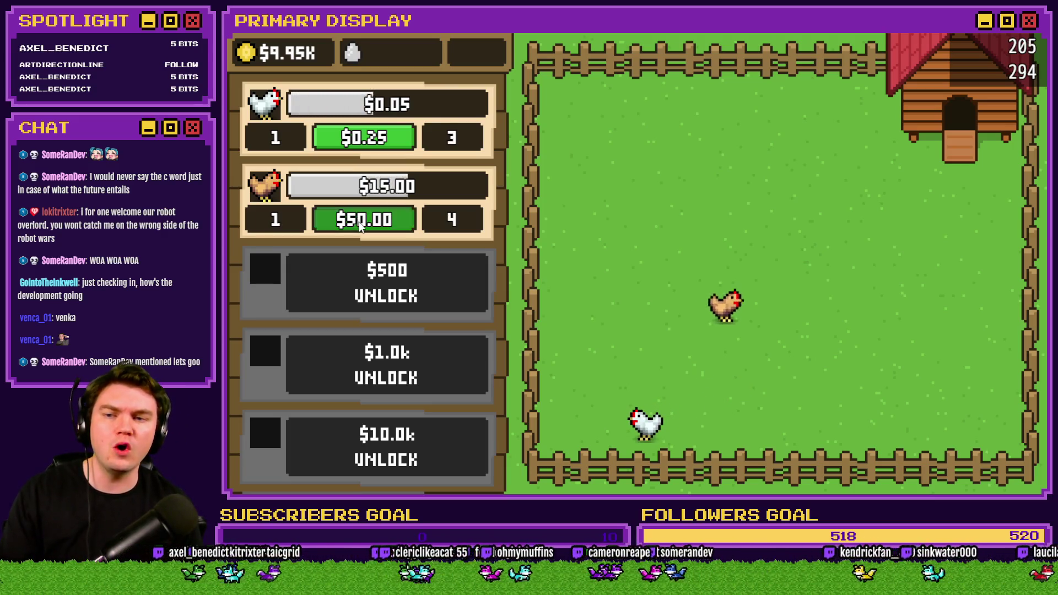
left_click(361, 227)
left_click(361, 227)
left_click(360, 227)
left_click(361, 227)
left_click(363, 228)
left_click(363, 228)
left_click(362, 228)
left_click(363, 230)
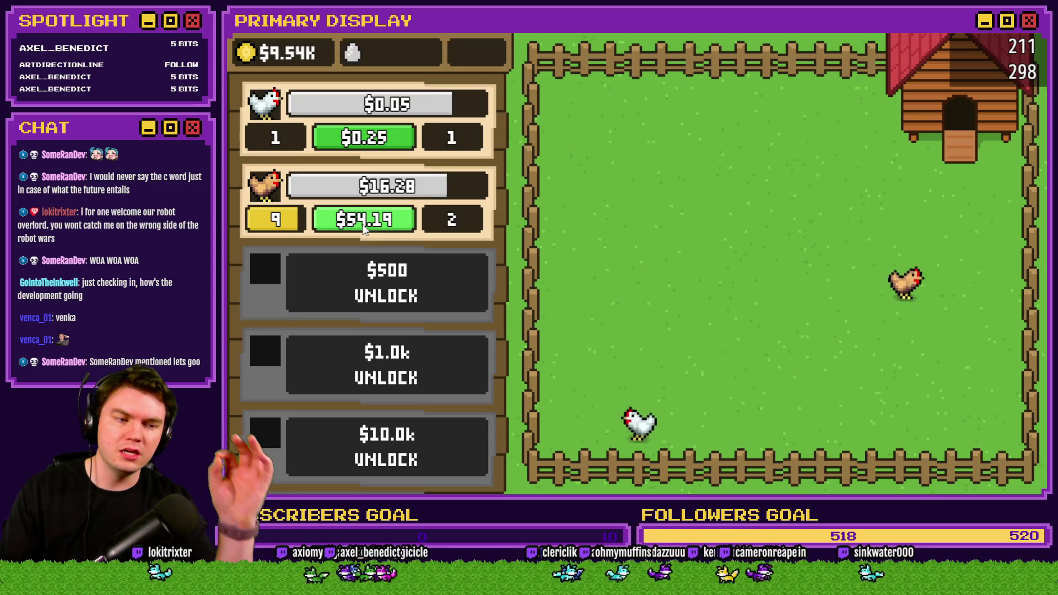